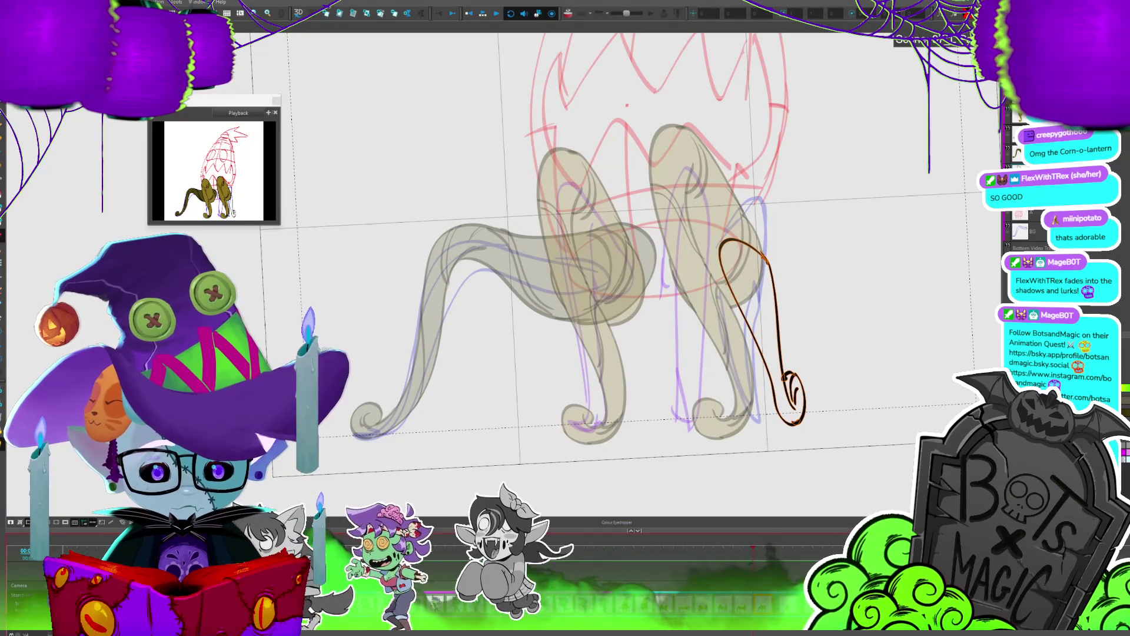
Step: Auto-matte the leg outline in dark olive and flip between the adjacent frames
{"action": "key", "text": "ctrl+shift+m"}
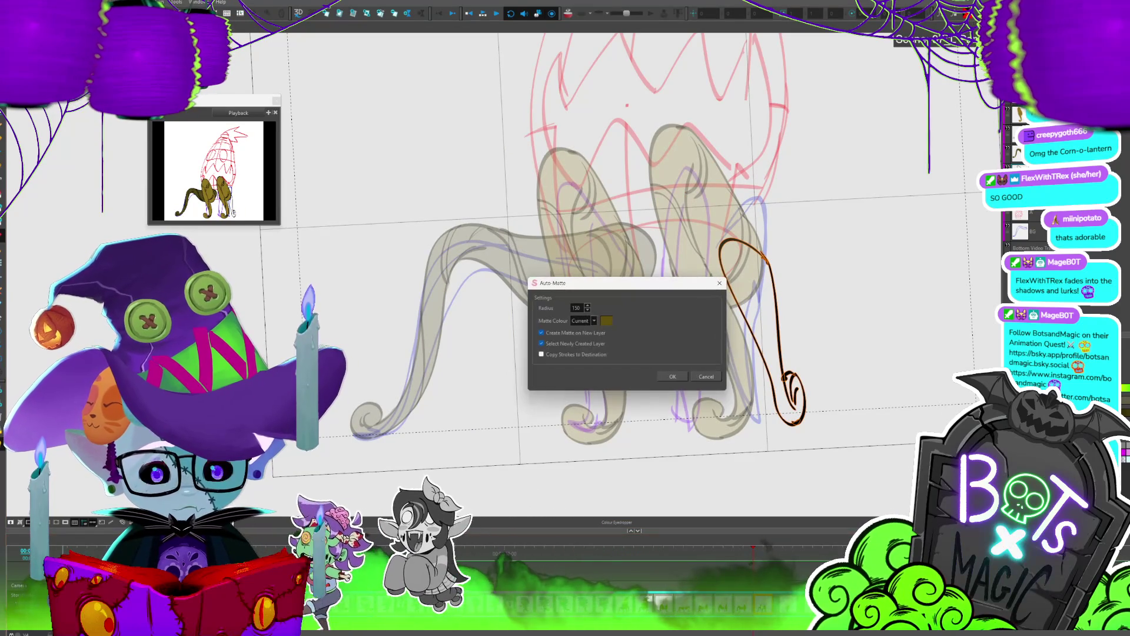
{"action": "left_click", "coordinate": [672, 376]}
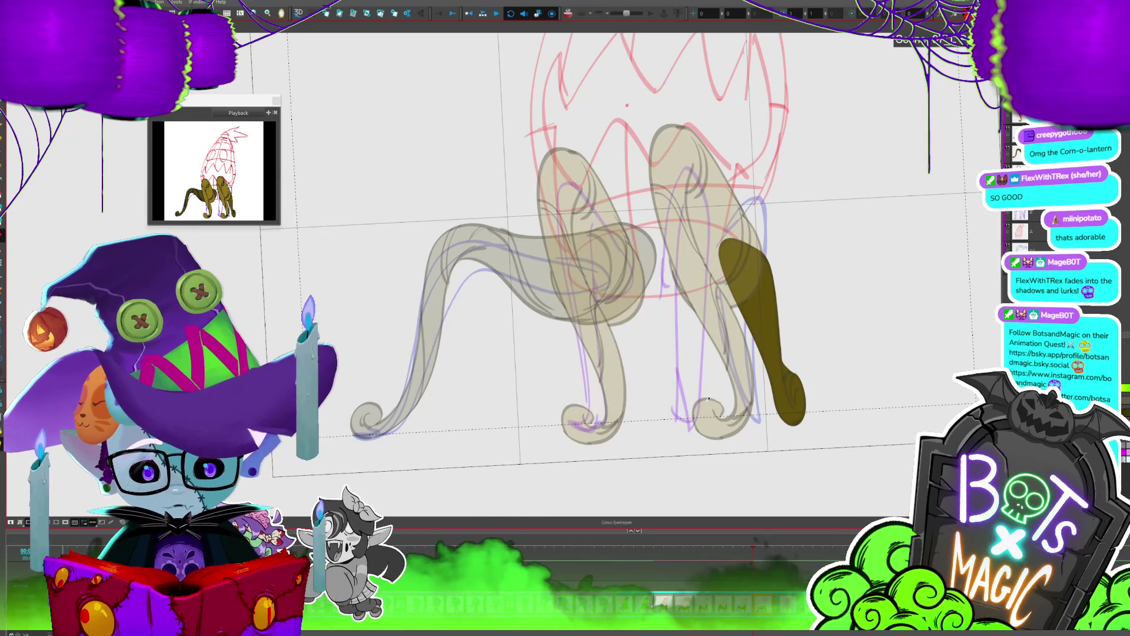
{"action": "key", "text": "comma"}
{"action": "key", "text": "period"}
{"action": "key", "text": "period"}
{"action": "key", "text": "comma"}
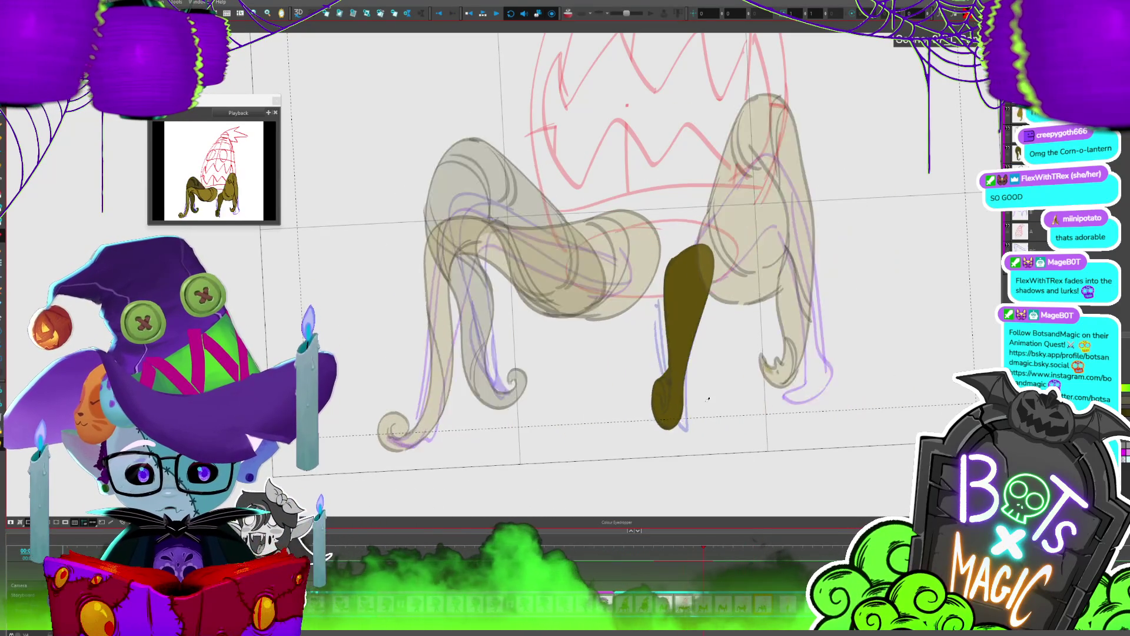
{"action": "key", "text": "period"}
Step: Fill the right leg with dark brown matte on each pose, then deselect it
{"action": "key", "text": "comma"}
{"action": "key", "text": "comma"}
{"action": "key", "text": "comma"}
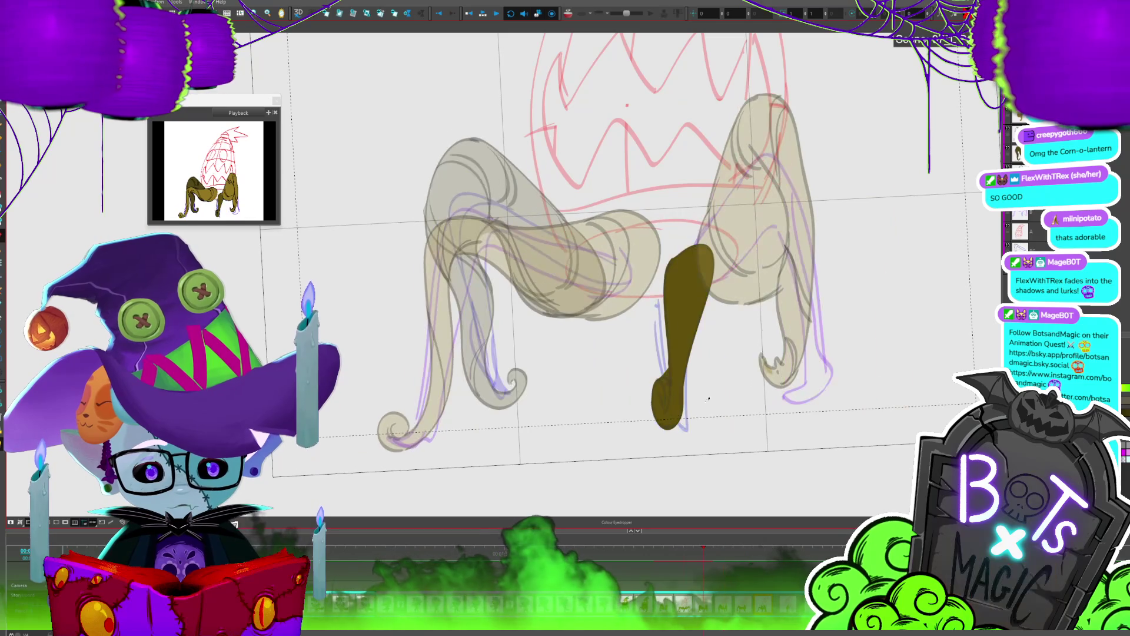
{"action": "key", "text": "period"}
{"action": "key", "text": "period"}
{"action": "key", "text": "period"}
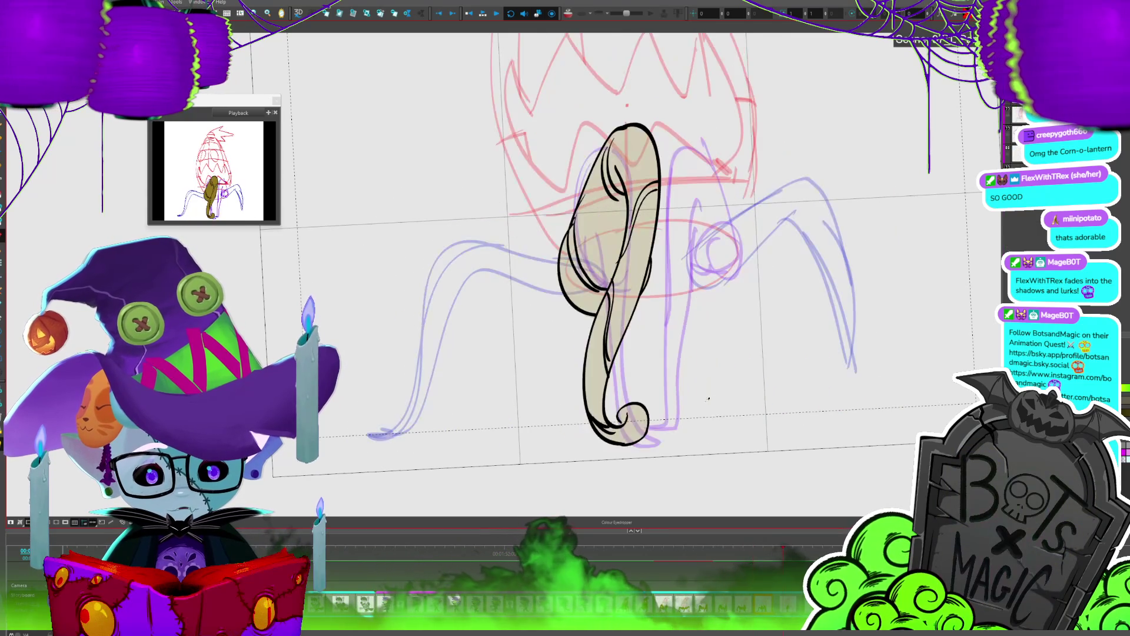
{"action": "key", "text": "comma"}
{"action": "key", "text": "comma"}
{"action": "key", "text": "comma"}
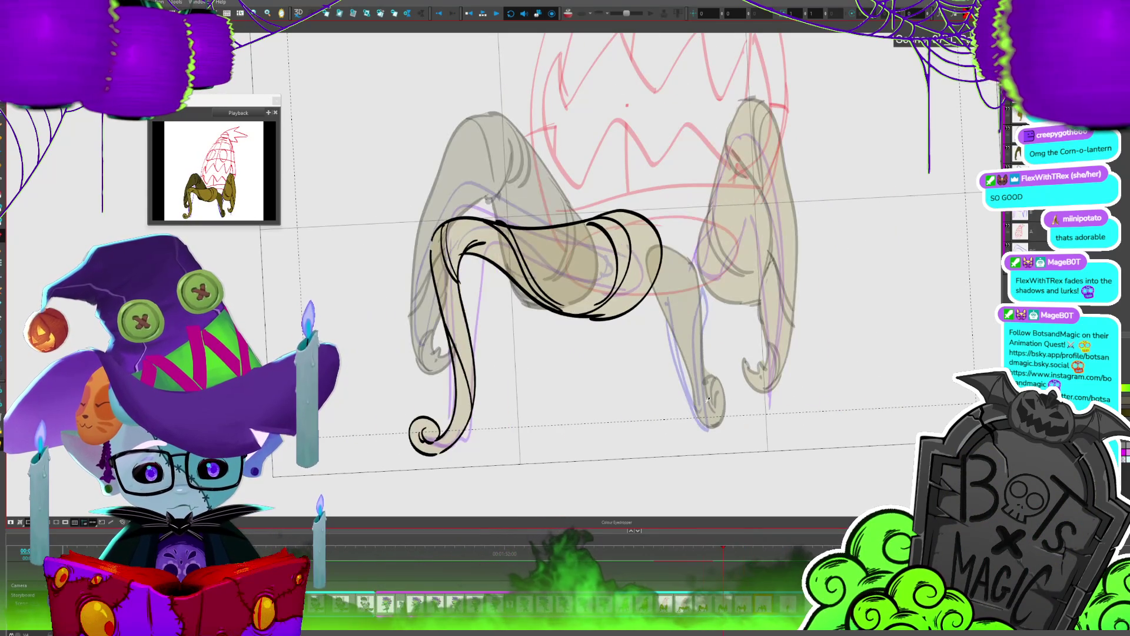
{"action": "key", "text": "period"}
{"action": "key", "text": "period"}
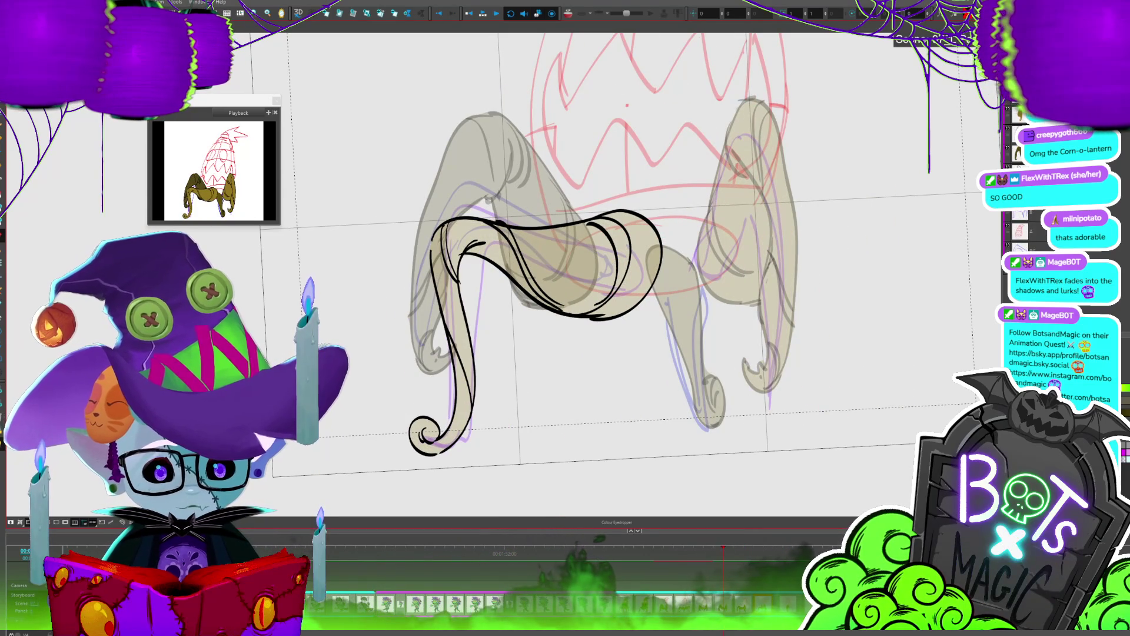
{"action": "key", "text": "period"}
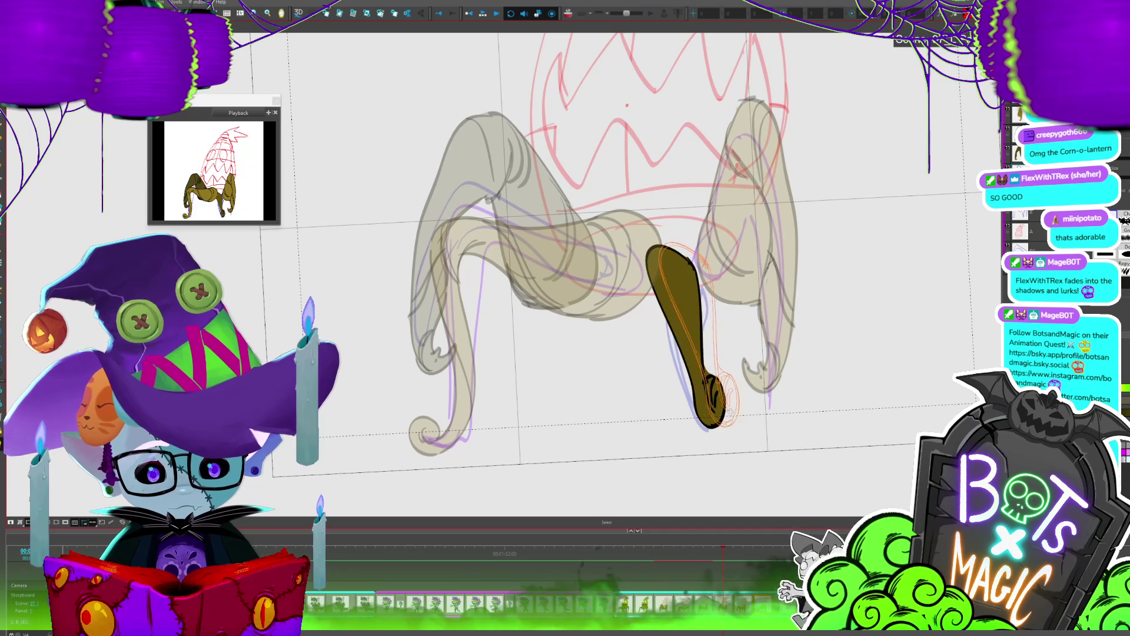
{"action": "key", "text": "period"}
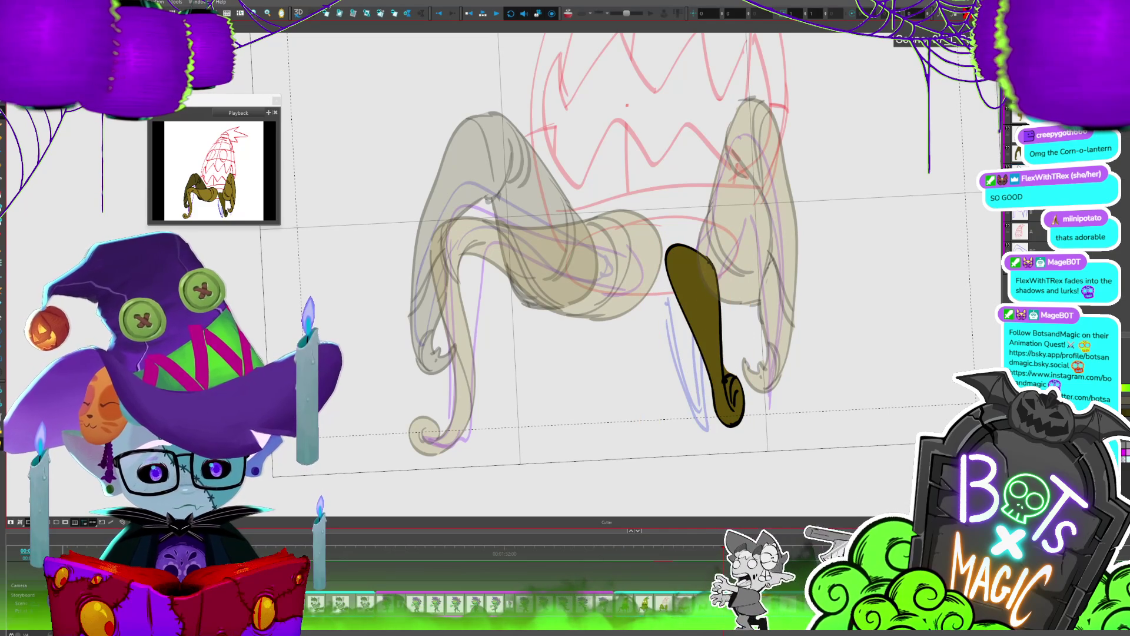
{"action": "left_click", "coordinate": [729, 368]}
Step: Flip between frames to check the leg motion and select the olive leg drawing
{"action": "key", "text": "period"}
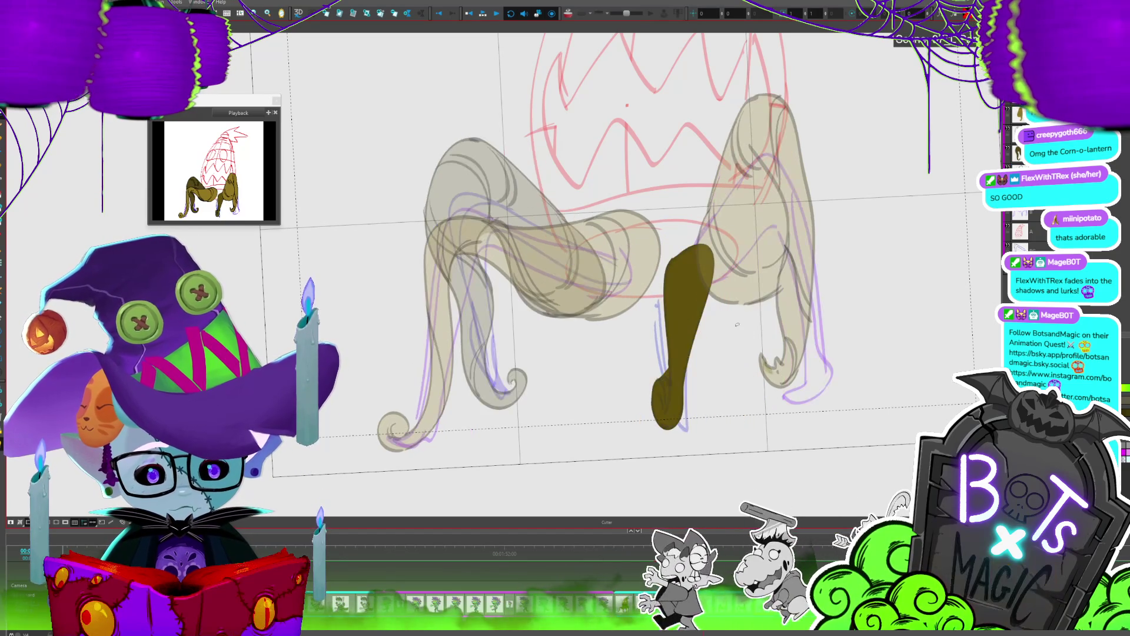
{"action": "key", "text": "period"}
{"action": "key", "text": "comma"}
{"action": "key", "text": "period"}
{"action": "key", "text": "period"}
{"action": "key", "text": "period"}
{"action": "key", "text": "period"}
{"action": "key", "text": "period"}
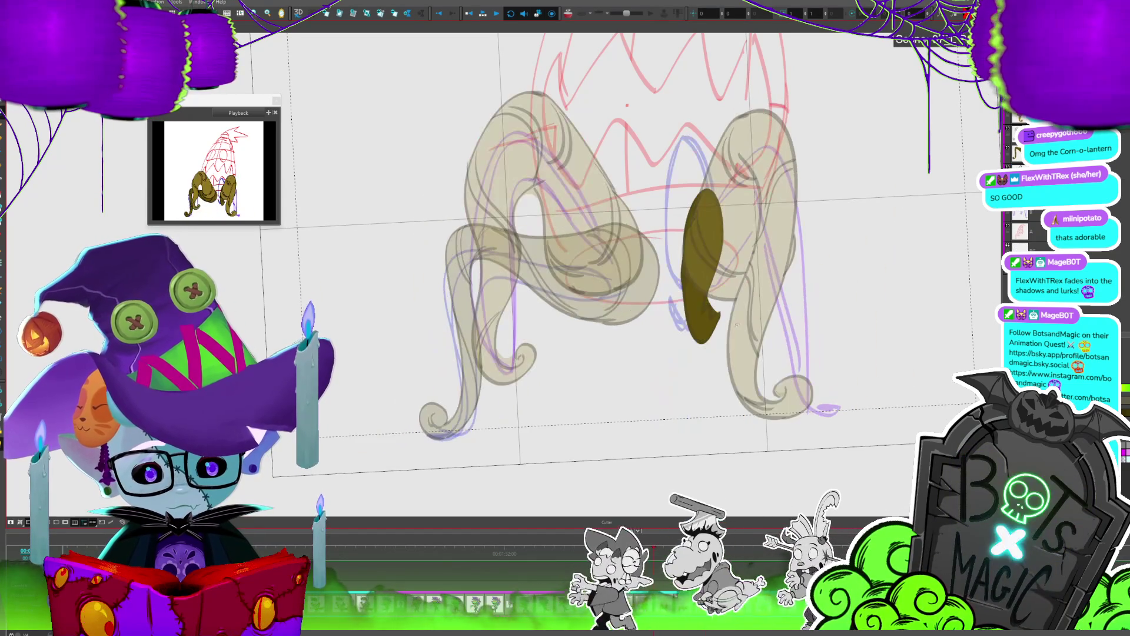
{"action": "key", "text": "period"}
{"action": "key", "text": "period"}
{"action": "key", "text": "period"}
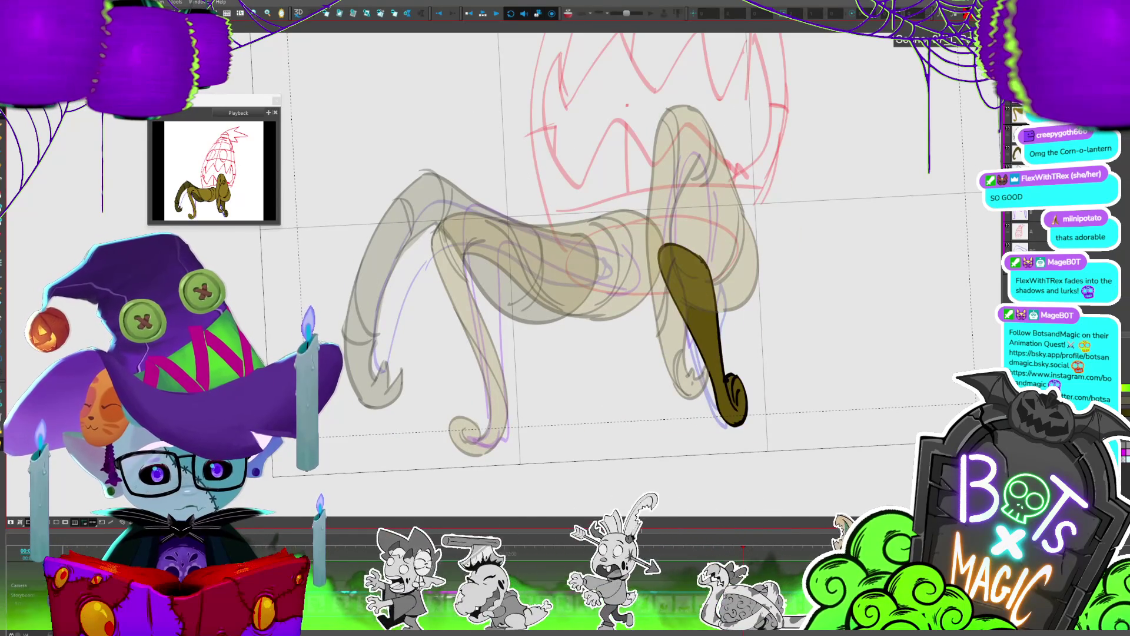
{"action": "left_click", "coordinate": [751, 403]}
{"action": "key", "text": "period"}
{"action": "key", "text": "period"}
{"action": "key", "text": "period"}
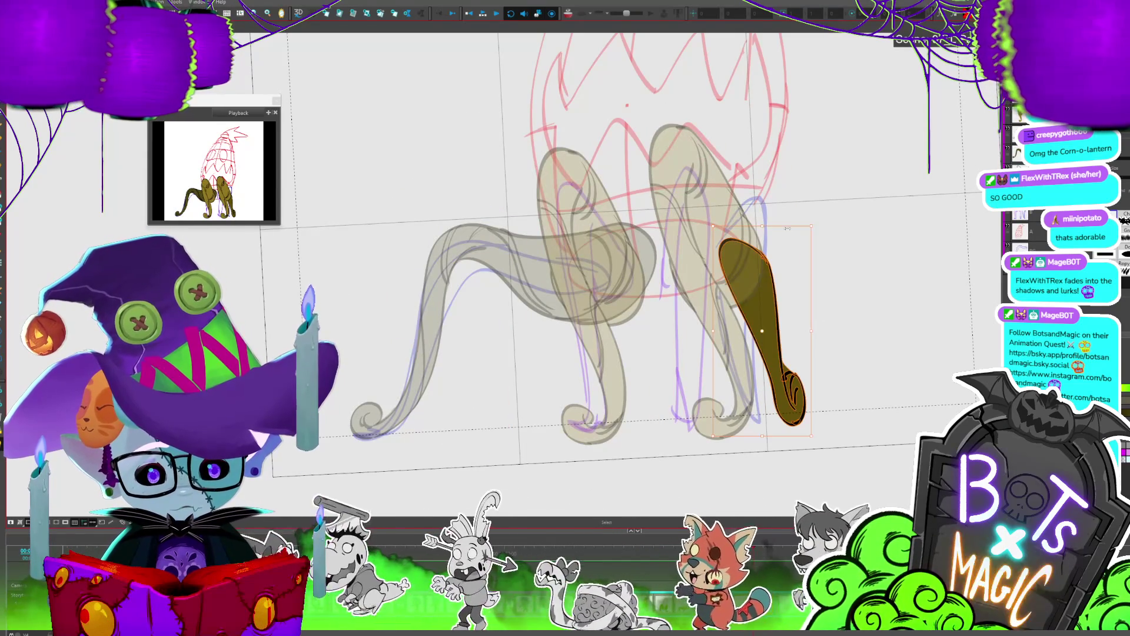
Step: Check the adjusted olive leg across later frames, deselect it, and play back the animation
{"action": "key", "text": "period"}
{"action": "key", "text": "period"}
{"action": "key", "text": "period"}
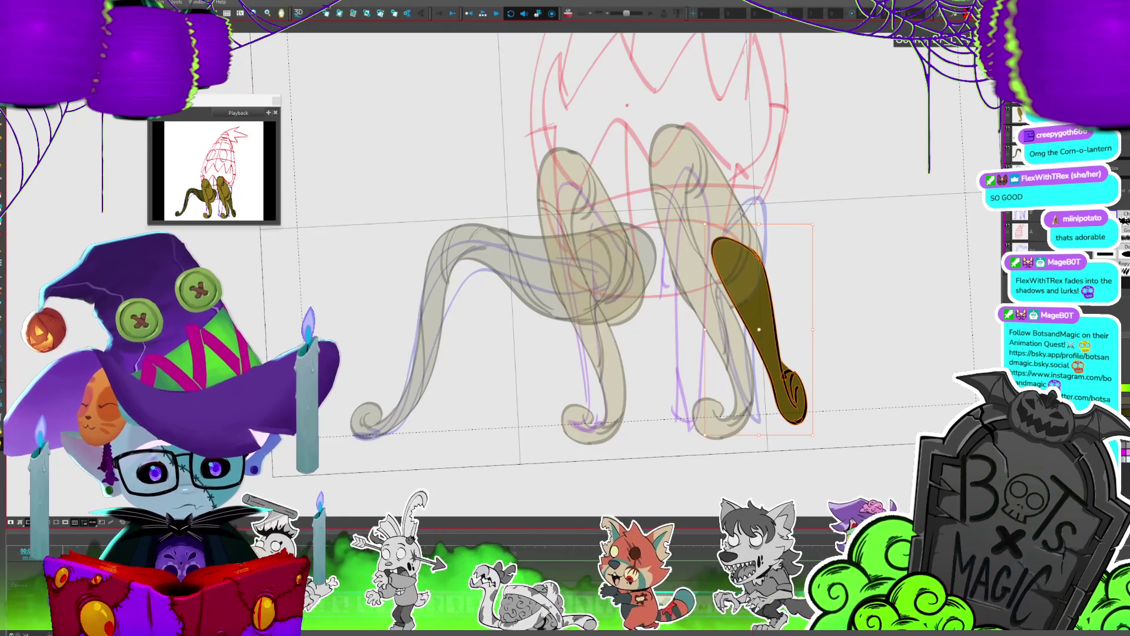
{"action": "left_click", "coordinate": [789, 364]}
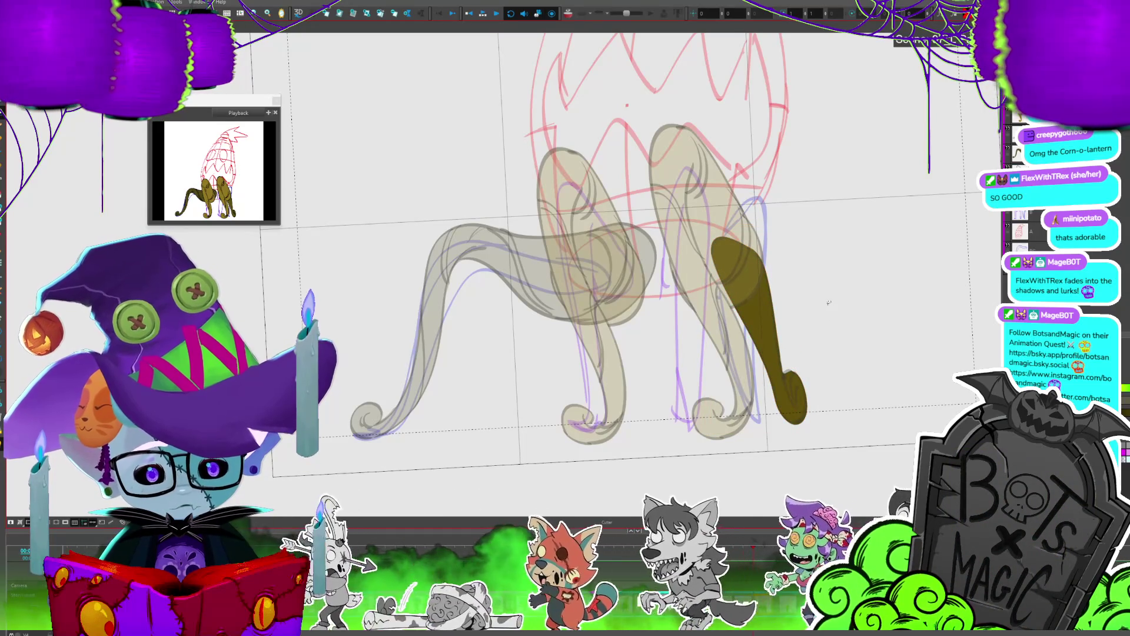
{"action": "key", "text": "period"}
{"action": "key", "text": "period"}
{"action": "key", "text": "period"}
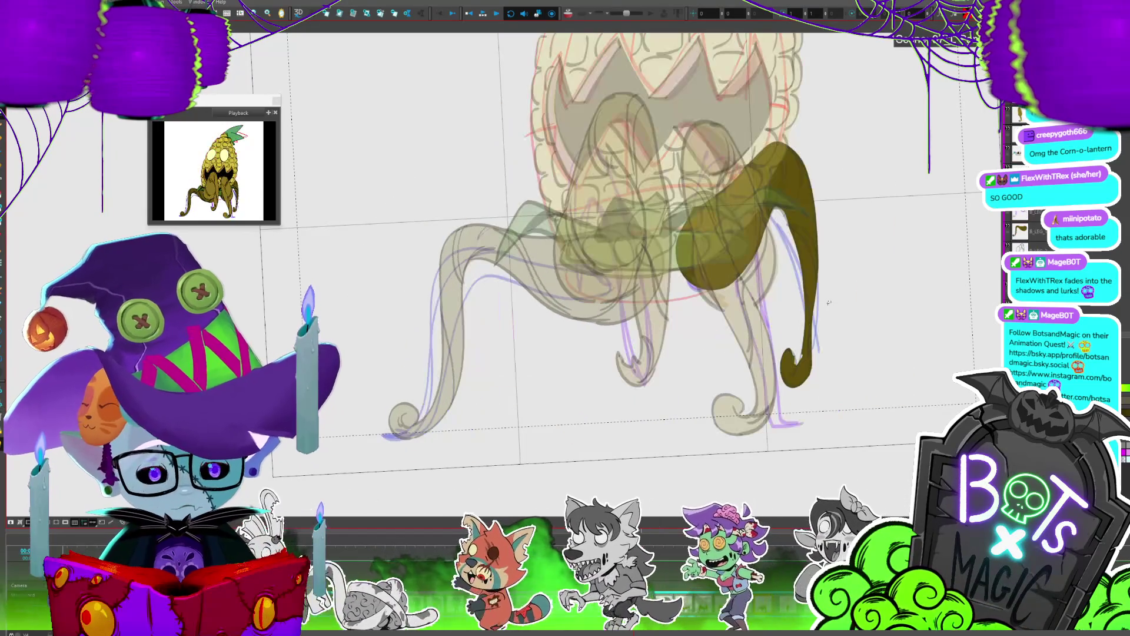
{"action": "key", "text": "period"}
{"action": "key", "text": "period"}
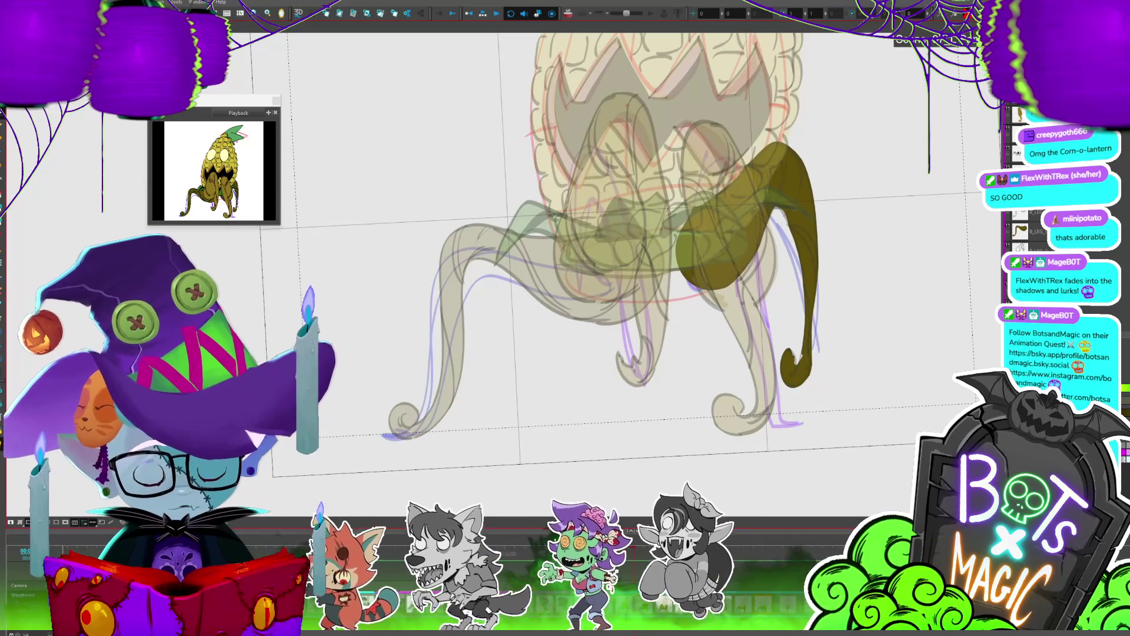
{"action": "key", "text": "period"}
{"action": "key", "text": "period"}
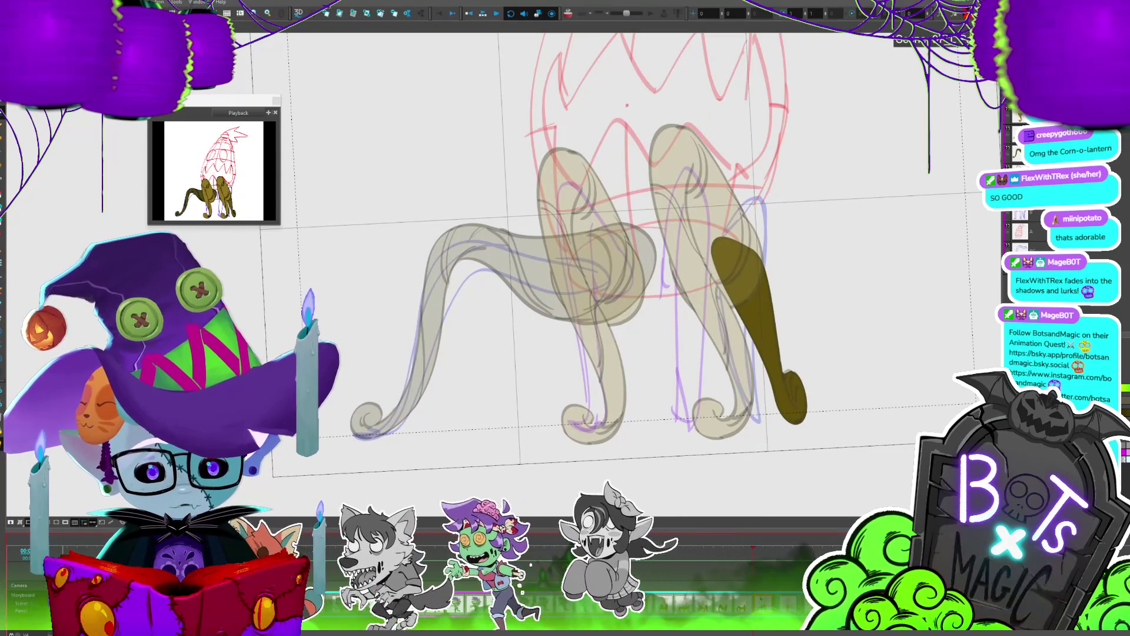
{"action": "left_click", "coordinate": [487, 13]}
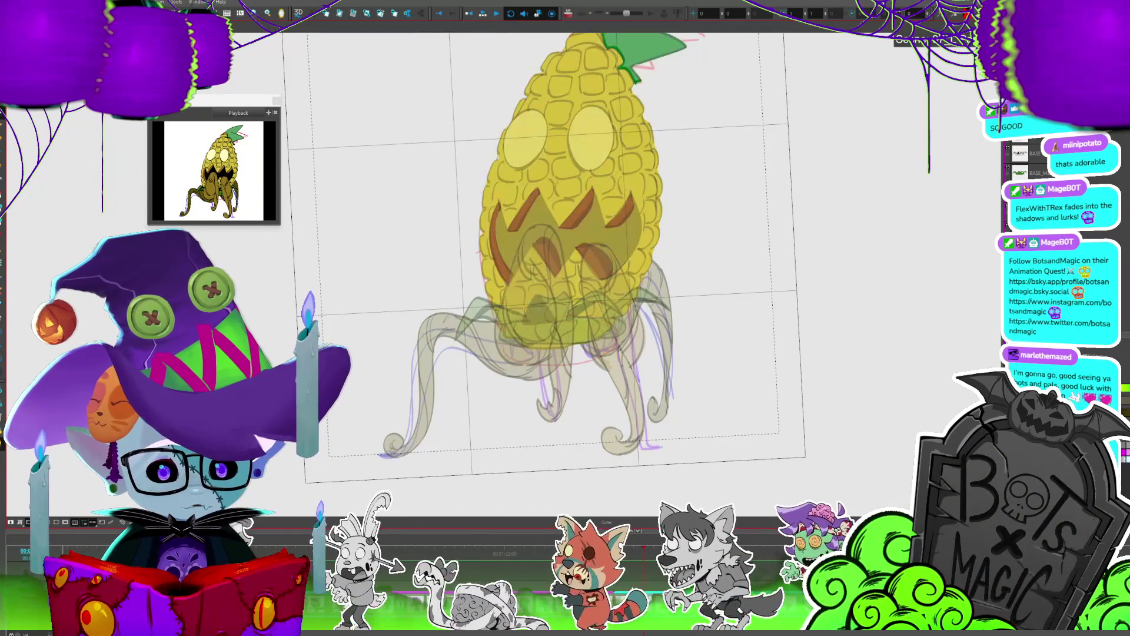
Step: Place a yellow highlight dot on the corn, then undo the last two unwanted dots
{"action": "scroll", "coordinate": [518, 257], "scroll_direction": "down", "scroll_amount": 5}
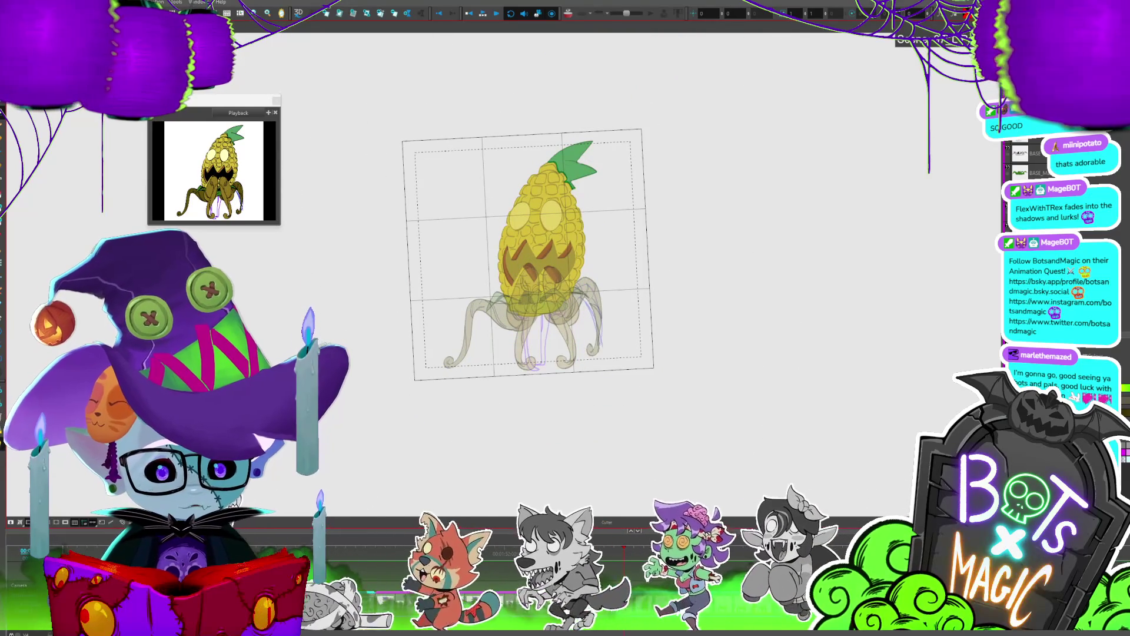
{"action": "scroll", "coordinate": [565, 156], "scroll_direction": "up", "scroll_amount": 5}
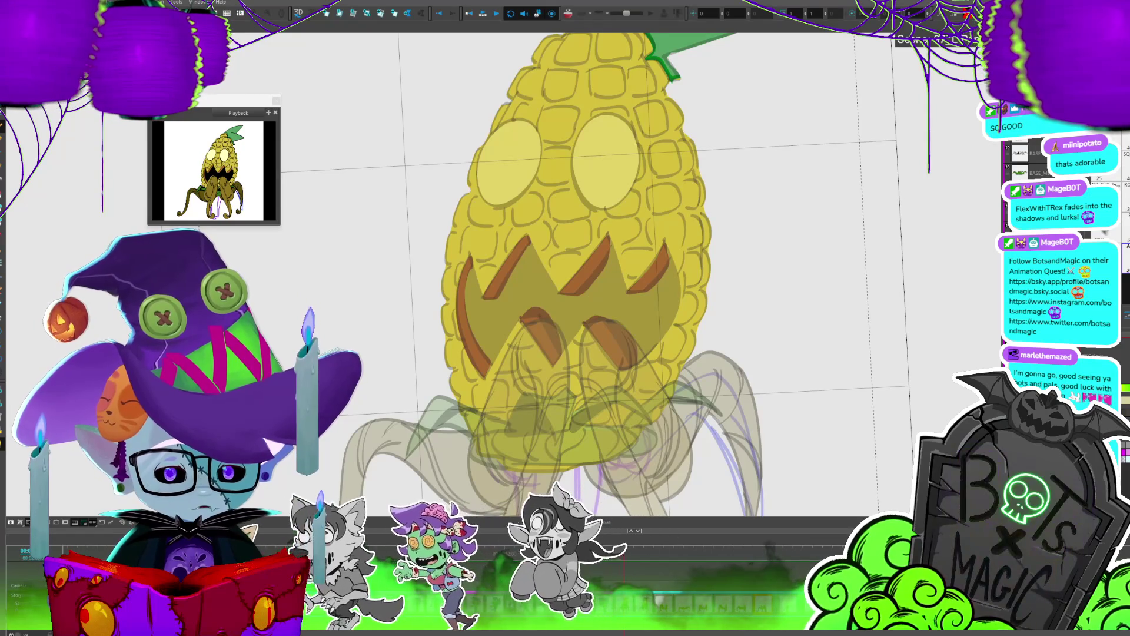
{"action": "scroll", "coordinate": [704, 419], "scroll_direction": "up", "scroll_amount": 3}
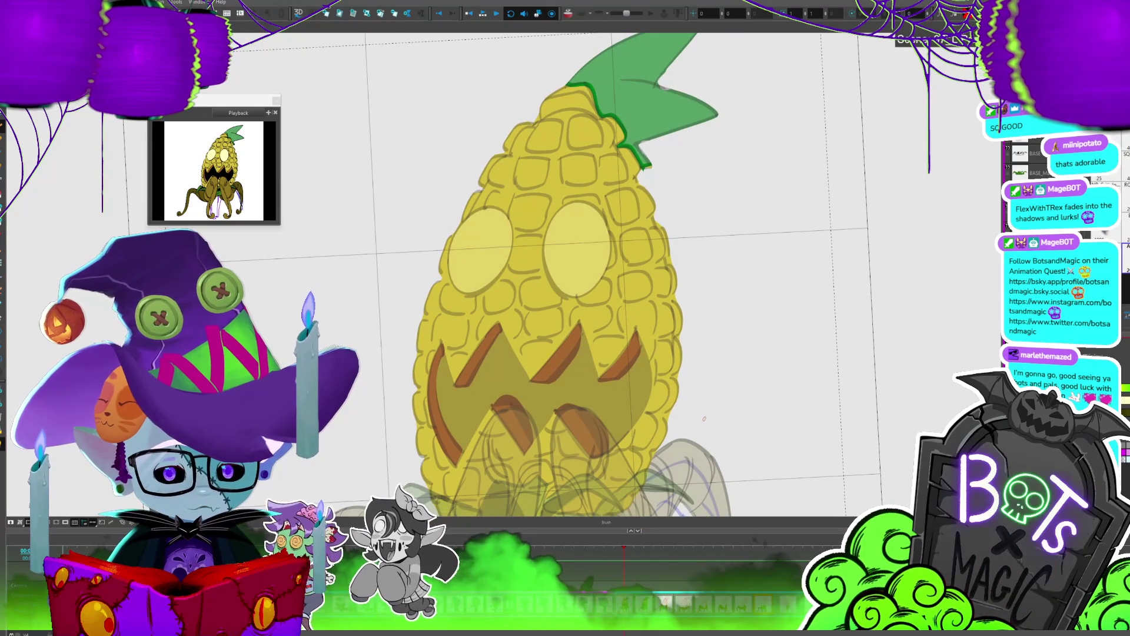
{"action": "scroll", "coordinate": [746, 374], "scroll_direction": "up", "scroll_amount": 2}
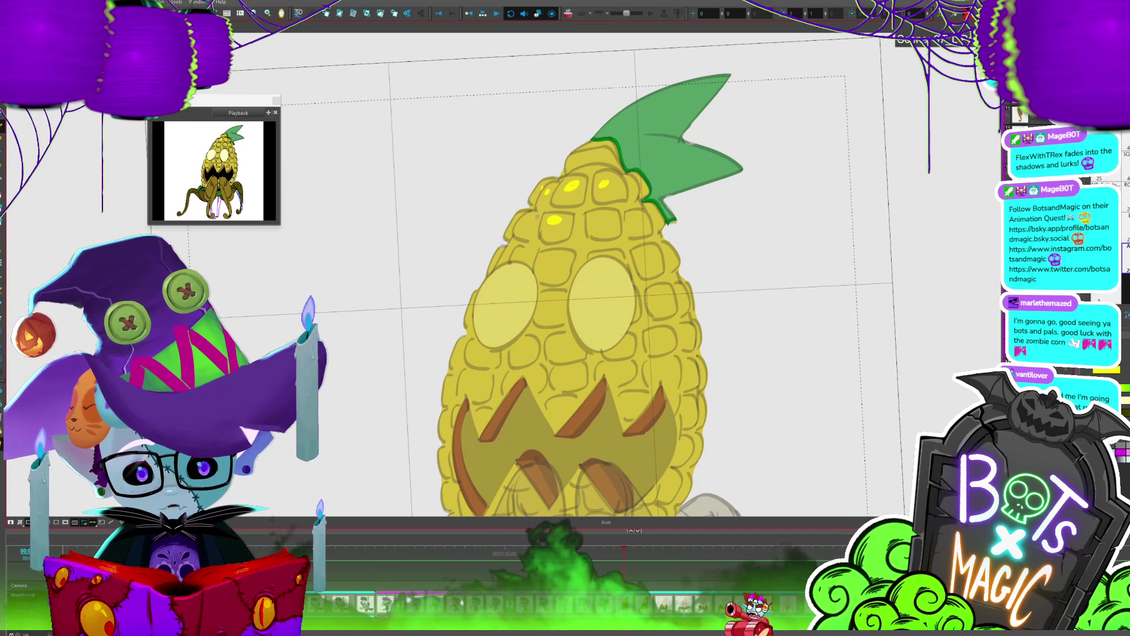
{"action": "left_click", "coordinate": [547, 258]}
{"action": "scroll", "coordinate": [566, 277], "scroll_direction": "down", "scroll_amount": 2}
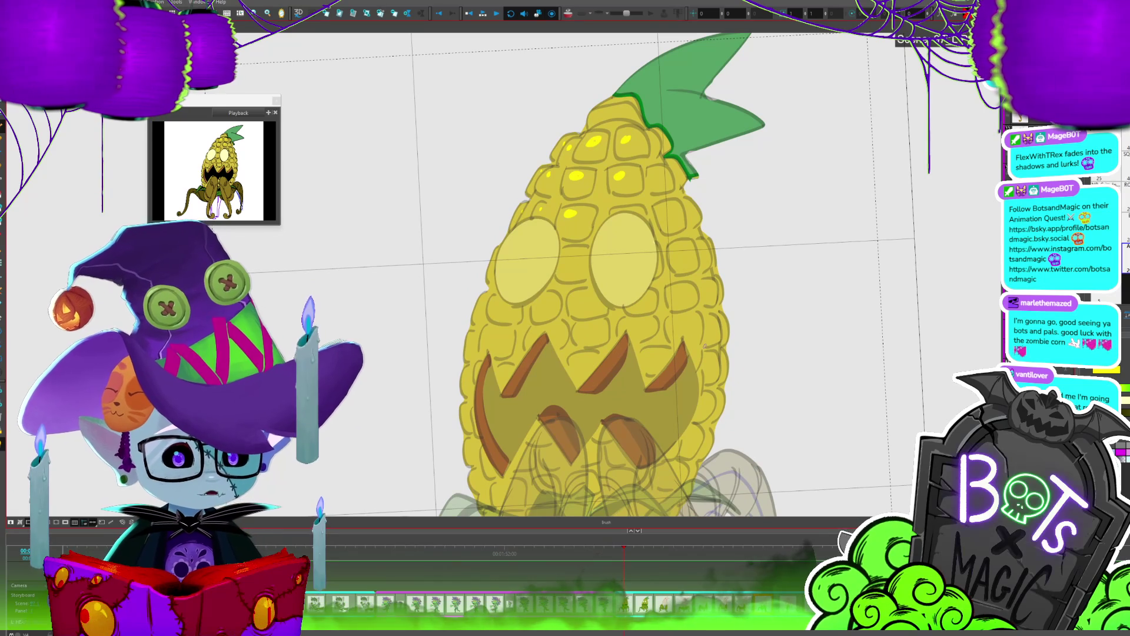
{"action": "key", "text": "ctrl+z"}
{"action": "key", "text": "ctrl+z"}
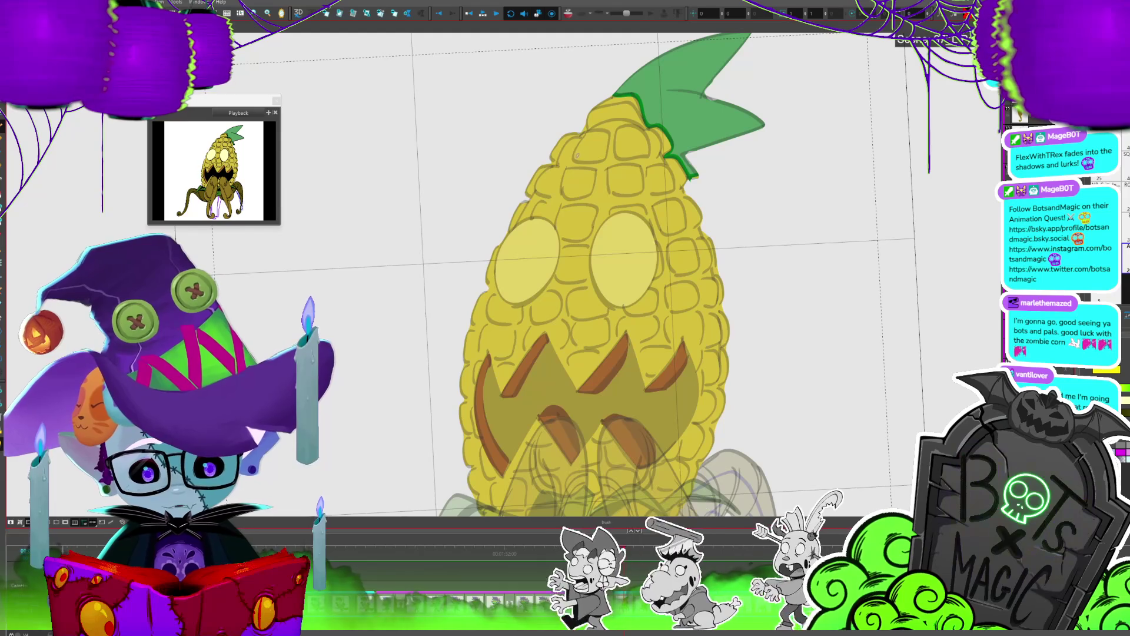
Step: Paint bright yellow highlights on the top, upper, middle, left-edge and lower kernels
{"action": "left_click_drag", "start_coordinate": [579, 155], "coordinate": [599, 138]}
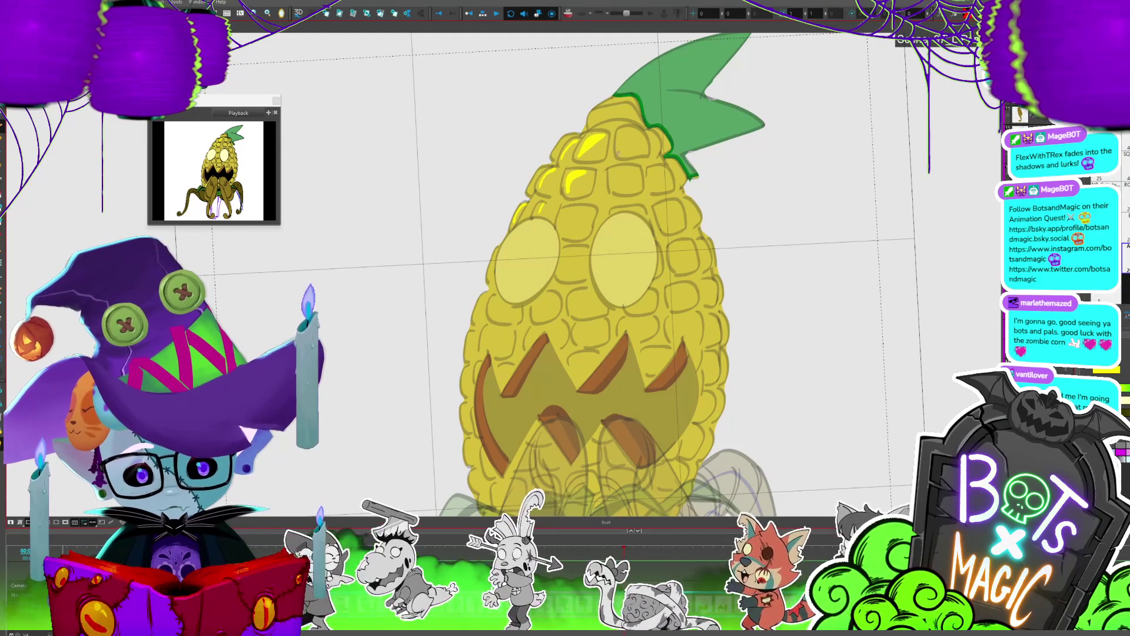
{"action": "mouse_move", "coordinate": [612, 189]}
{"action": "left_mouse_down"}
{"action": "mouse_move", "coordinate": [618, 172]}
{"action": "mouse_move", "coordinate": [615, 185]}
{"action": "left_mouse_up"}
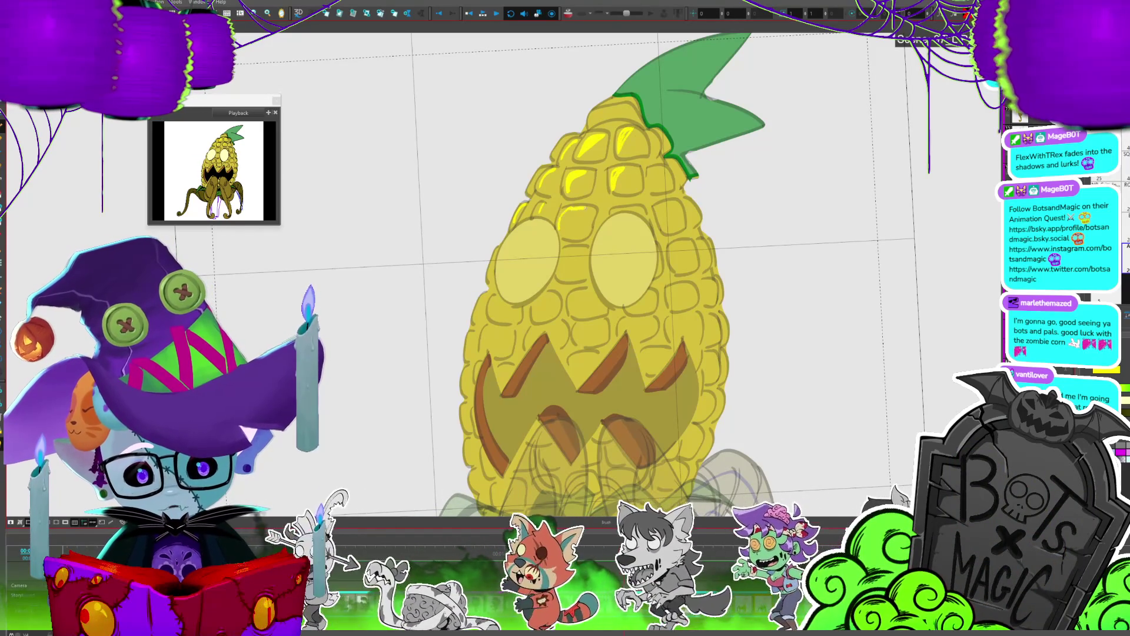
{"action": "left_click_drag", "start_coordinate": [562, 224], "coordinate": [583, 211]}
{"action": "left_click_drag", "start_coordinate": [564, 260], "coordinate": [577, 248]}
{"action": "mouse_move", "coordinate": [494, 315]}
{"action": "left_mouse_down"}
{"action": "mouse_move", "coordinate": [495, 297]}
{"action": "mouse_move", "coordinate": [481, 295]}
{"action": "left_mouse_up"}
{"action": "left_click_drag", "start_coordinate": [539, 315], "coordinate": [546, 294]}
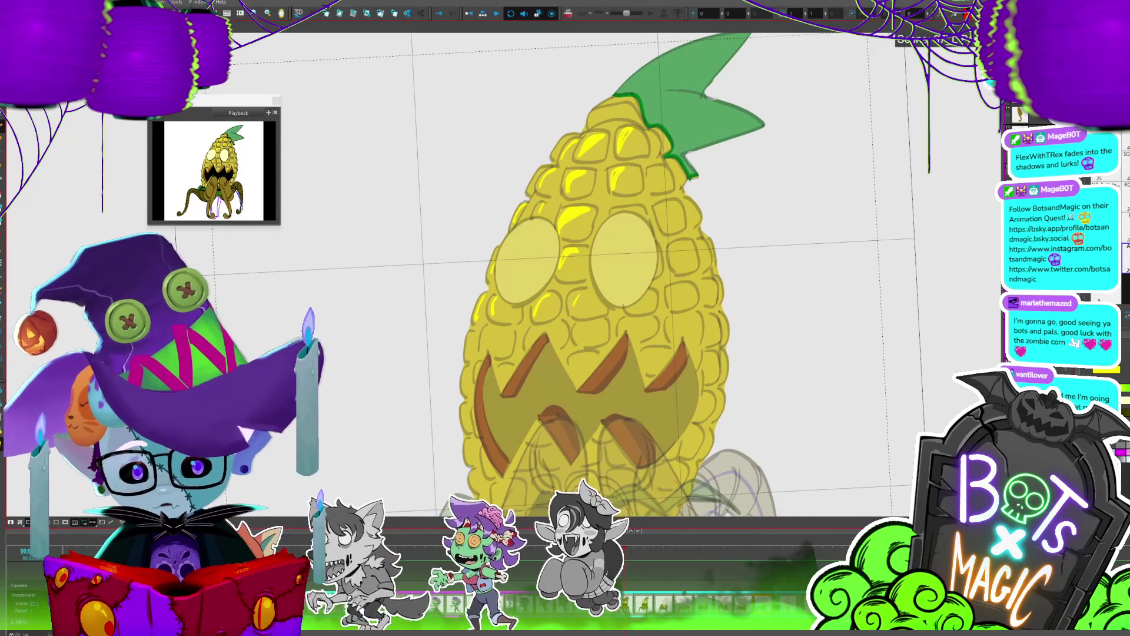
{"action": "left_click_drag", "start_coordinate": [642, 477], "coordinate": [620, 513]}
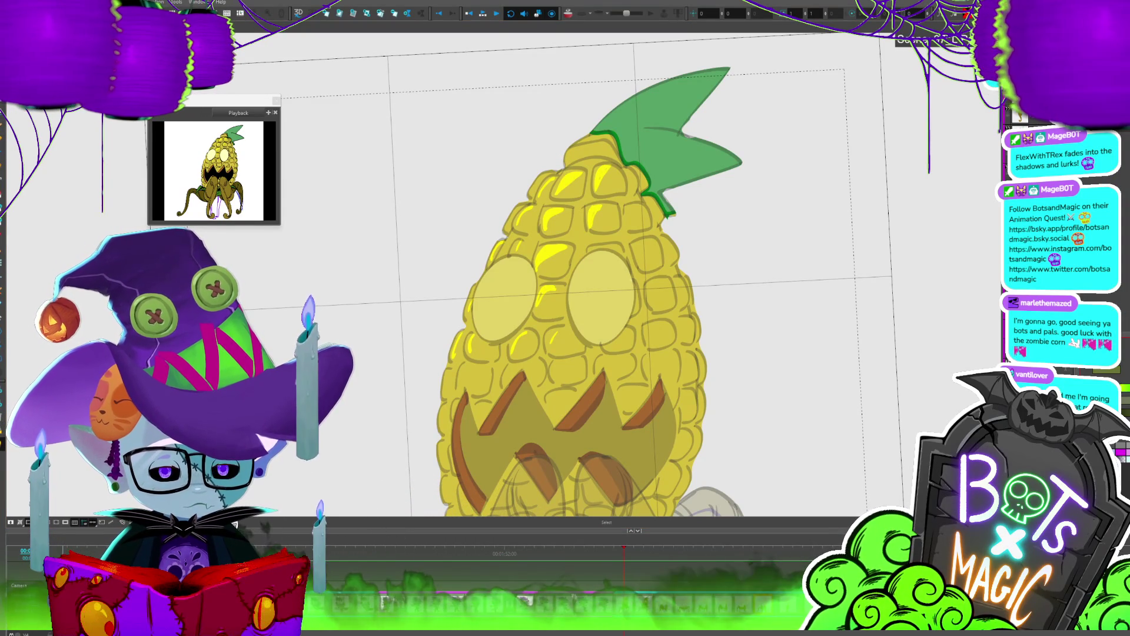
Step: Paint dark olive over the corn top under the leaf, painting only over existing colour
{"action": "key", "text": "alt+b"}
{"action": "mouse_move", "coordinate": [559, 162]}
{"action": "left_mouse_down"}
{"action": "mouse_move", "coordinate": [583, 134]}
{"action": "mouse_move", "coordinate": [612, 141]}
{"action": "mouse_move", "coordinate": [571, 159]}
{"action": "mouse_move", "coordinate": [612, 137]}
{"action": "left_mouse_up"}
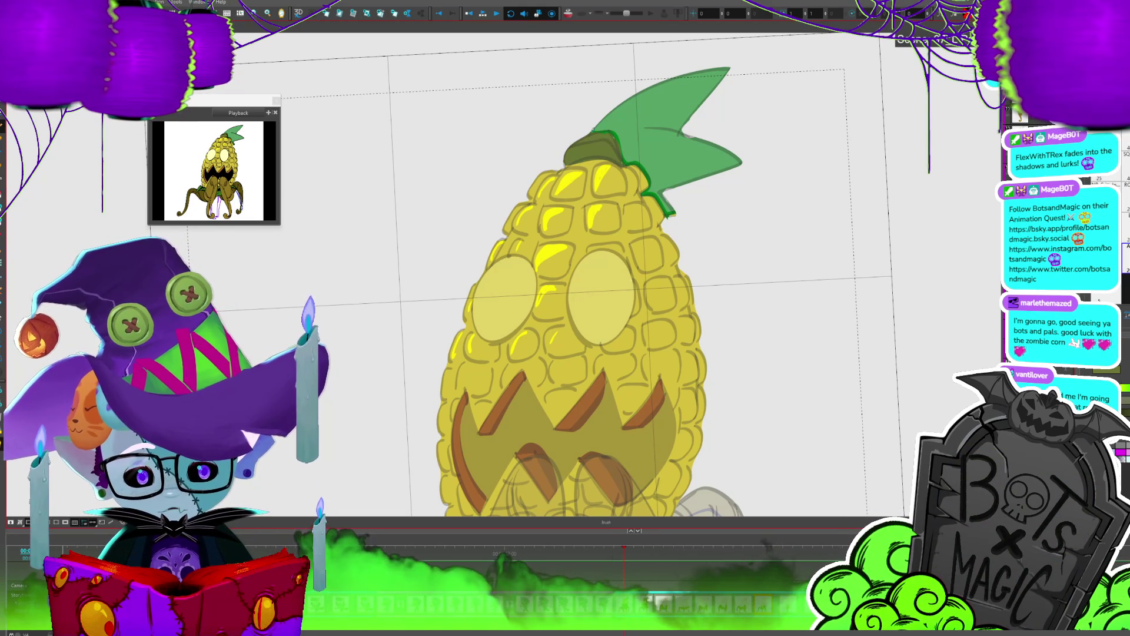
{"action": "scroll", "coordinate": [558, 199], "scroll_direction": "down", "scroll_amount": 4}
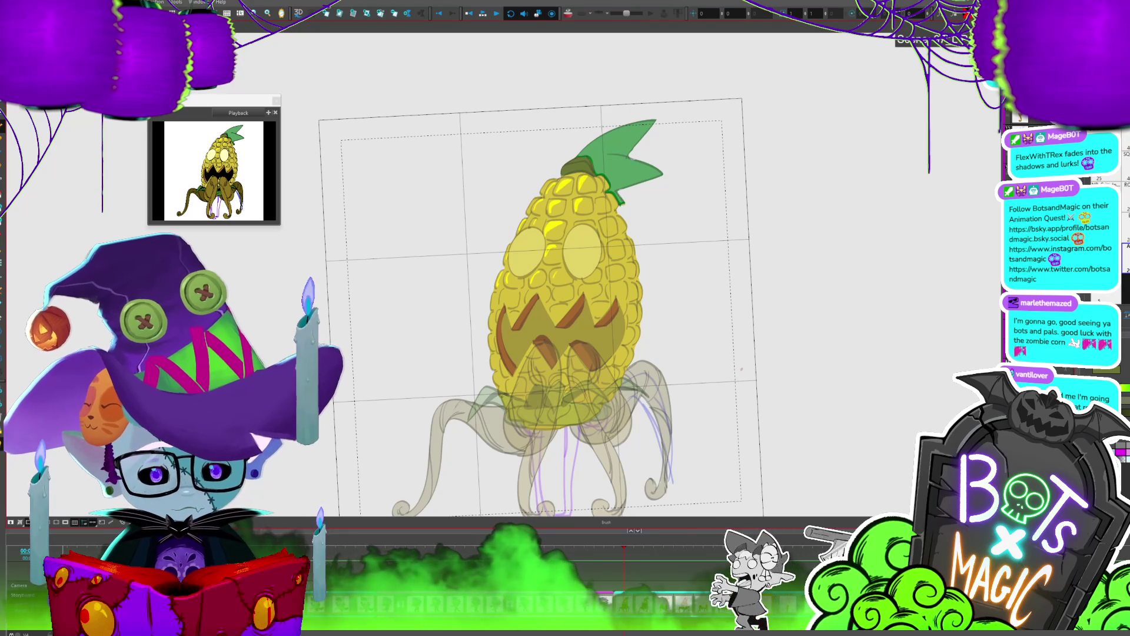
Step: On the next frame, Paste Special the carved face layers and flip frames to check them
{"action": "key", "text": "period"}
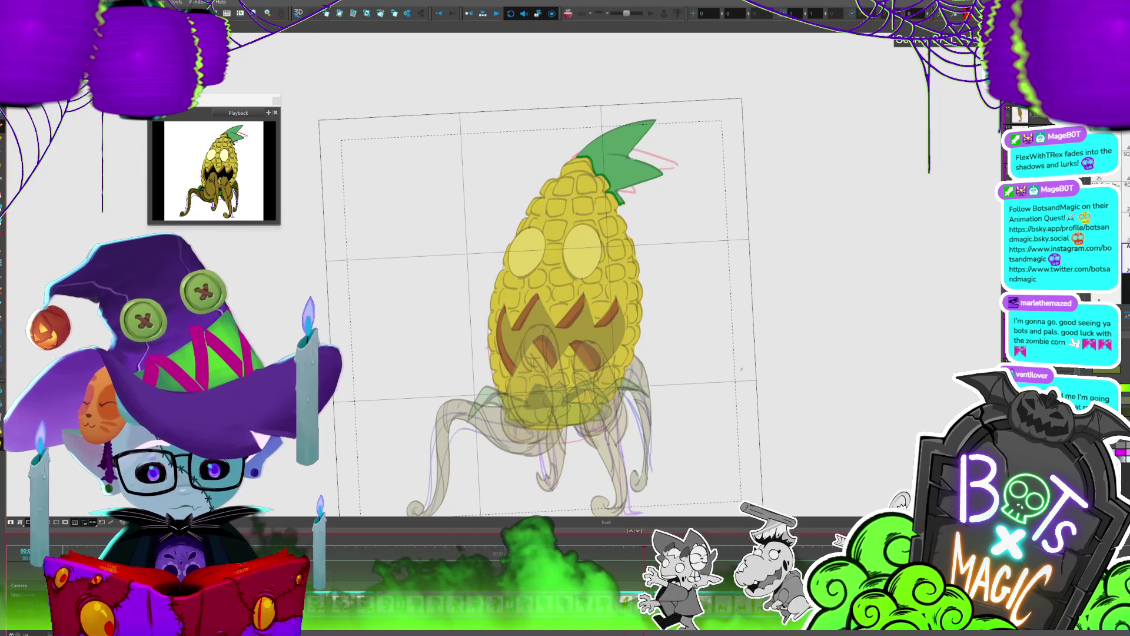
{"action": "key", "text": "ctrl+b"}
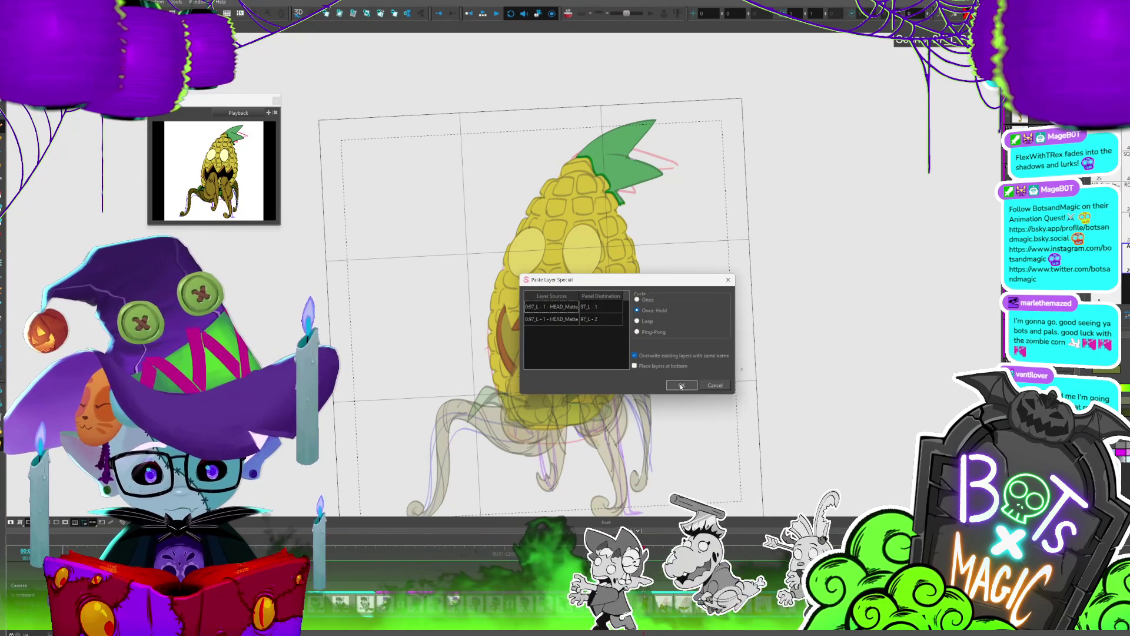
{"action": "left_click", "coordinate": [680, 384]}
{"action": "key", "text": "period"}
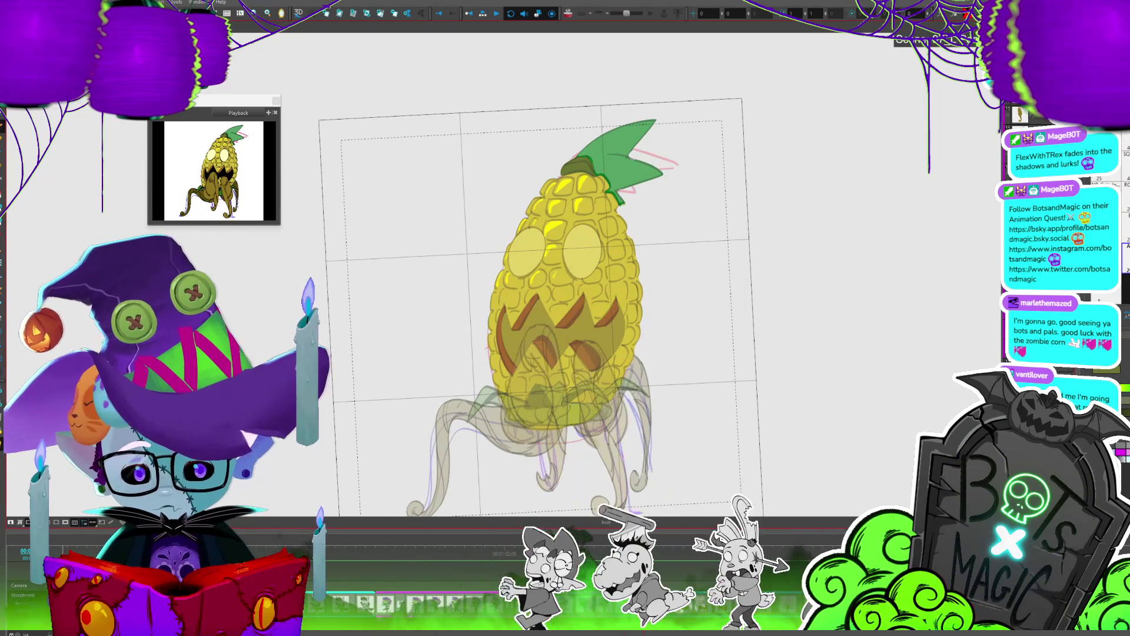
{"action": "key", "text": "comma"}
{"action": "key", "text": "period"}
{"action": "key", "text": "period"}
{"action": "key", "text": "period"}
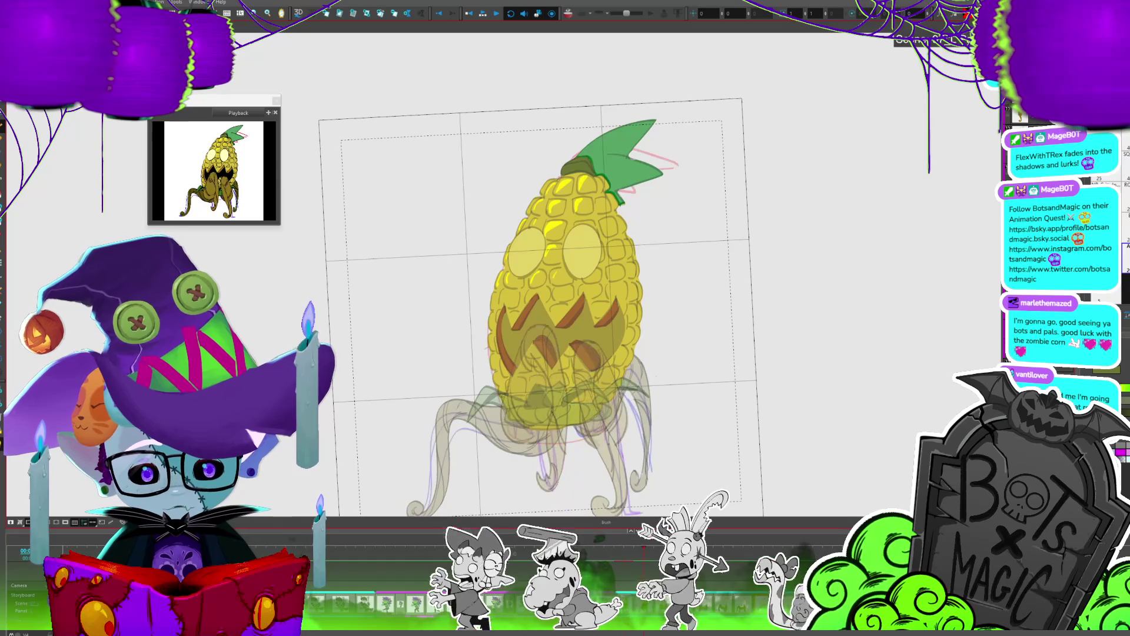
{"action": "key", "text": "period"}
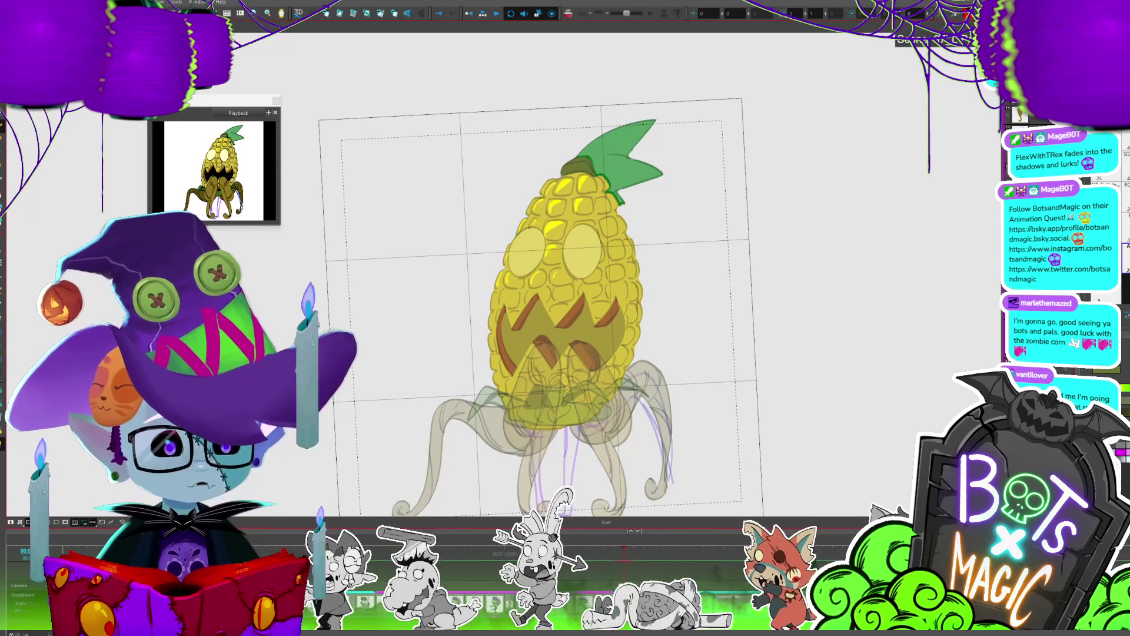
{"action": "key", "text": "2"}
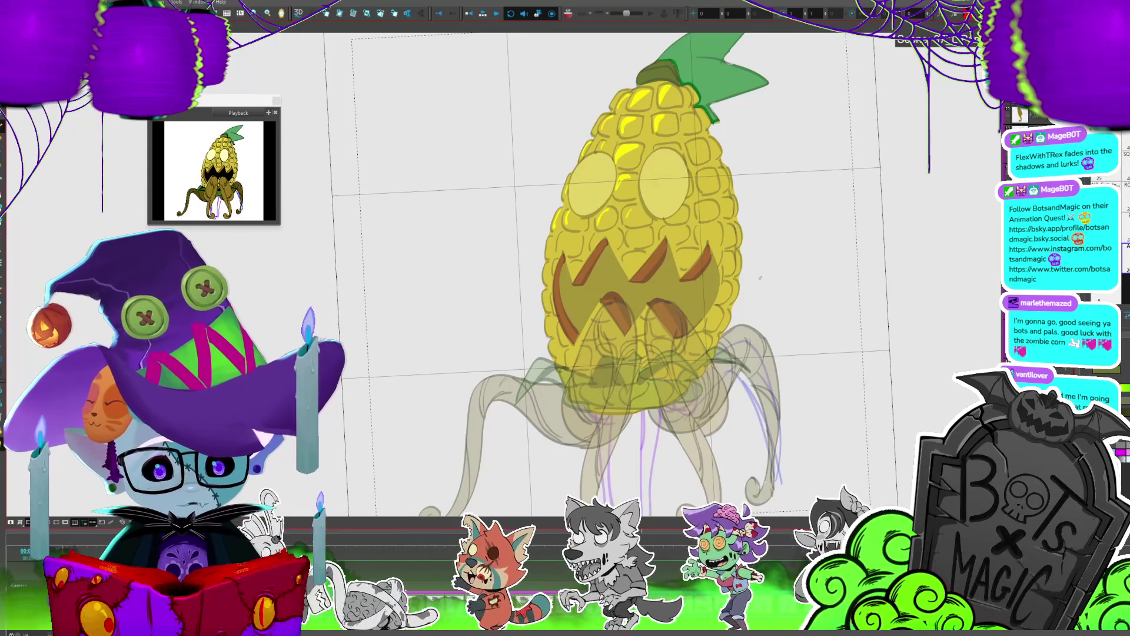
Step: Go to the next frame's rough arm sketch, colour the leafy arms green, and zoom back out
{"action": "key", "text": "period"}
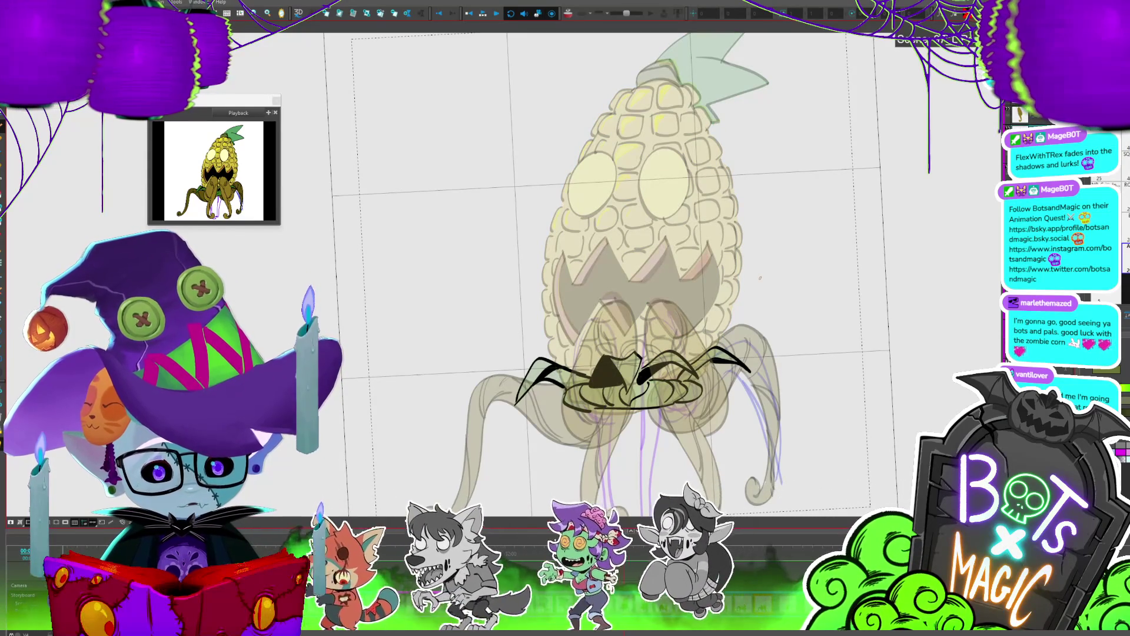
{"action": "key", "text": "comma"}
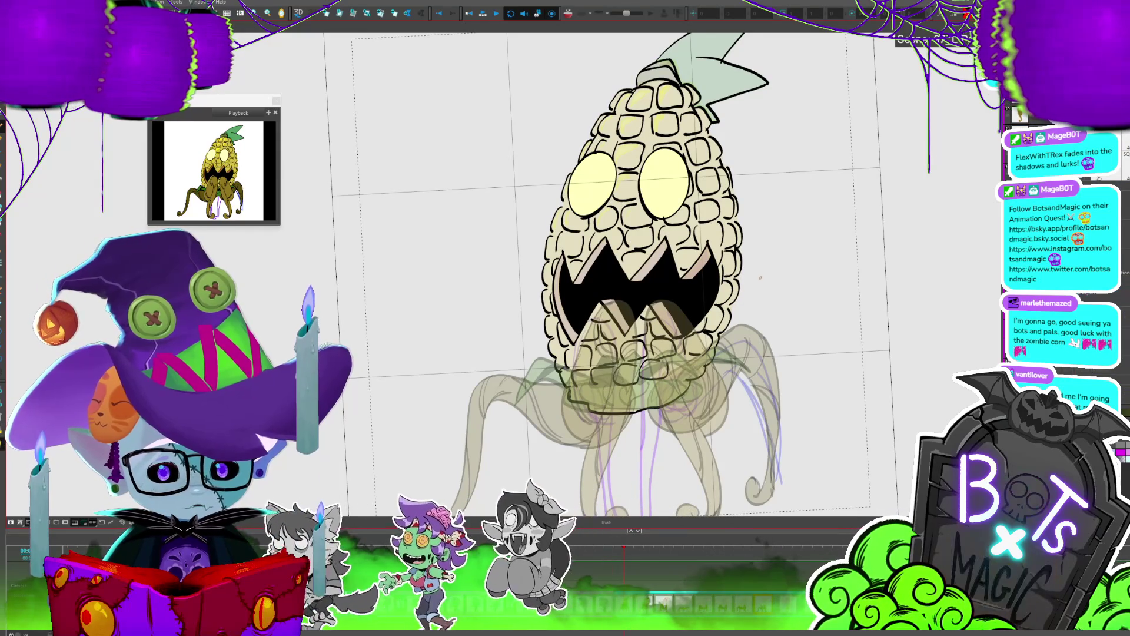
{"action": "key", "text": "period"}
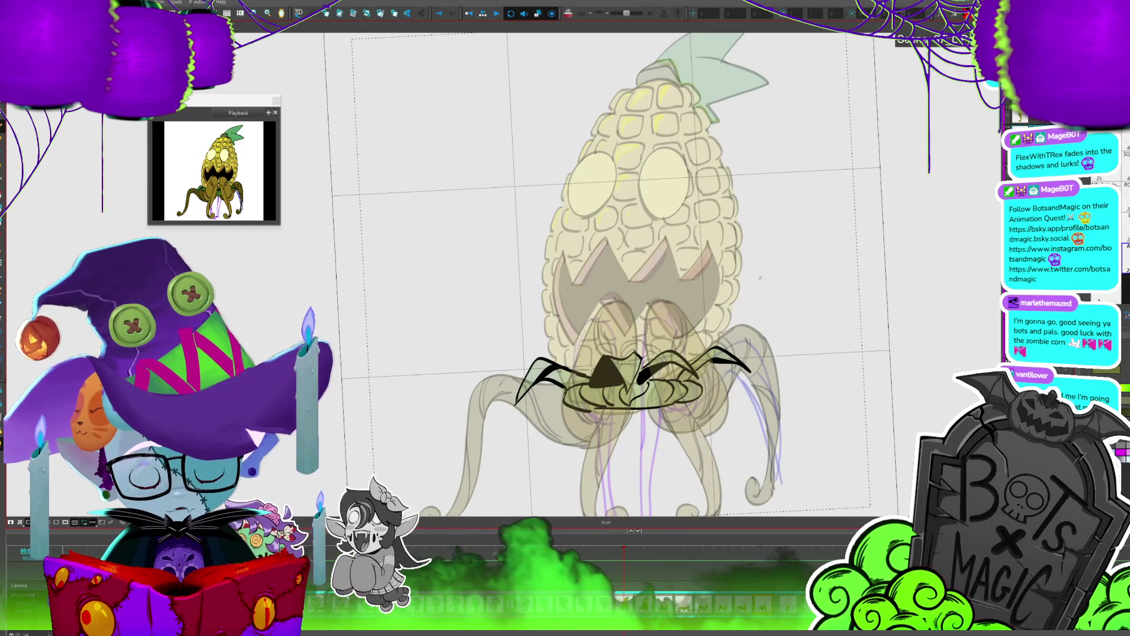
{"action": "scroll", "coordinate": [538, 392], "scroll_direction": "up", "scroll_amount": 3}
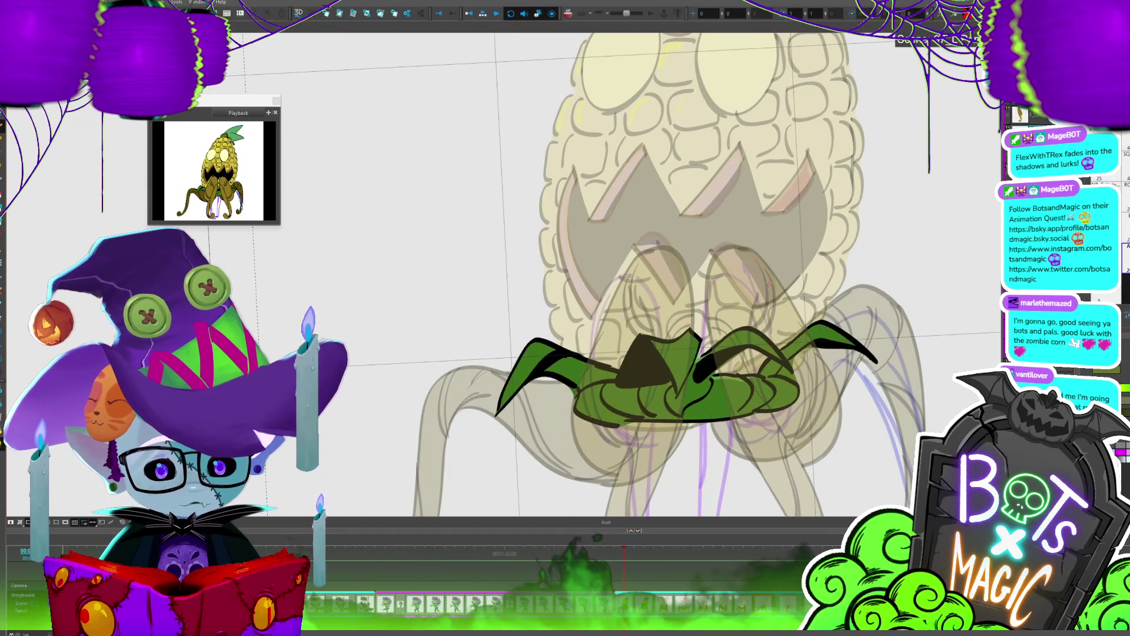
{"action": "key", "text": "2"}
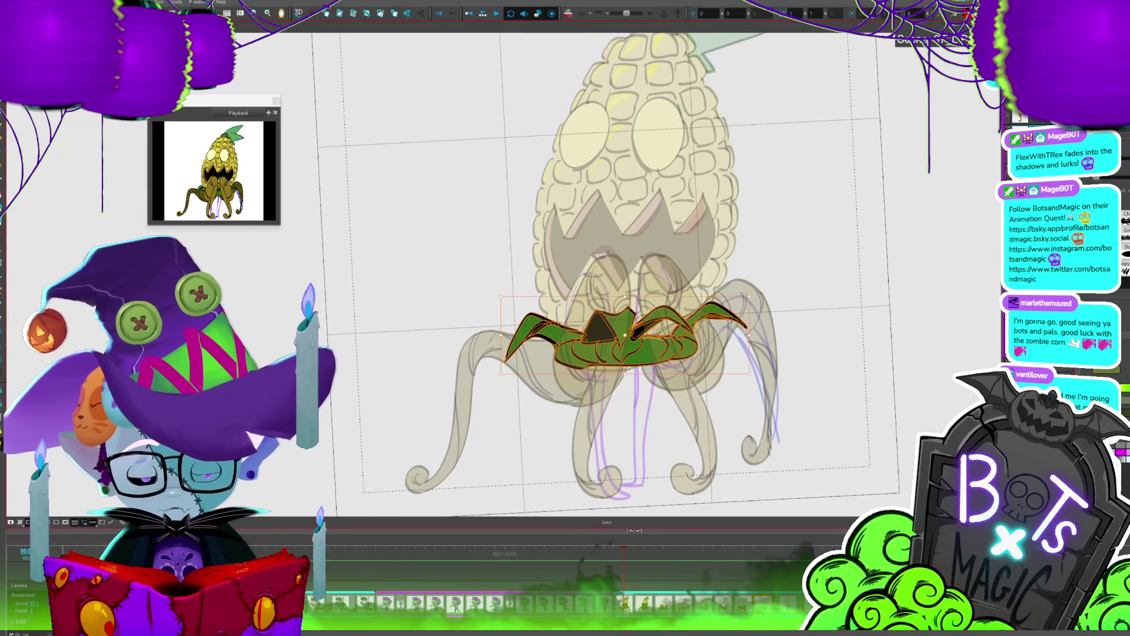
Step: Select the green leafy arms, scale them larger and nudge them into place around the base
{"action": "key", "text": "alt+s"}
{"action": "key", "text": "ctrl+a"}
{"action": "mouse_move", "coordinate": [700, 357]}
{"action": "left_mouse_down"}
{"action": "mouse_move", "coordinate": [691, 340]}
{"action": "mouse_move", "coordinate": [686, 352]}
{"action": "left_mouse_up"}
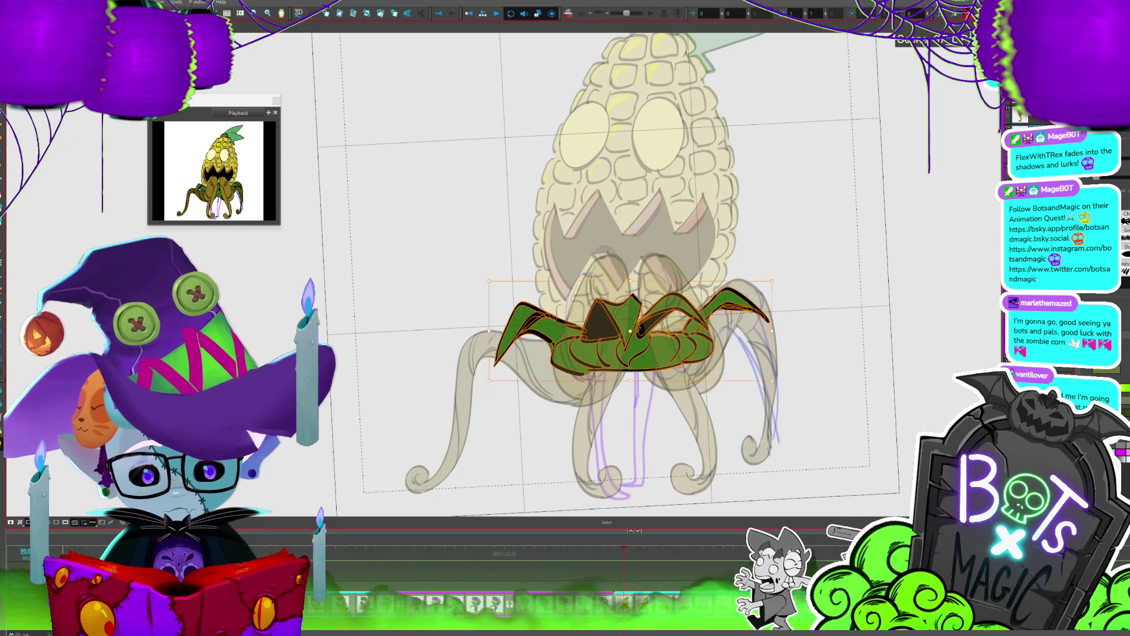
{"action": "left_click", "coordinate": [642, 379]}
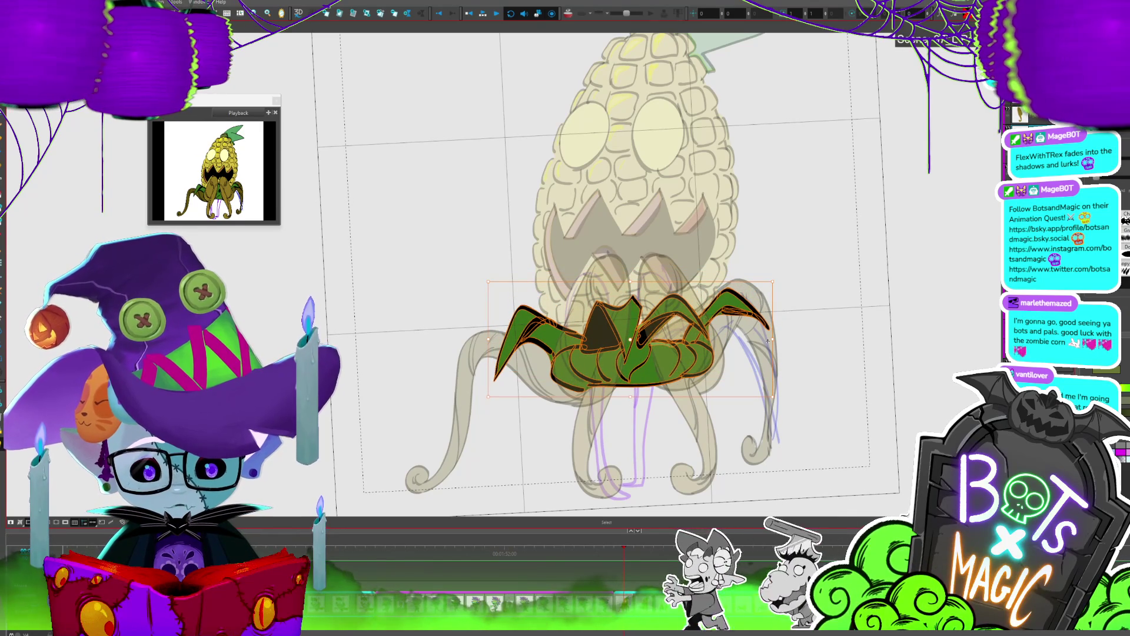
{"action": "left_click_drag", "start_coordinate": [773, 339], "coordinate": [777, 337]}
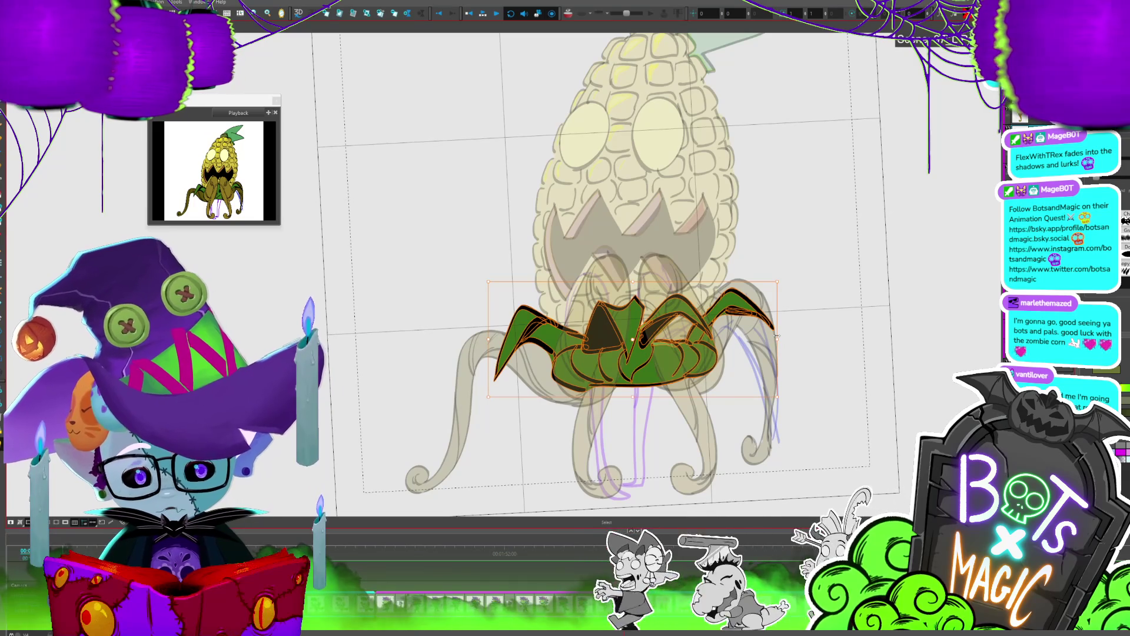
{"action": "left_click_drag", "start_coordinate": [678, 372], "coordinate": [673, 371]}
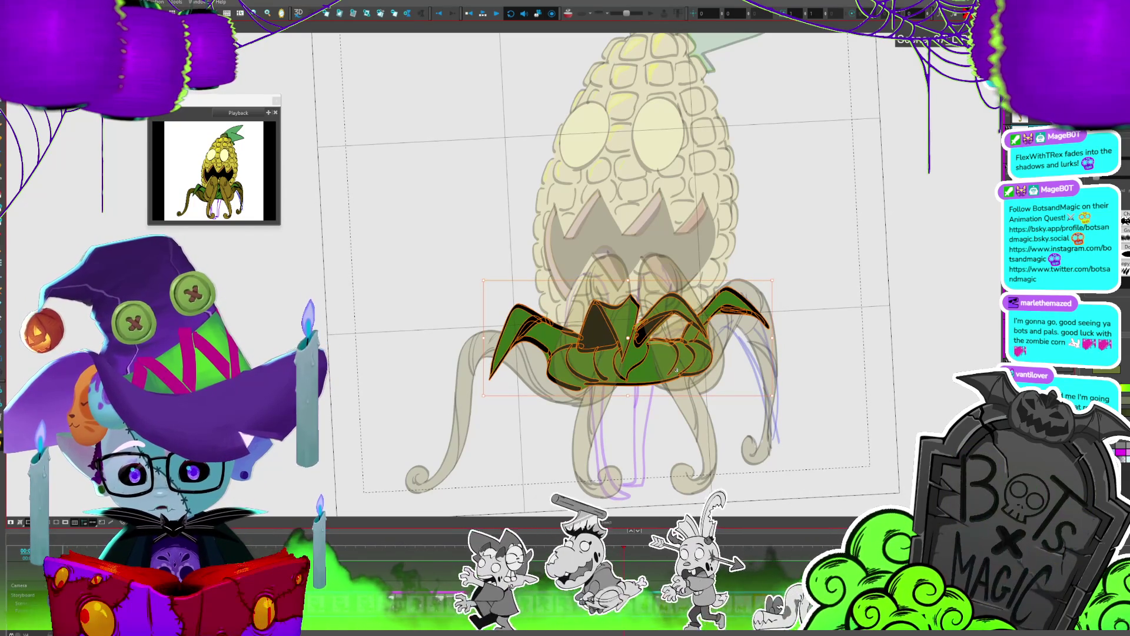
{"action": "left_click_drag", "start_coordinate": [772, 281], "coordinate": [783, 273]}
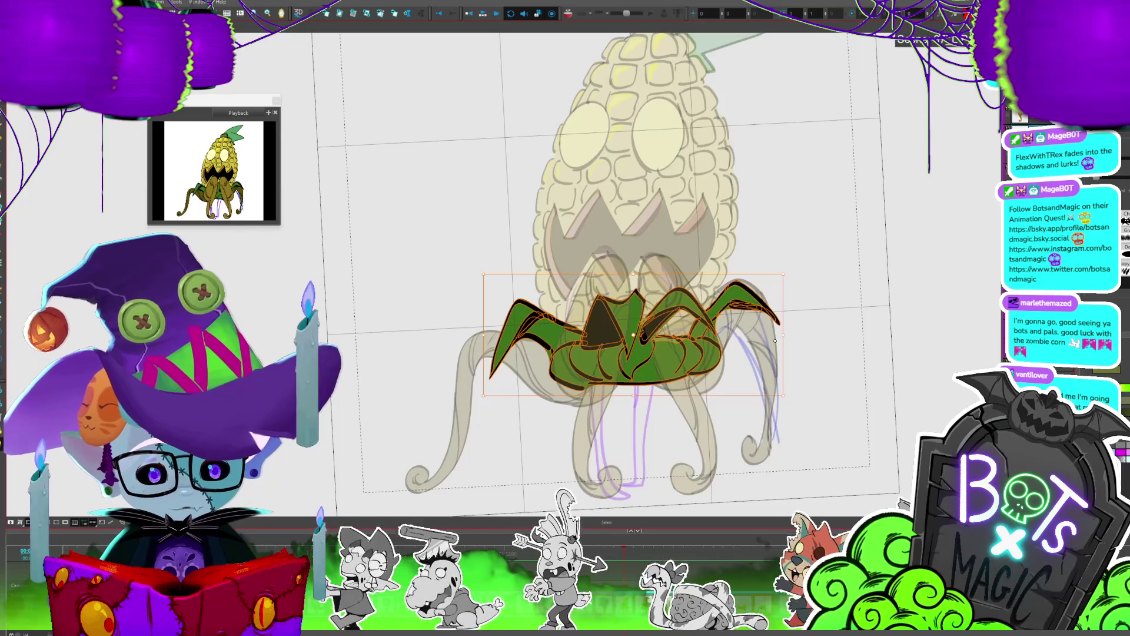
{"action": "mouse_move", "coordinate": [778, 340]}
{"action": "left_mouse_down"}
{"action": "mouse_move", "coordinate": [691, 367]}
{"action": "mouse_move", "coordinate": [794, 332]}
{"action": "left_mouse_up"}
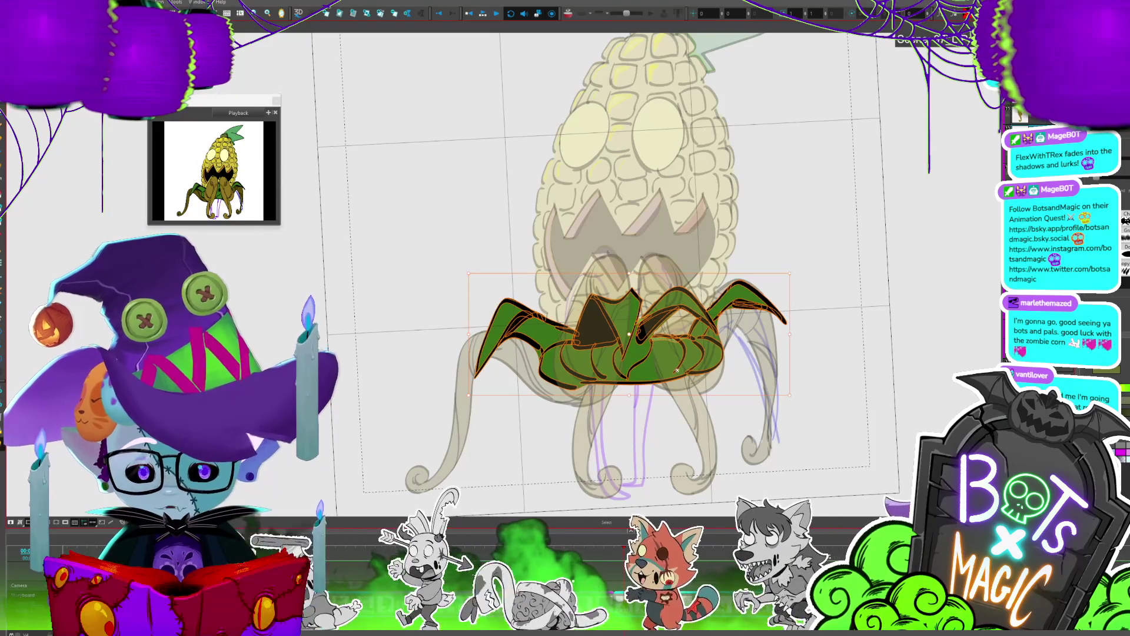
{"action": "left_click_drag", "start_coordinate": [686, 369], "coordinate": [691, 362]}
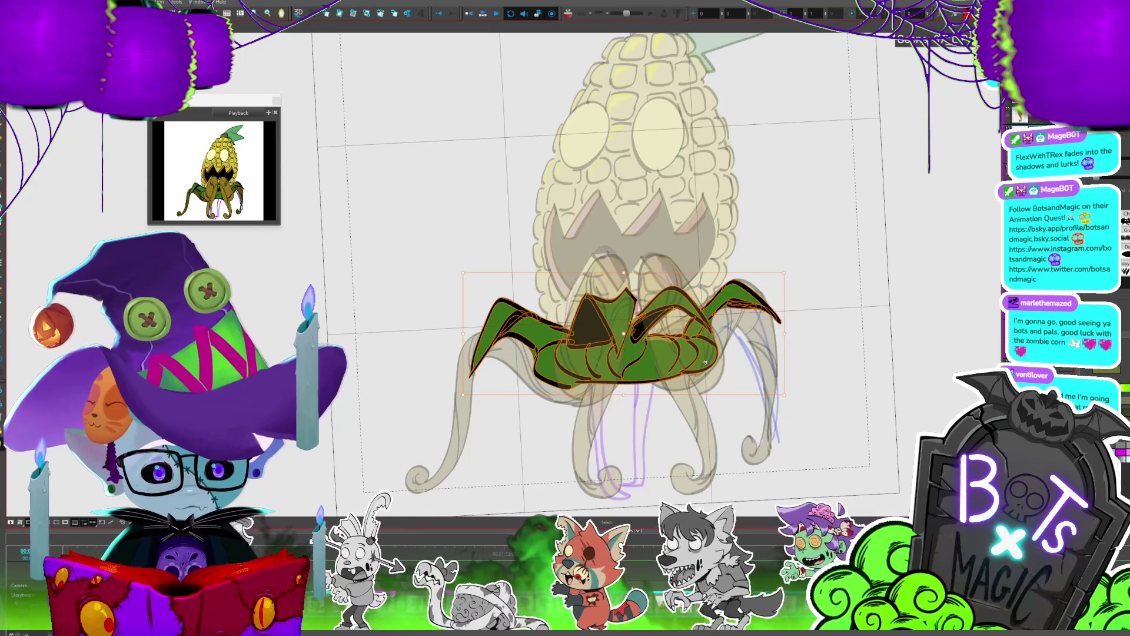
Step: Flip back and forth between frames to check the enlarged arms
{"action": "key", "text": "period"}
{"action": "key", "text": "comma"}
{"action": "key", "text": "comma"}
{"action": "key", "text": "period"}
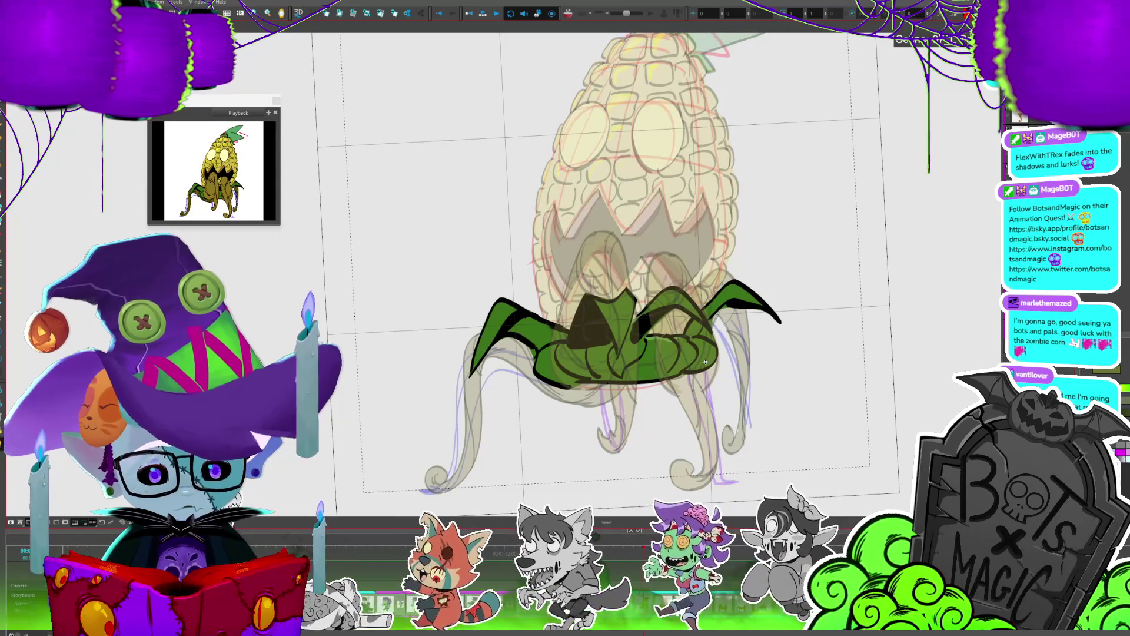
{"action": "key", "text": "period"}
{"action": "key", "text": "comma"}
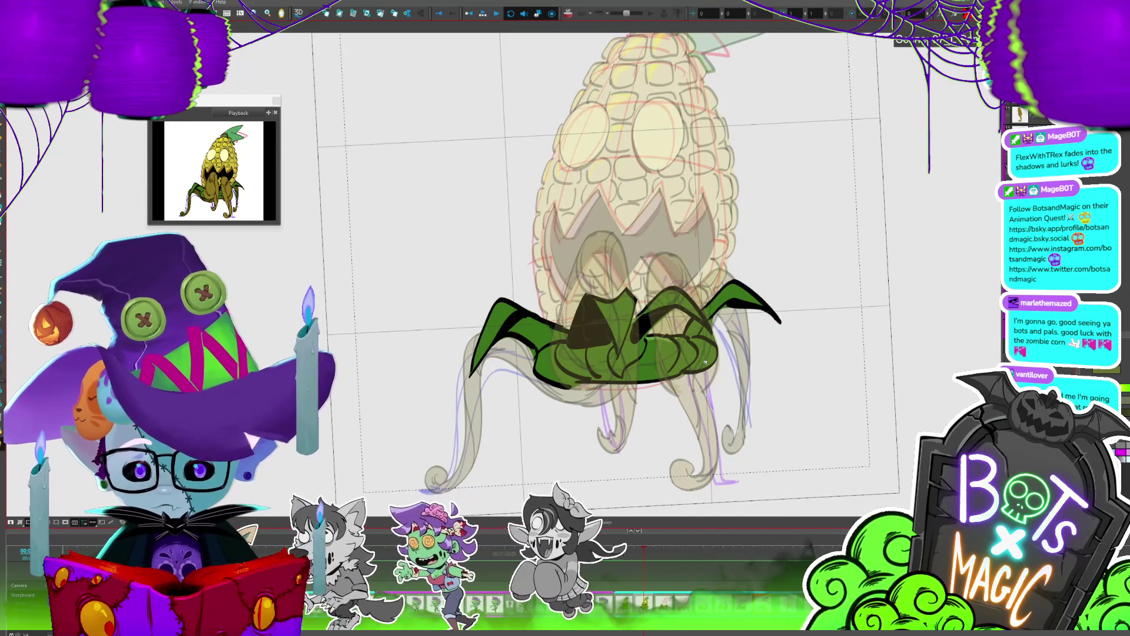
{"action": "key", "text": "2"}
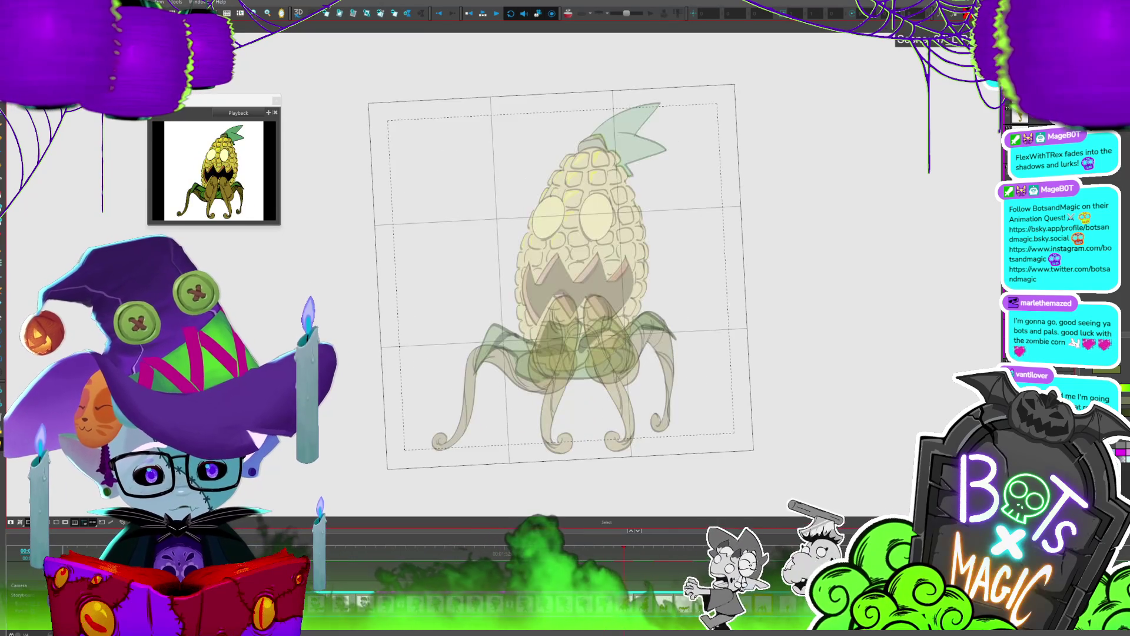
Step: Select the leafy arms, go to the next legs-only frame, and Paste Special the corn layers there
{"action": "left_click", "coordinate": [574, 353]}
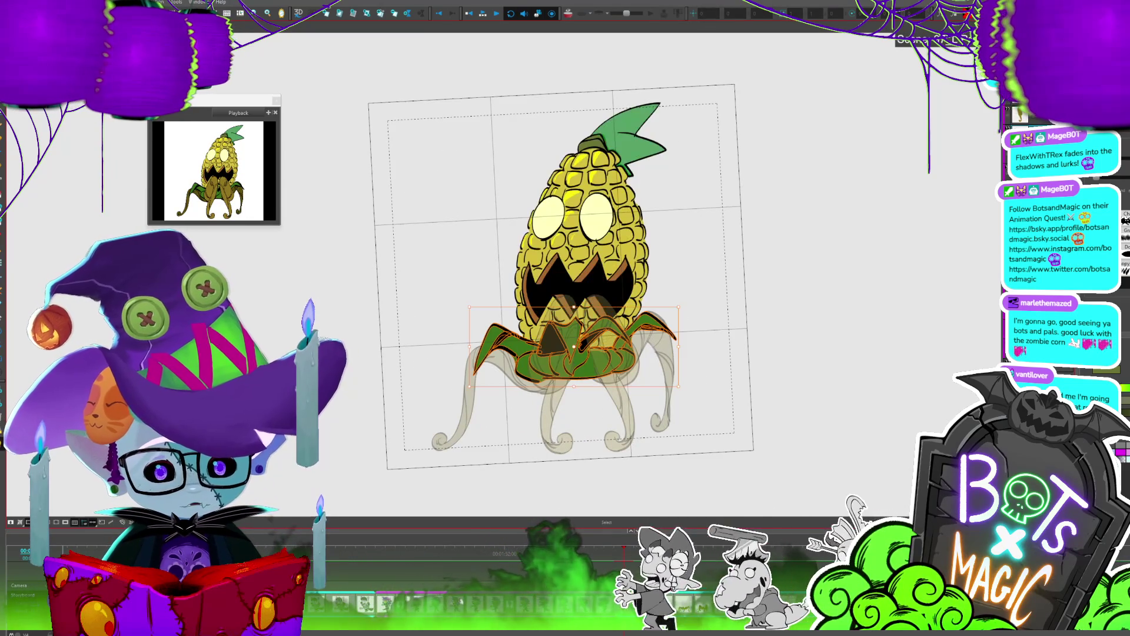
{"action": "key", "text": "period"}
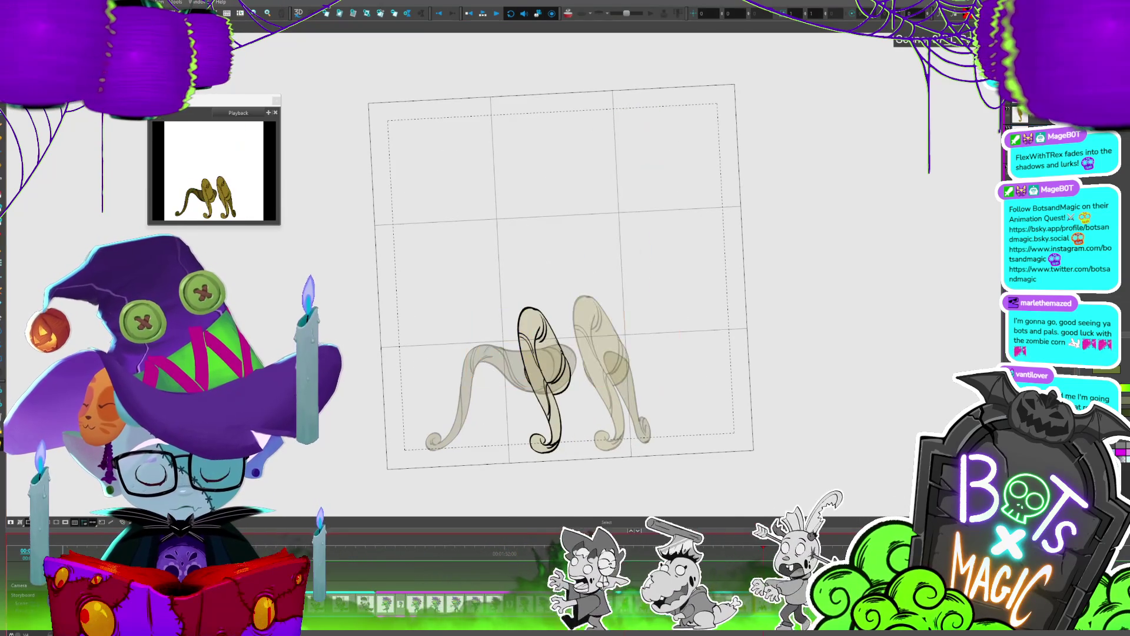
{"action": "key", "text": "ctrl+shift+v"}
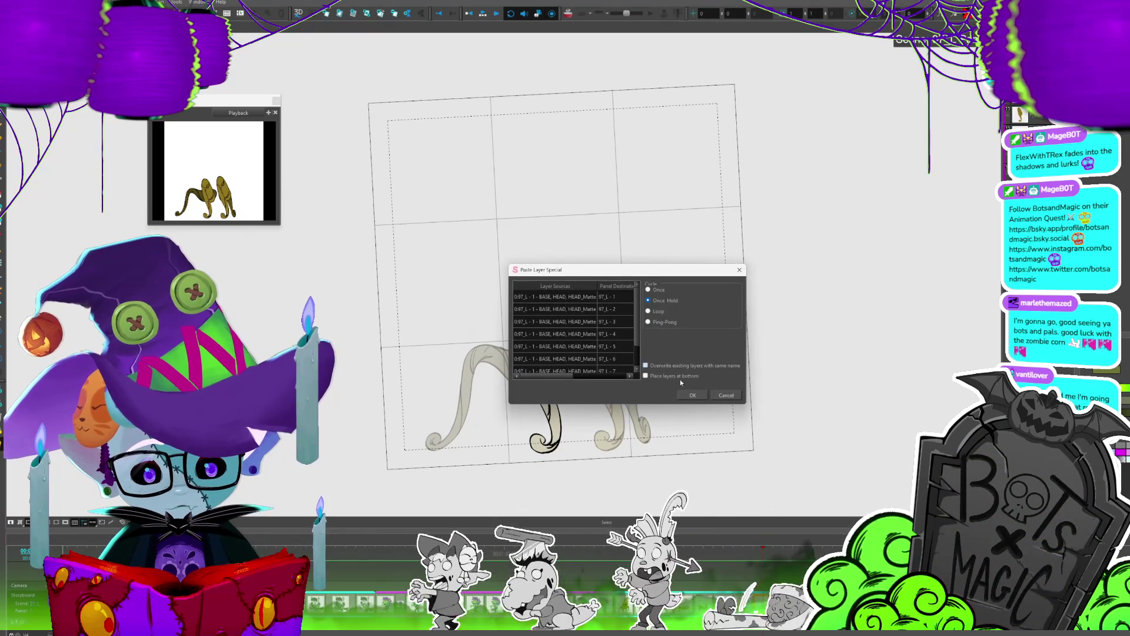
{"action": "left_click", "coordinate": [693, 395]}
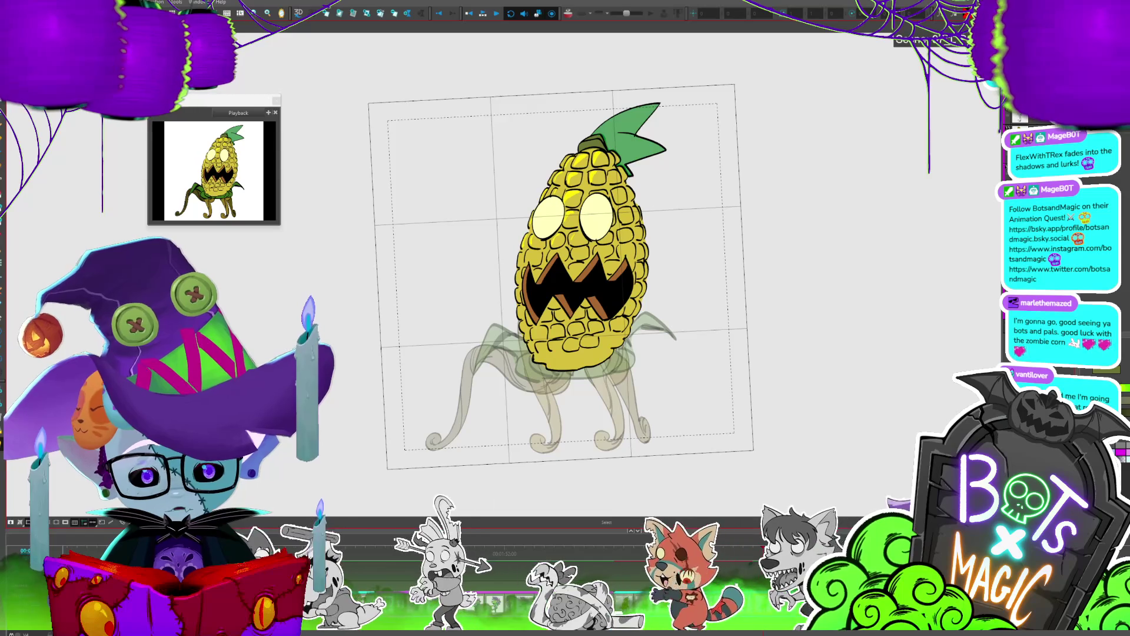
{"action": "key", "text": "."}
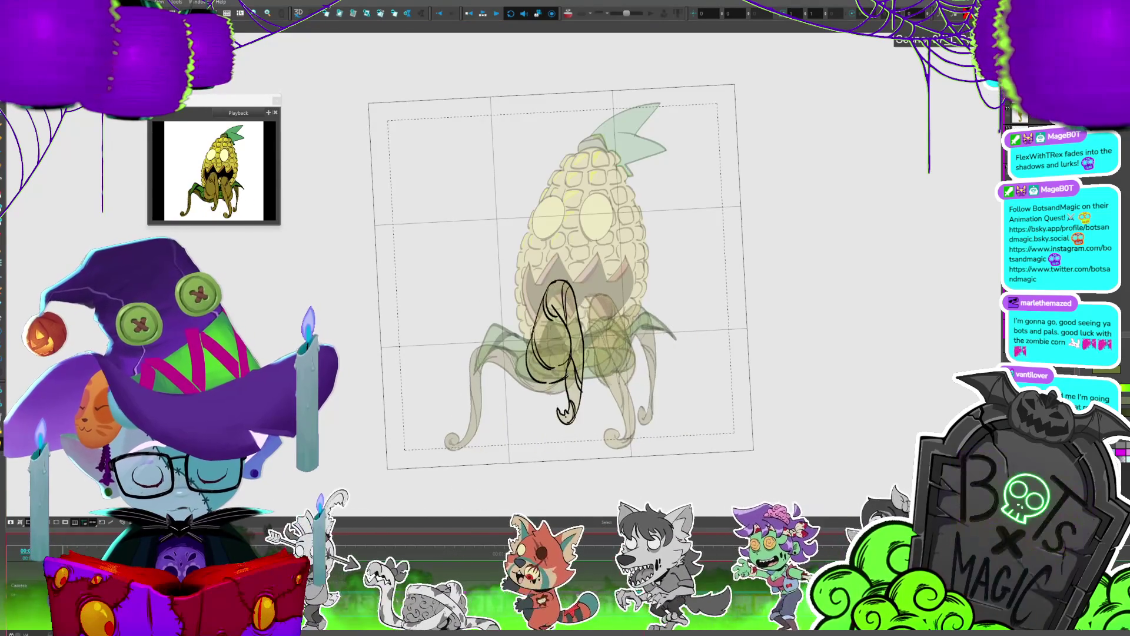
Step: Step through the frames comparing leg poses up to the coloured corn character frame
{"action": "key", "text": "."}
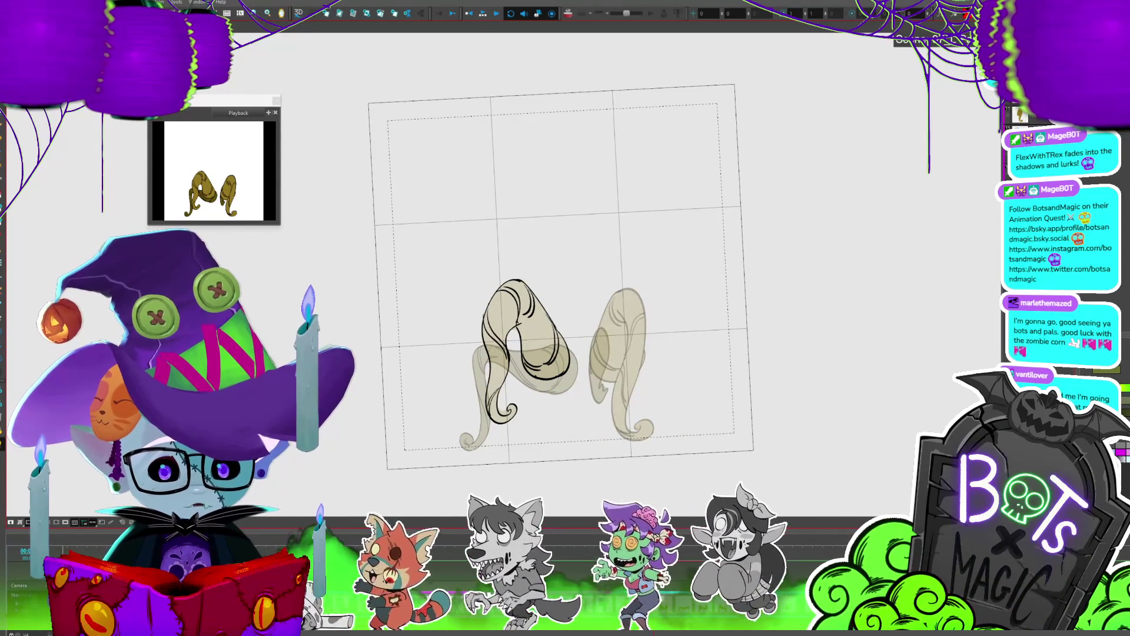
{"action": "key", "text": "."}
{"action": "key", "text": "."}
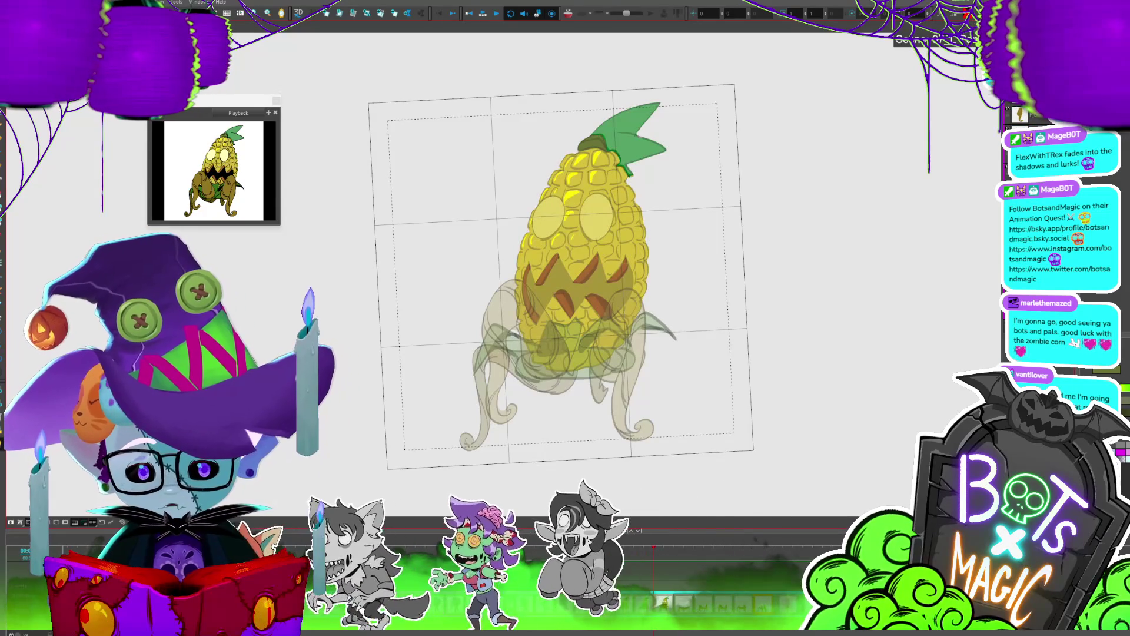
{"action": "key", "text": "period"}
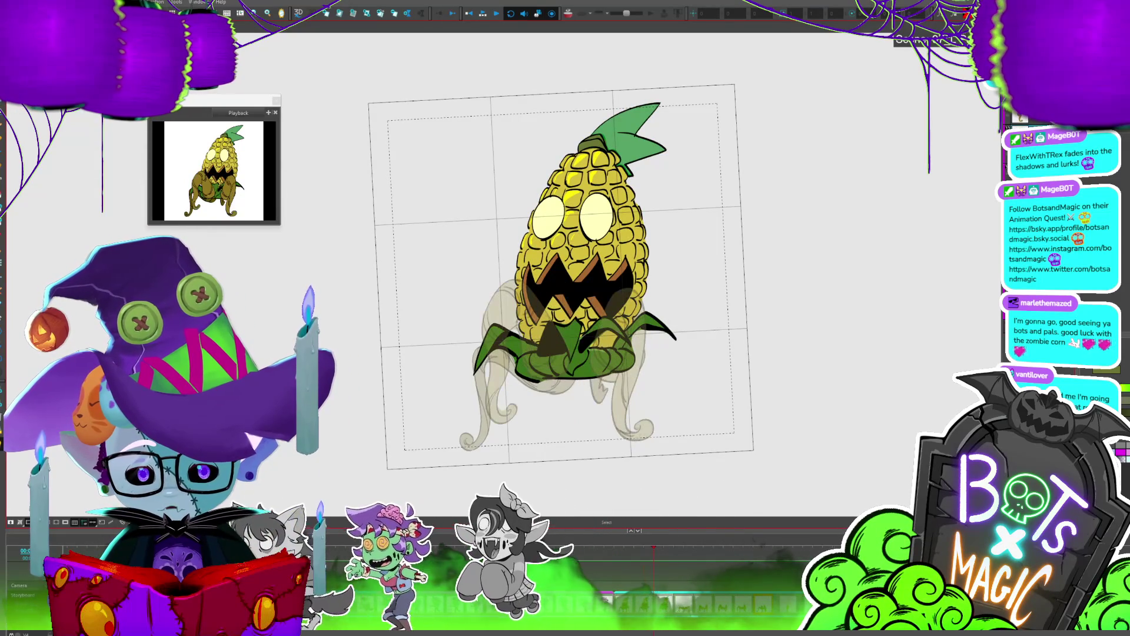
{"action": "key", "text": "comma"}
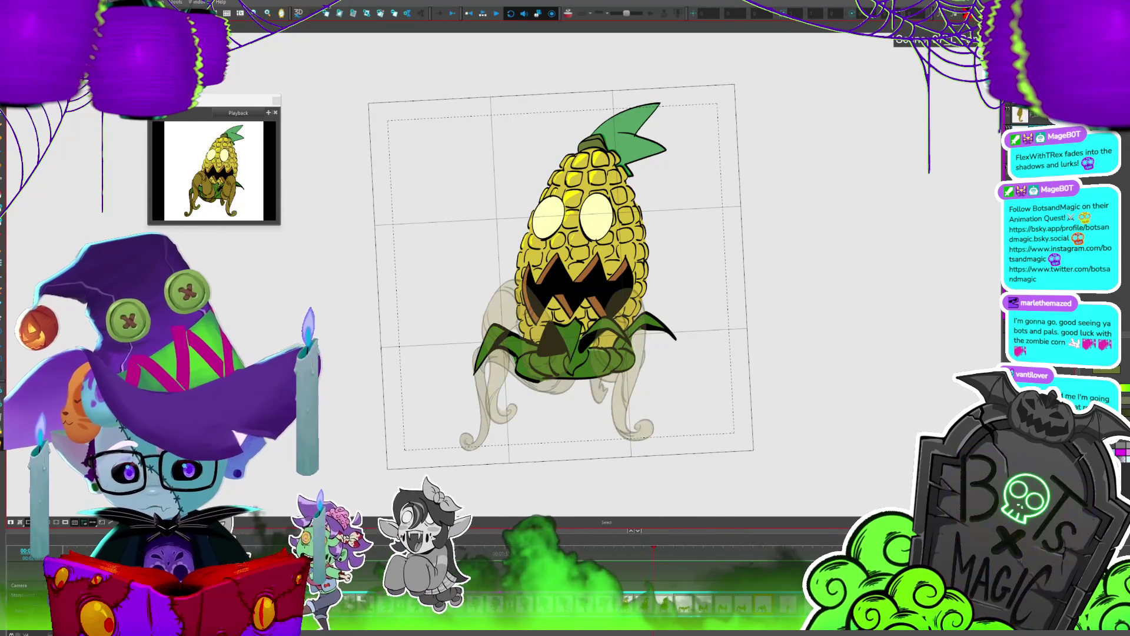
{"action": "key", "text": "comma"}
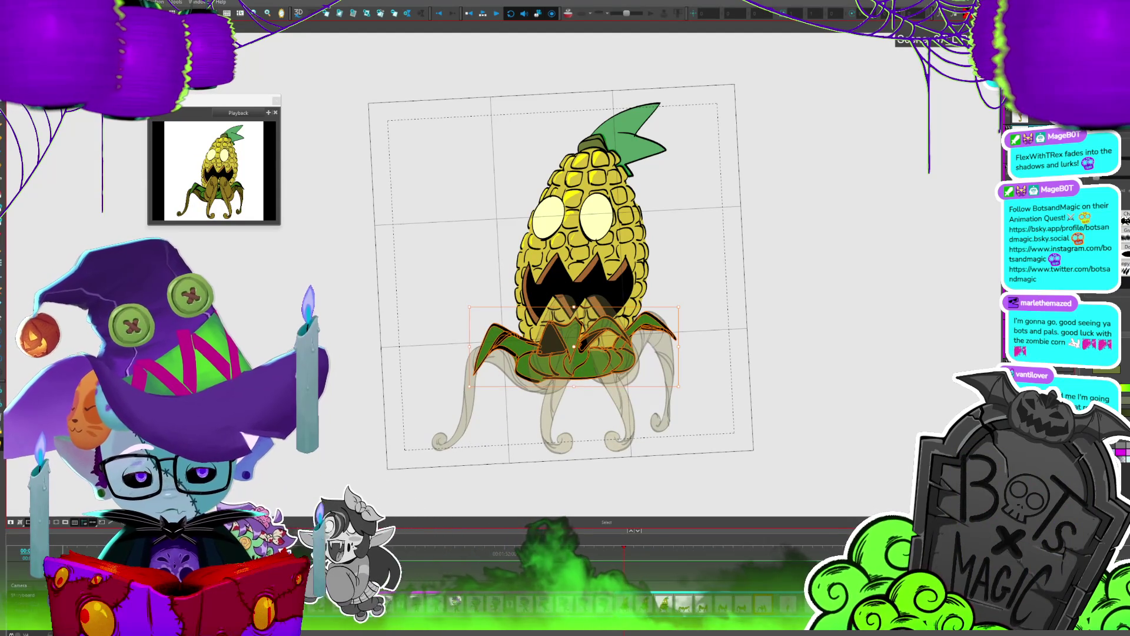
{"action": "key", "text": "period"}
{"action": "key", "text": "period"}
{"action": "key", "text": "period"}
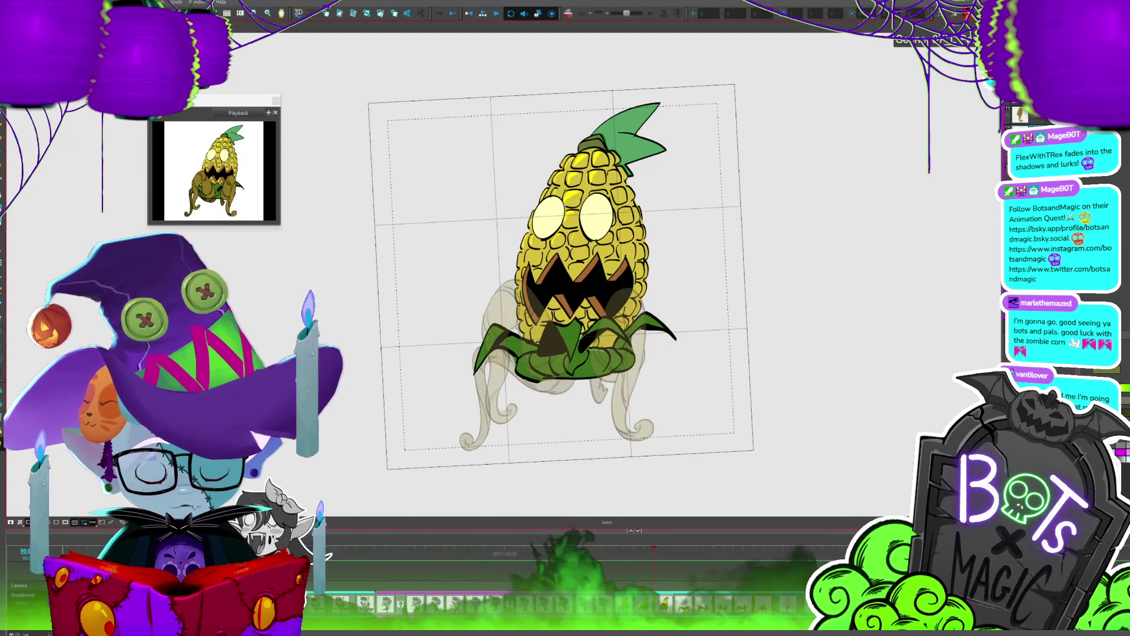
{"action": "key", "text": "period"}
{"action": "key", "text": "period"}
{"action": "key", "text": "period"}
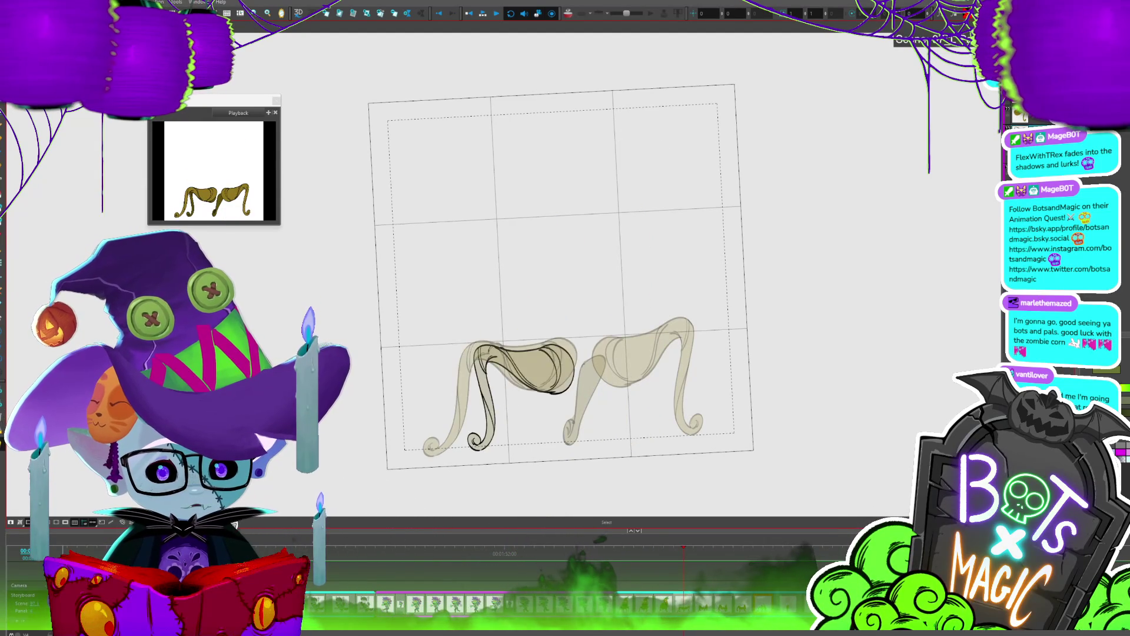
{"action": "key", "text": "period"}
{"action": "key", "text": "period"}
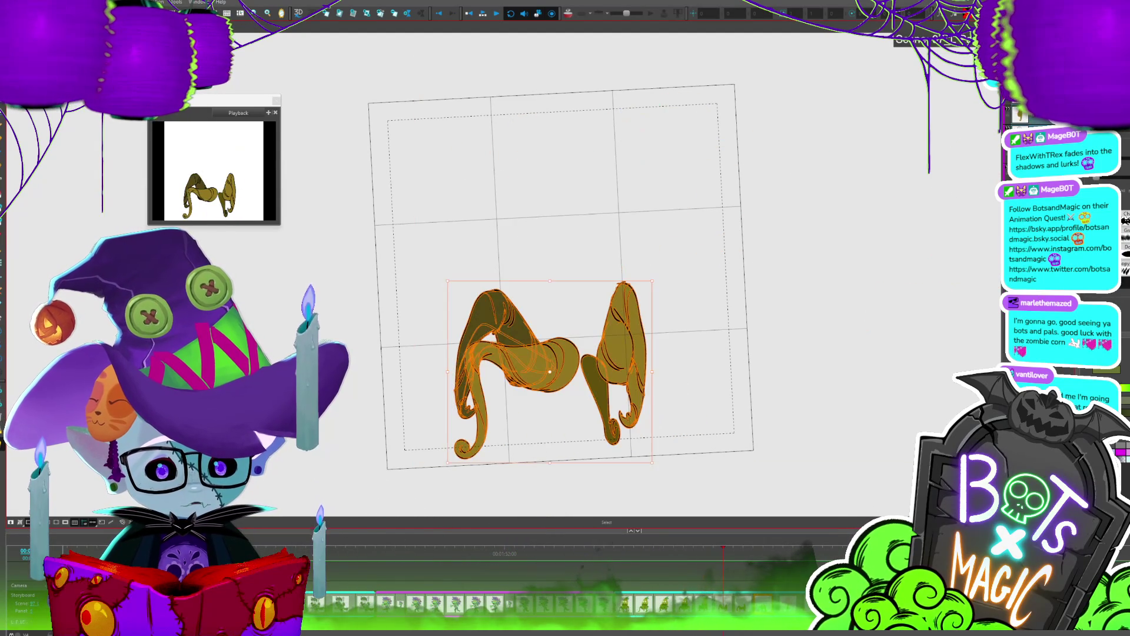
Step: Flip back and forth across later frames to check the next tentacle leg poses
{"action": "key", "text": "period"}
{"action": "key", "text": "period"}
{"action": "key", "text": "period"}
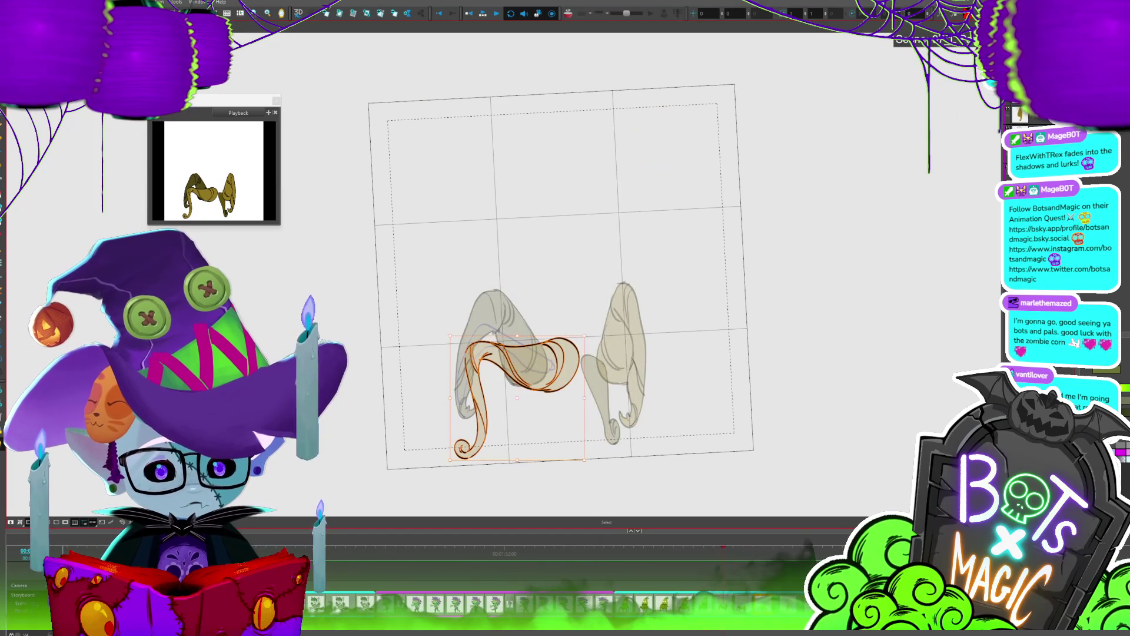
{"action": "key", "text": "comma"}
{"action": "key", "text": "comma"}
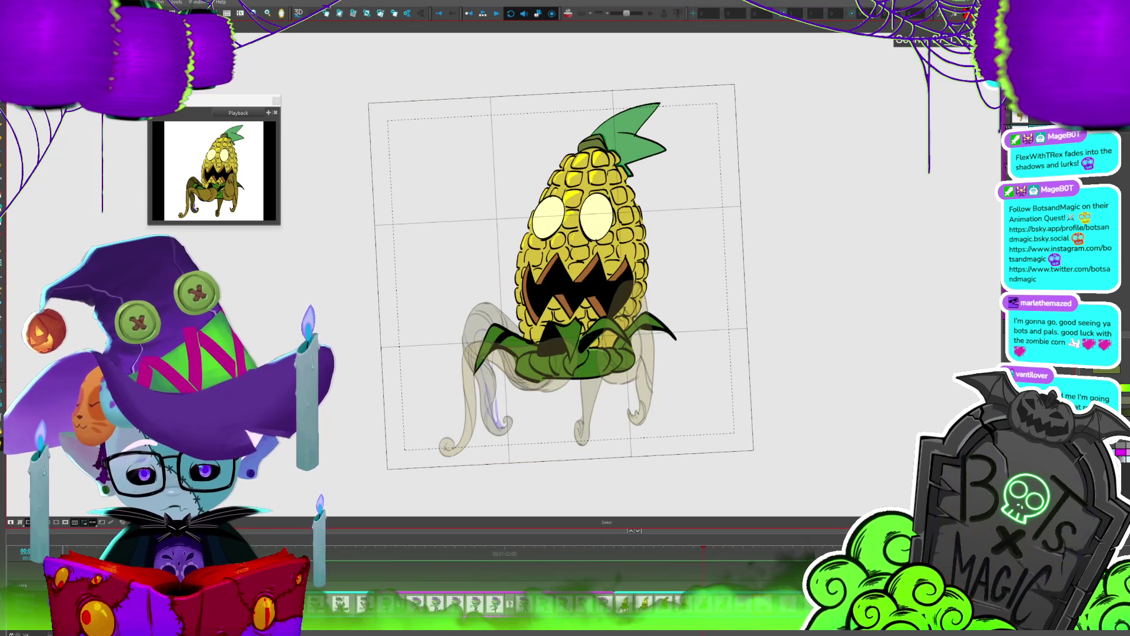
{"action": "key", "text": "period"}
{"action": "key", "text": "period"}
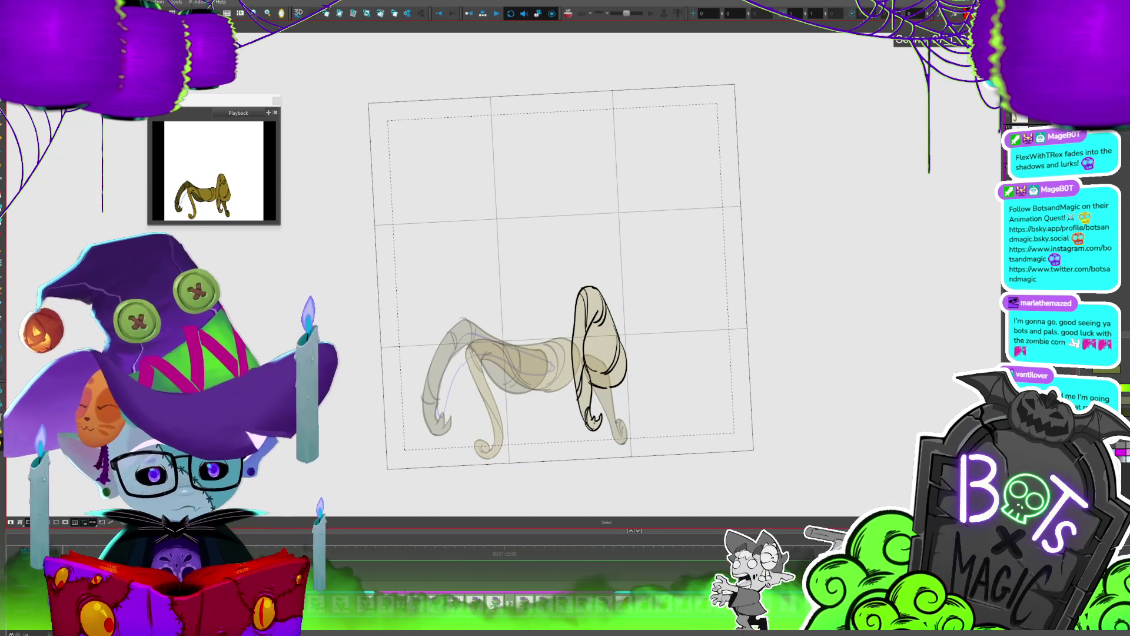
{"action": "key", "text": "comma"}
{"action": "key", "text": "comma"}
{"action": "key", "text": "period"}
{"action": "key", "text": "comma"}
{"action": "key", "text": "comma"}
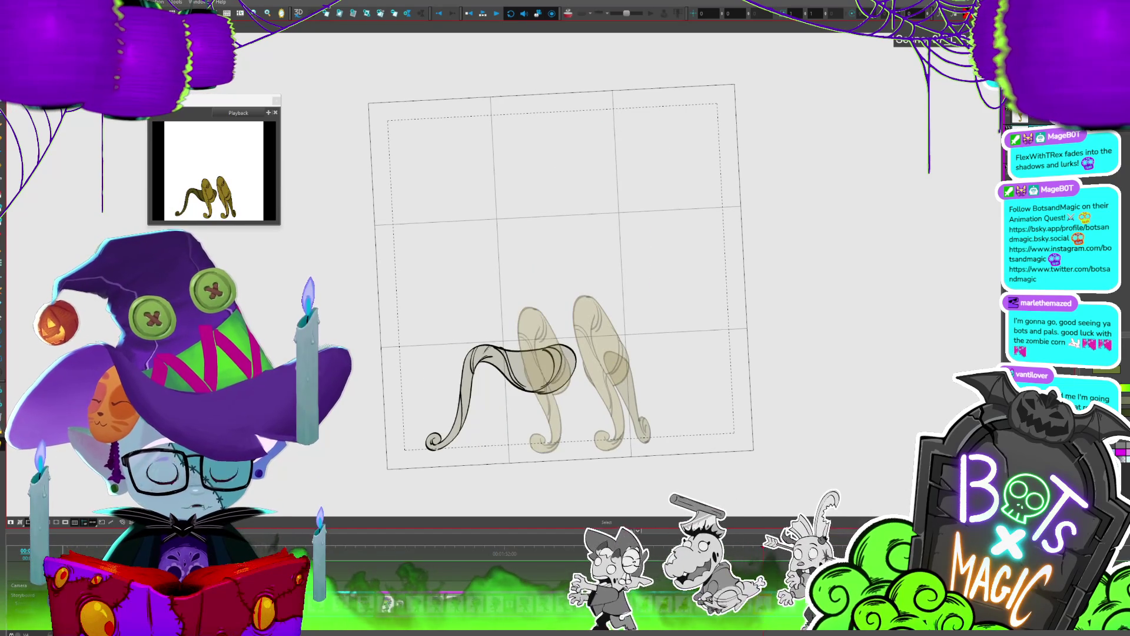
{"action": "key", "text": "comma"}
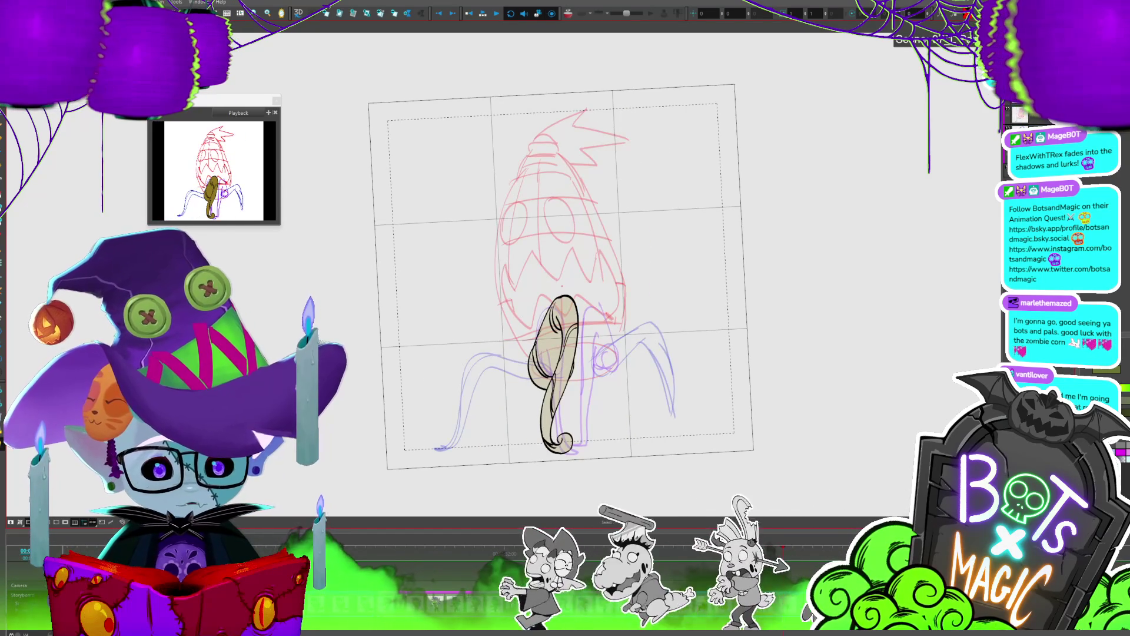
Step: Step through the remaining leg poses, then return to the full-colour corn head view
{"action": "key", "text": "period"}
{"action": "key", "text": "period"}
{"action": "key", "text": "period"}
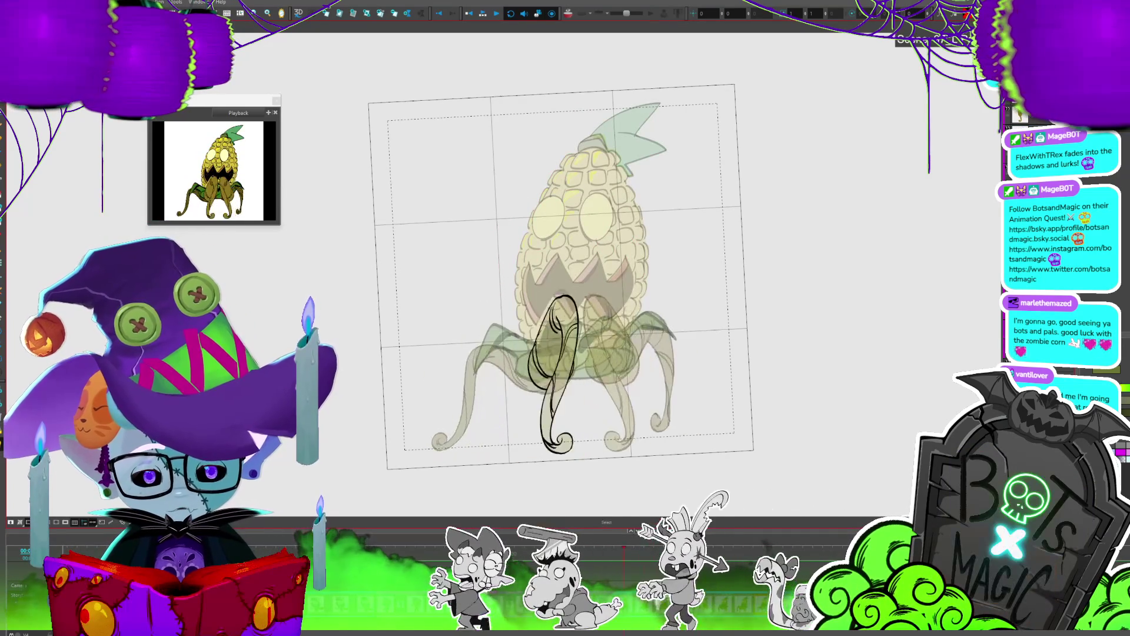
{"action": "key", "text": "period"}
{"action": "key", "text": "period"}
{"action": "key", "text": "comma"}
{"action": "key", "text": "comma"}
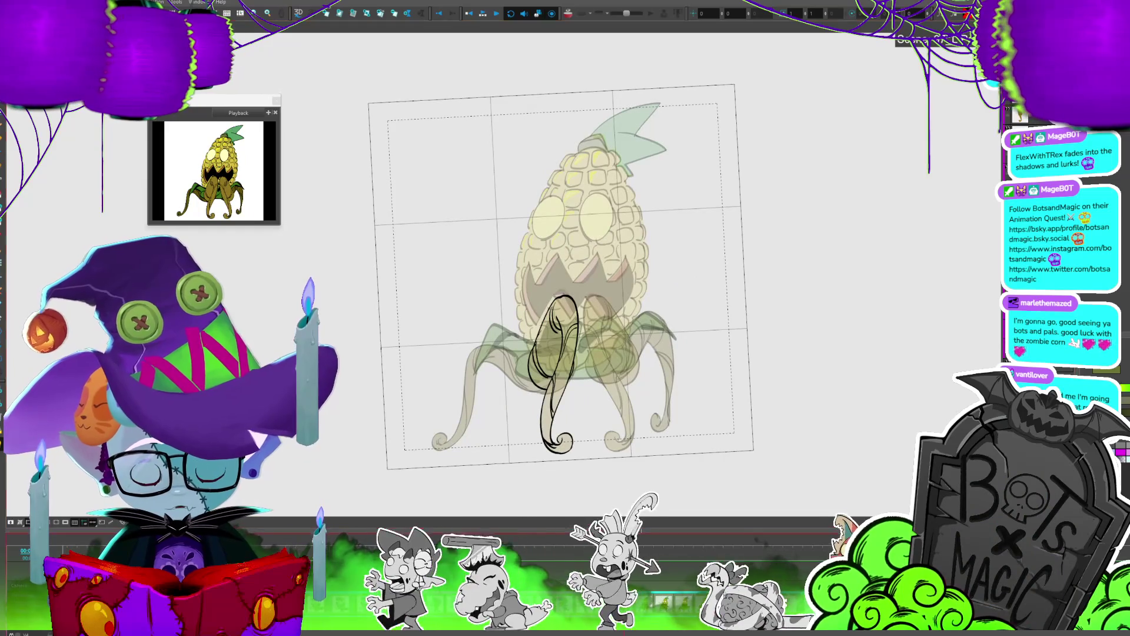
{"action": "key", "text": "comma"}
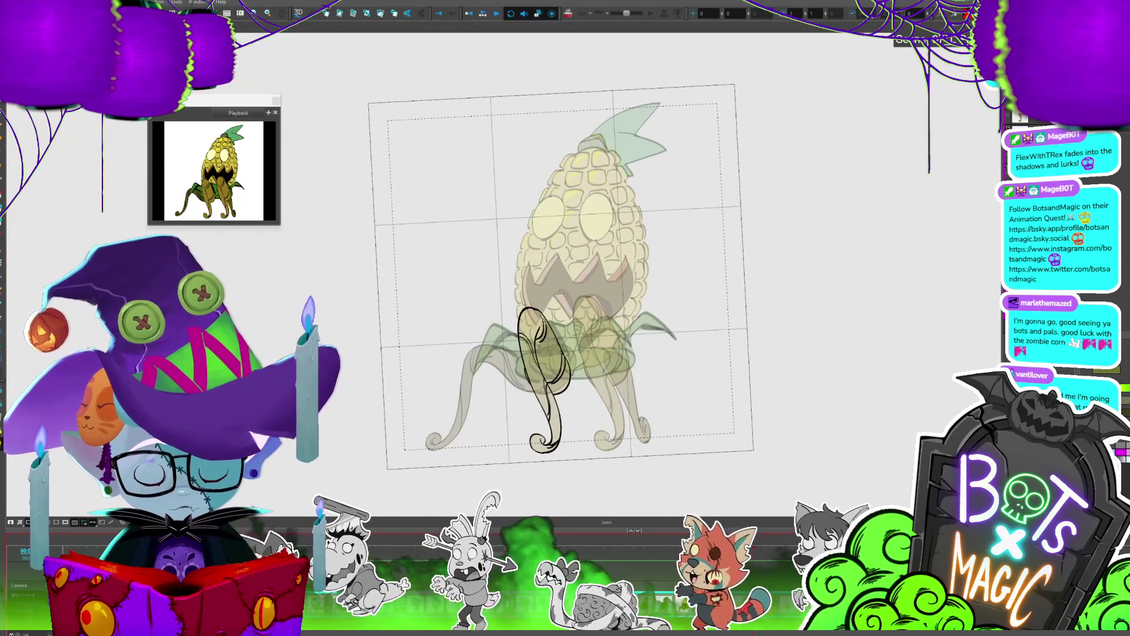
{"action": "key", "text": "period"}
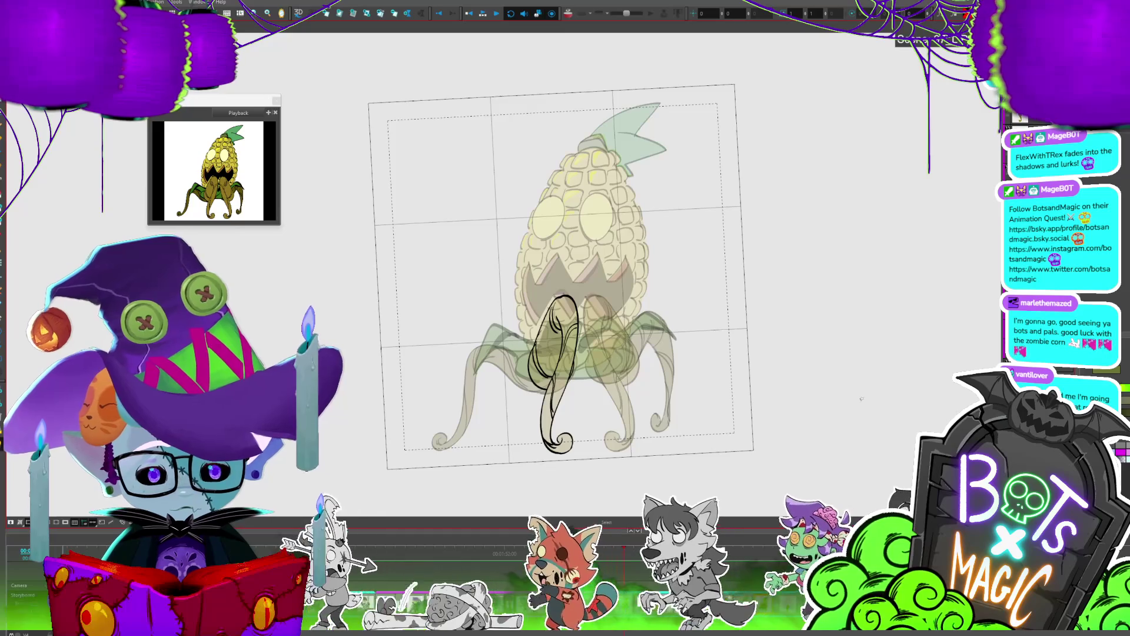
{"action": "key", "text": "Return"}
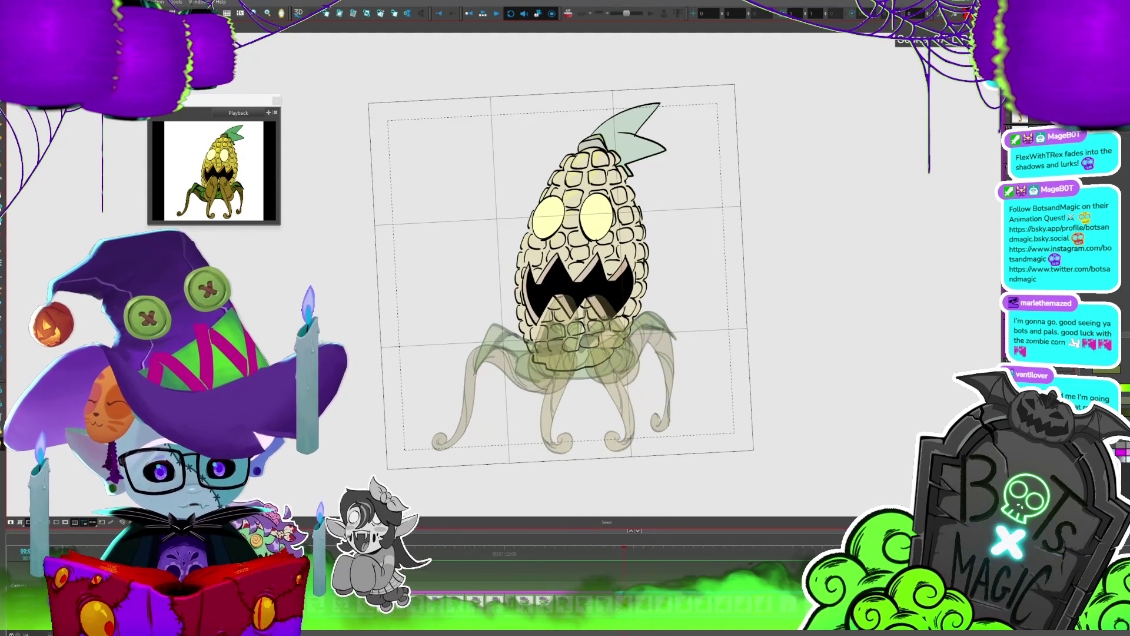
{"action": "key", "text": "Escape"}
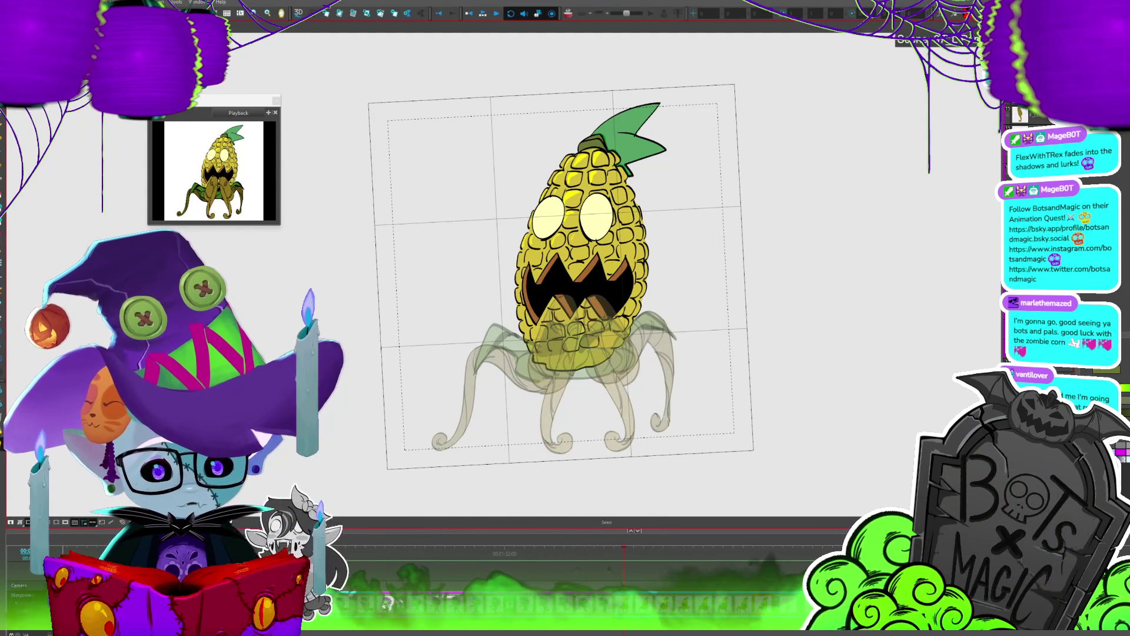
Step: Select the corn head and leaves and flip between the coloured creature and sketch leg frames
{"action": "key", "text": "ctrl+a"}
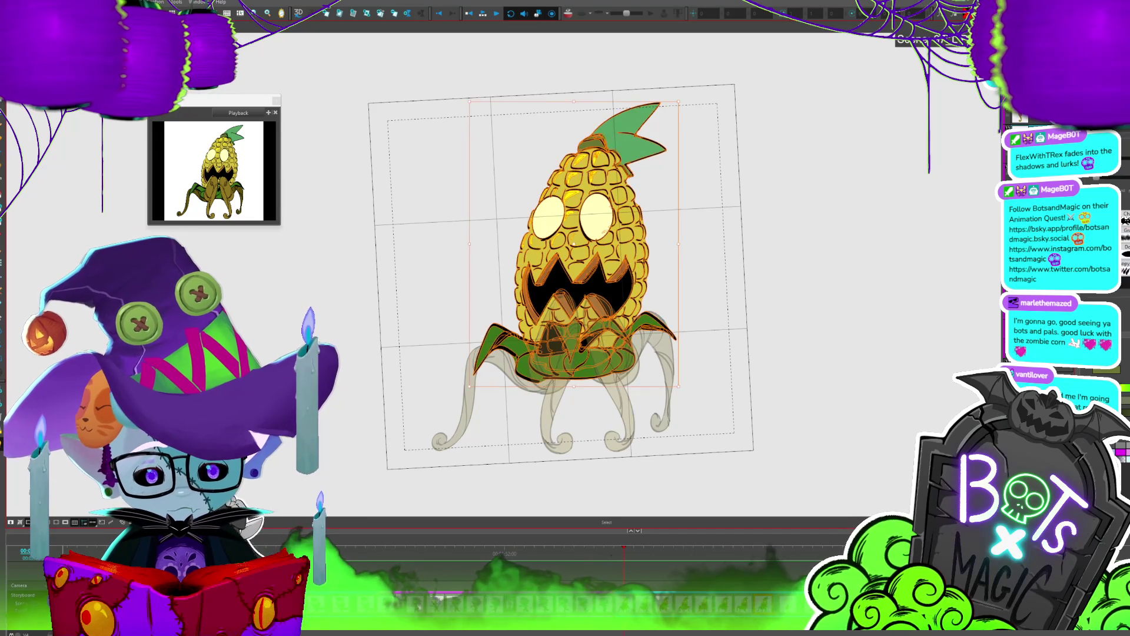
{"action": "key", "text": "comma"}
{"action": "key", "text": "comma"}
{"action": "key", "text": "comma"}
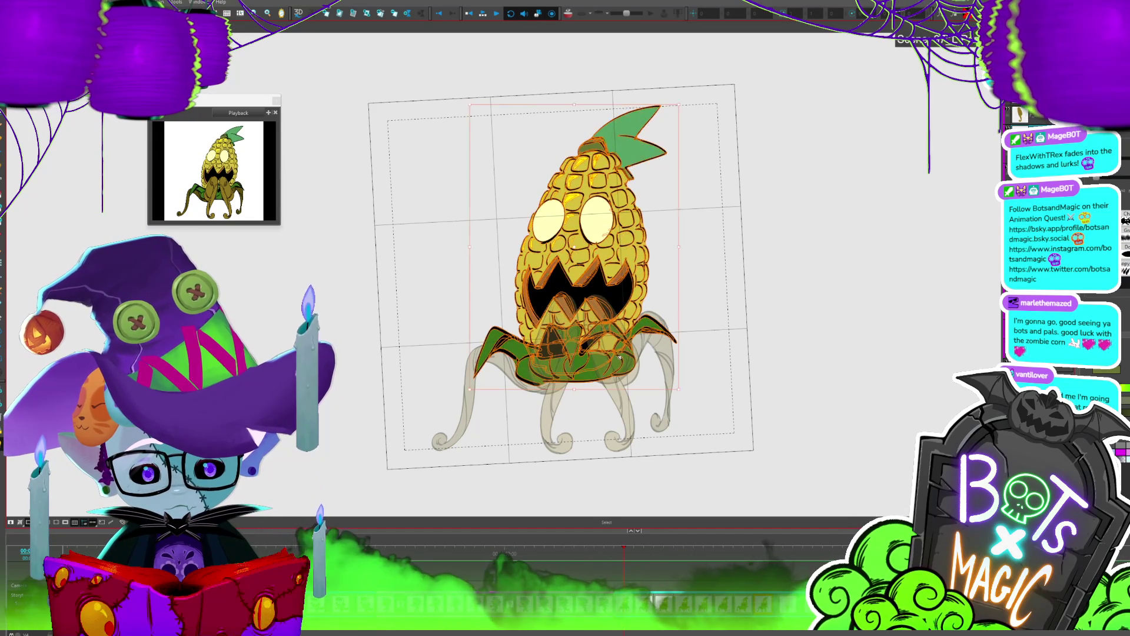
{"action": "key", "text": "period"}
{"action": "key", "text": "period"}
{"action": "key", "text": "period"}
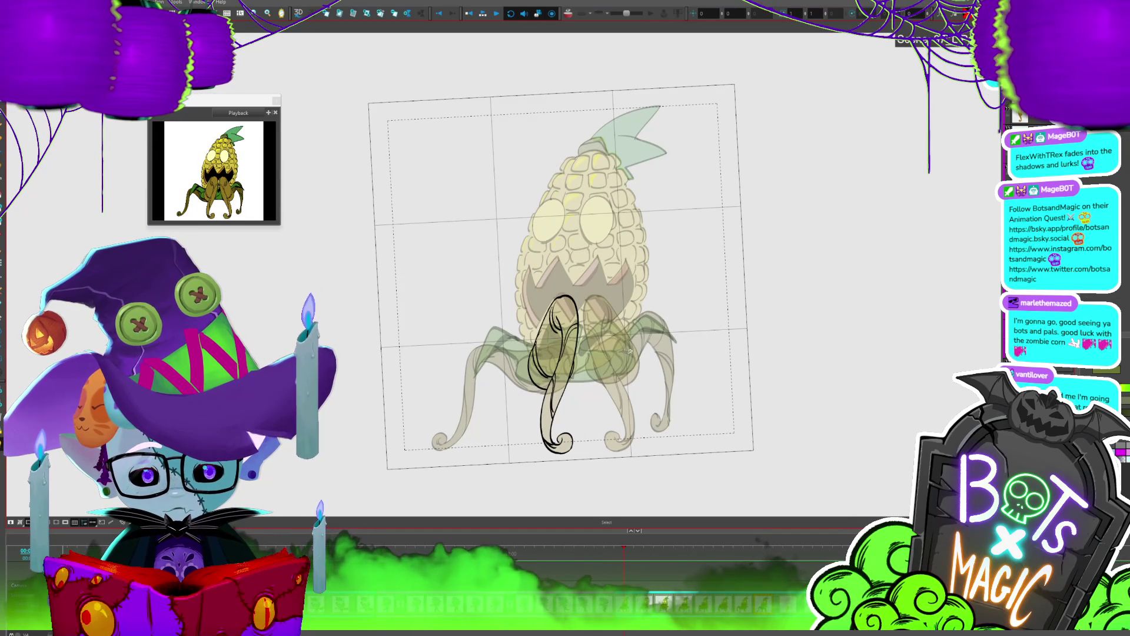
{"action": "key", "text": "period"}
{"action": "key", "text": "period"}
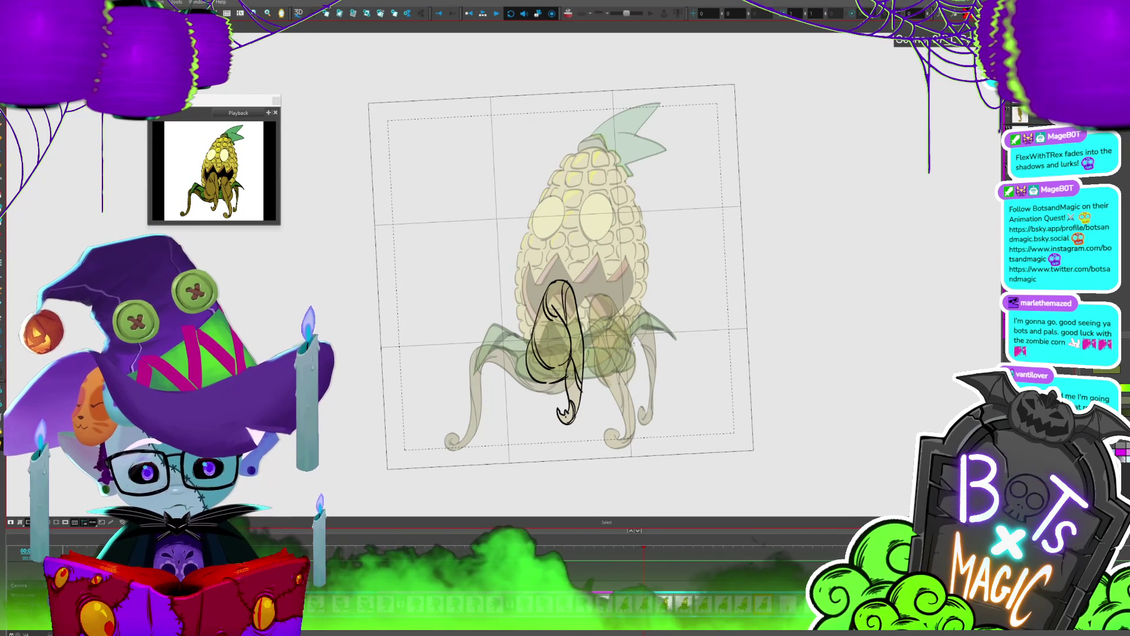
{"action": "key", "text": "comma"}
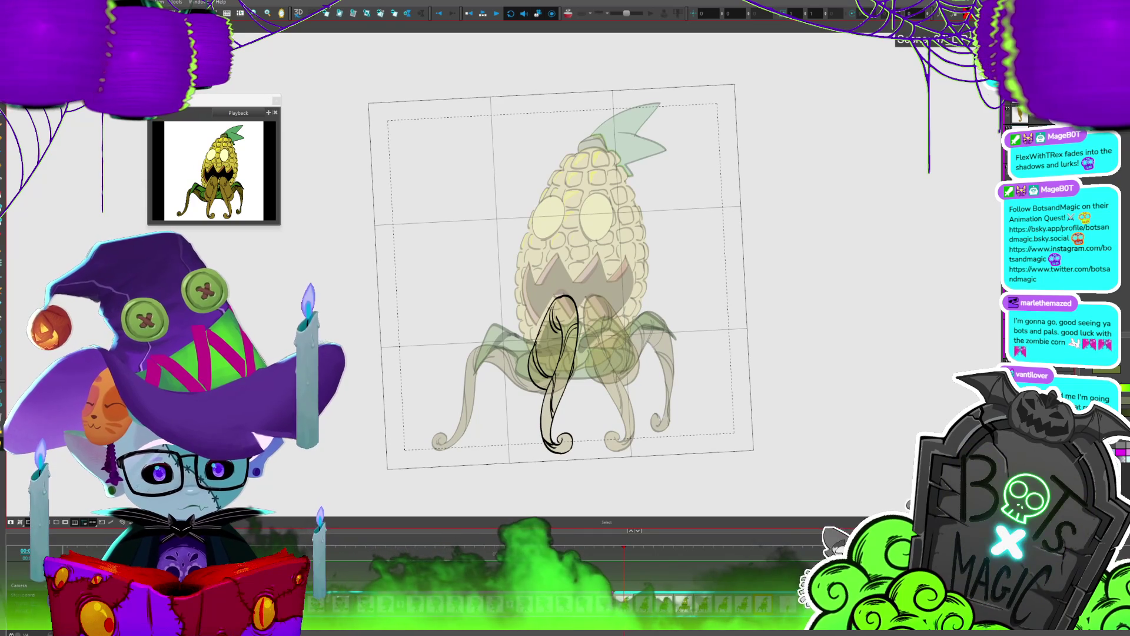
{"action": "key", "text": "comma"}
{"action": "key", "text": "comma"}
{"action": "key", "text": "comma"}
{"action": "key", "text": "comma"}
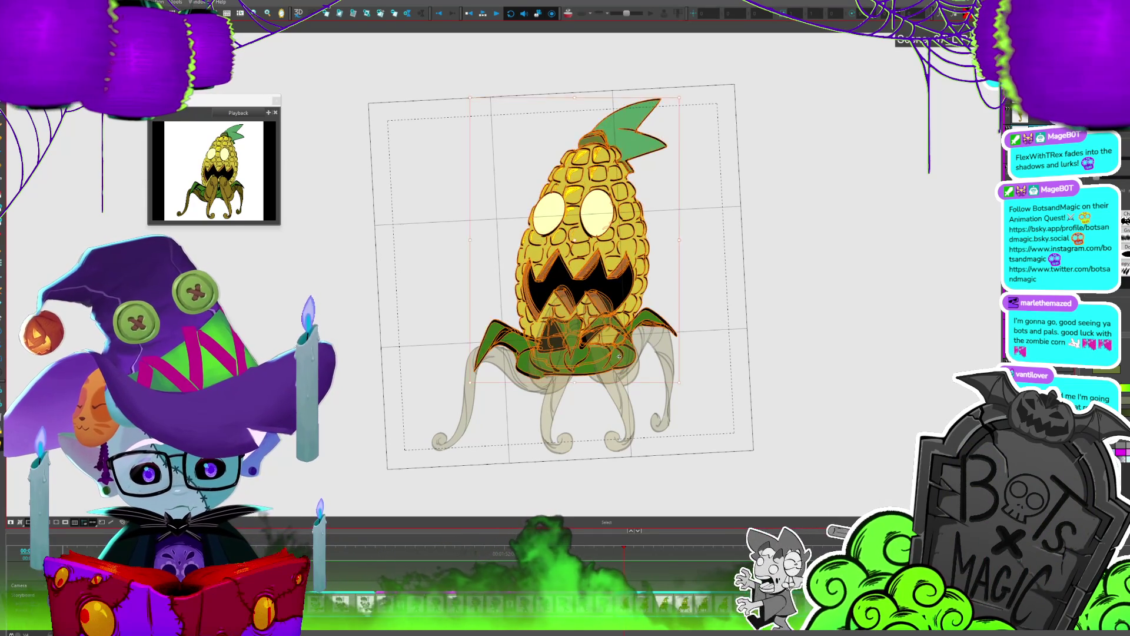
{"action": "key", "text": "period"}
{"action": "key", "text": "period"}
{"action": "key", "text": "period"}
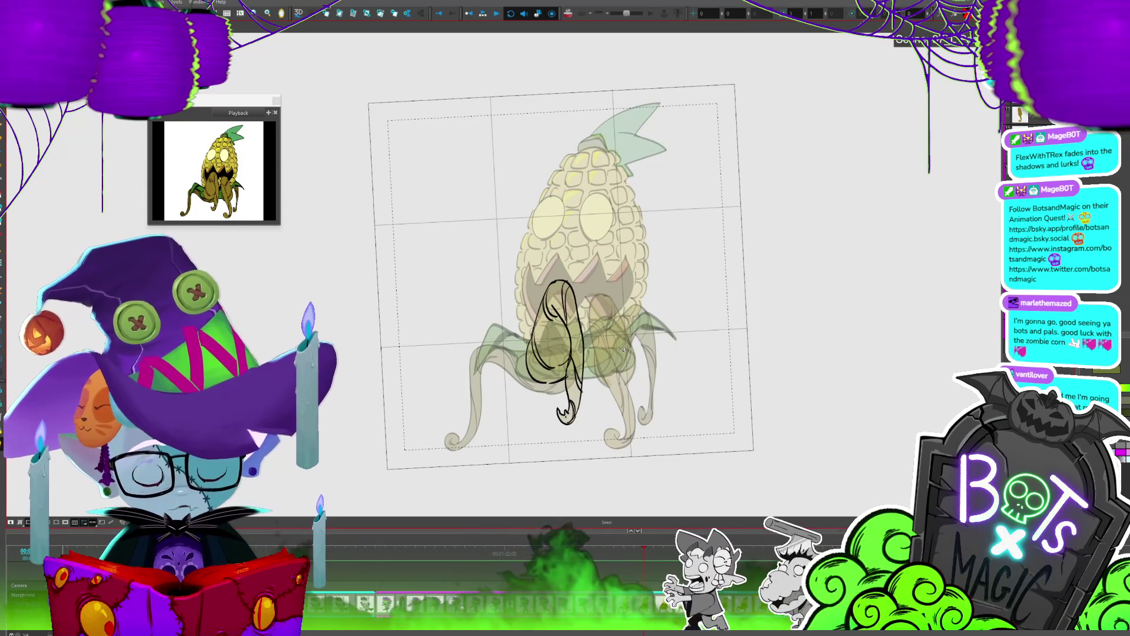
{"action": "key", "text": "period"}
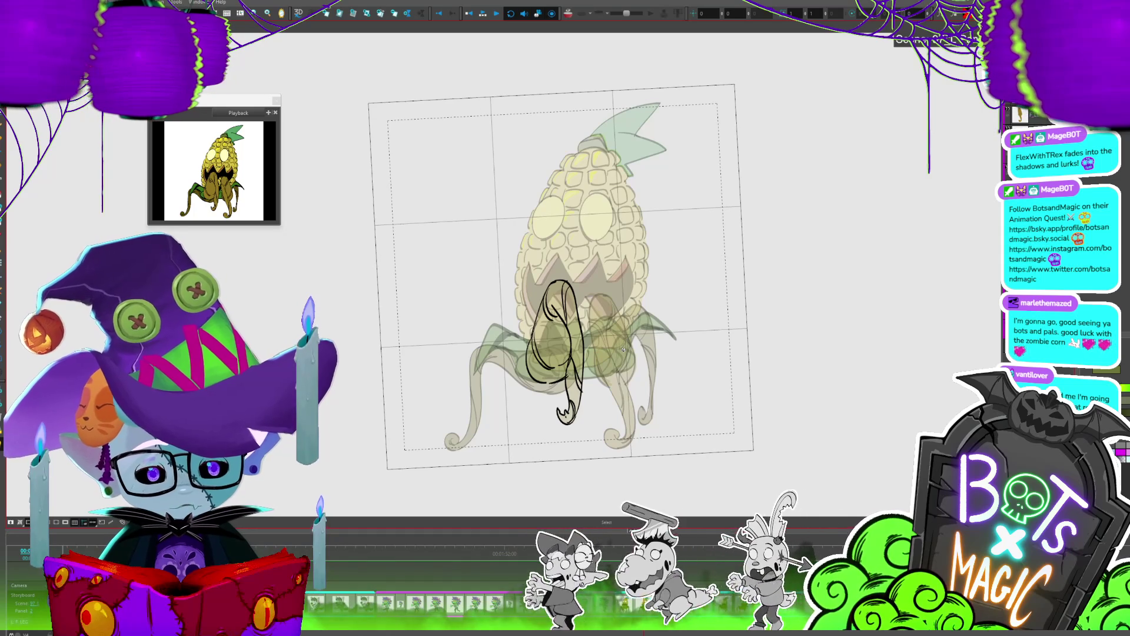
{"action": "key", "text": "period"}
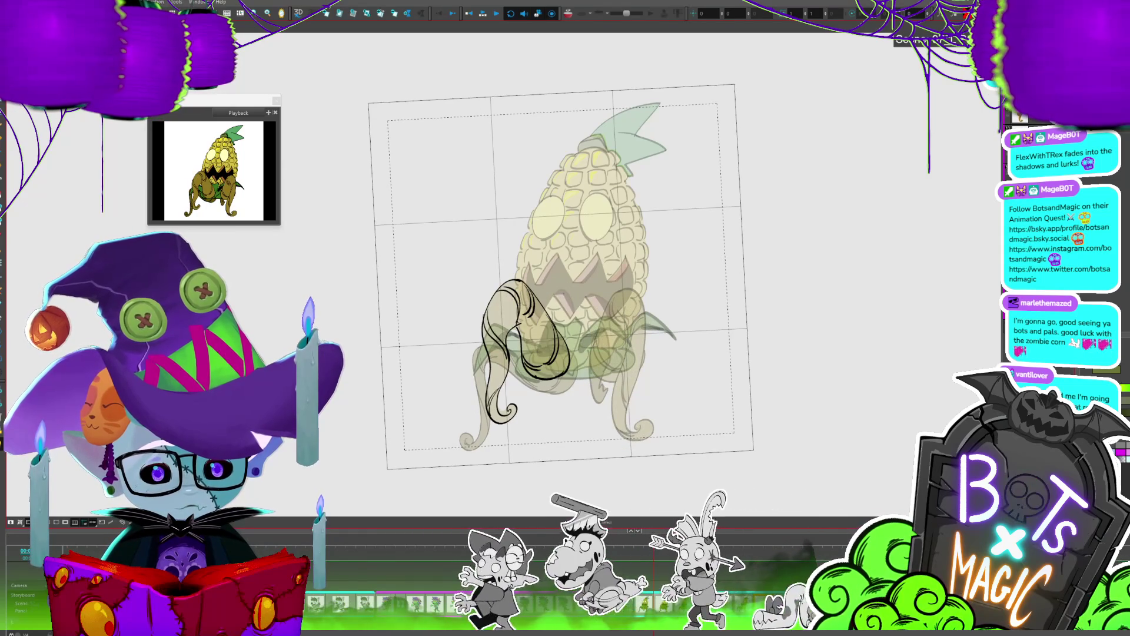
Step: Select the full-colour corn drawing, play the animation in a loop, and stop on a paused frame
{"action": "left_click", "coordinate": [632, 274]}
{"action": "key", "text": "Return"}
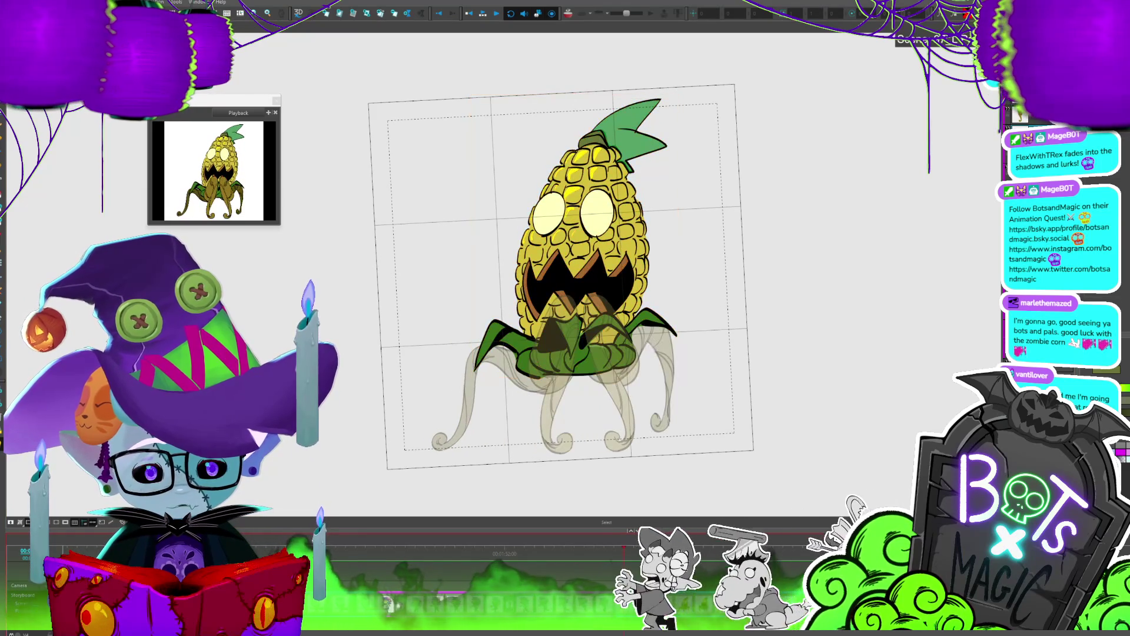
{"action": "left_click", "coordinate": [482, 11]}
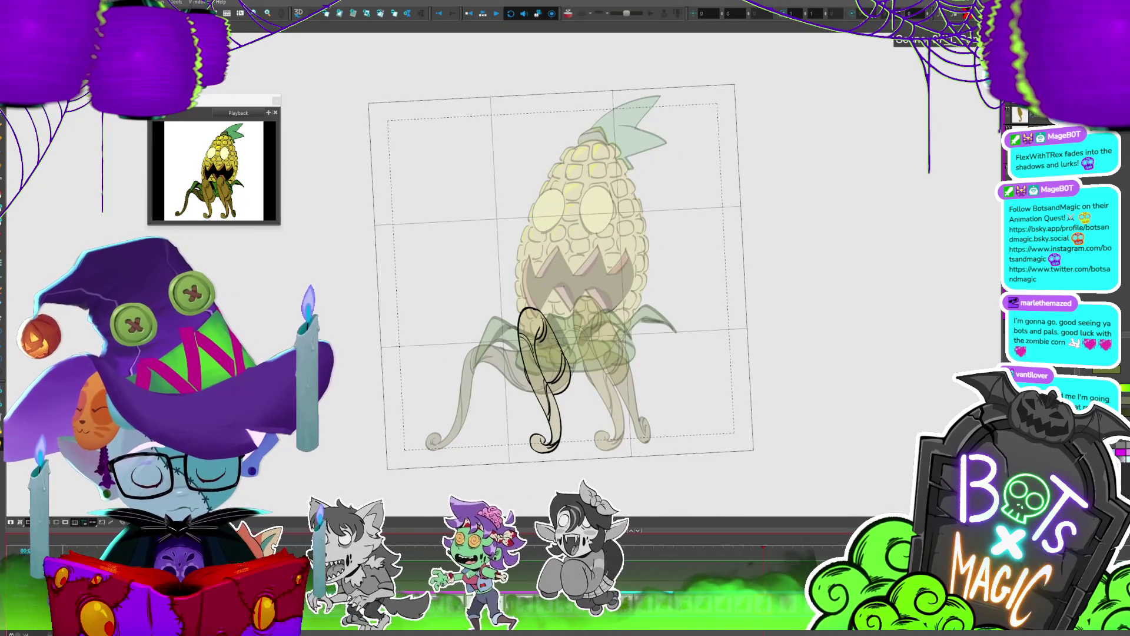
{"action": "left_click", "coordinate": [483, 13]}
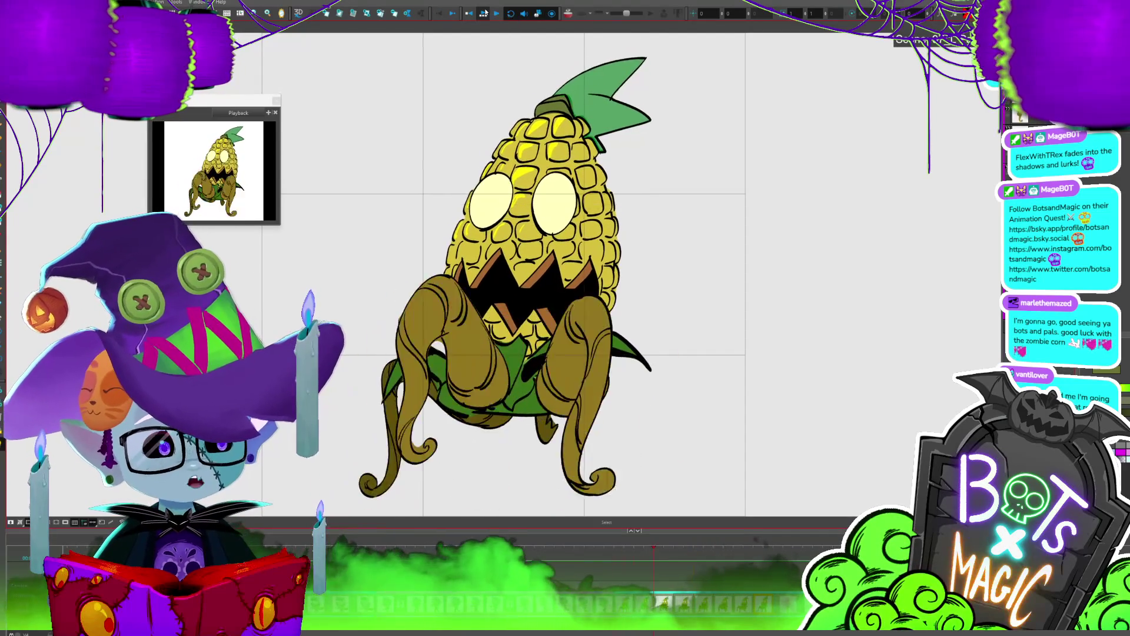
{"action": "left_click", "coordinate": [485, 11]}
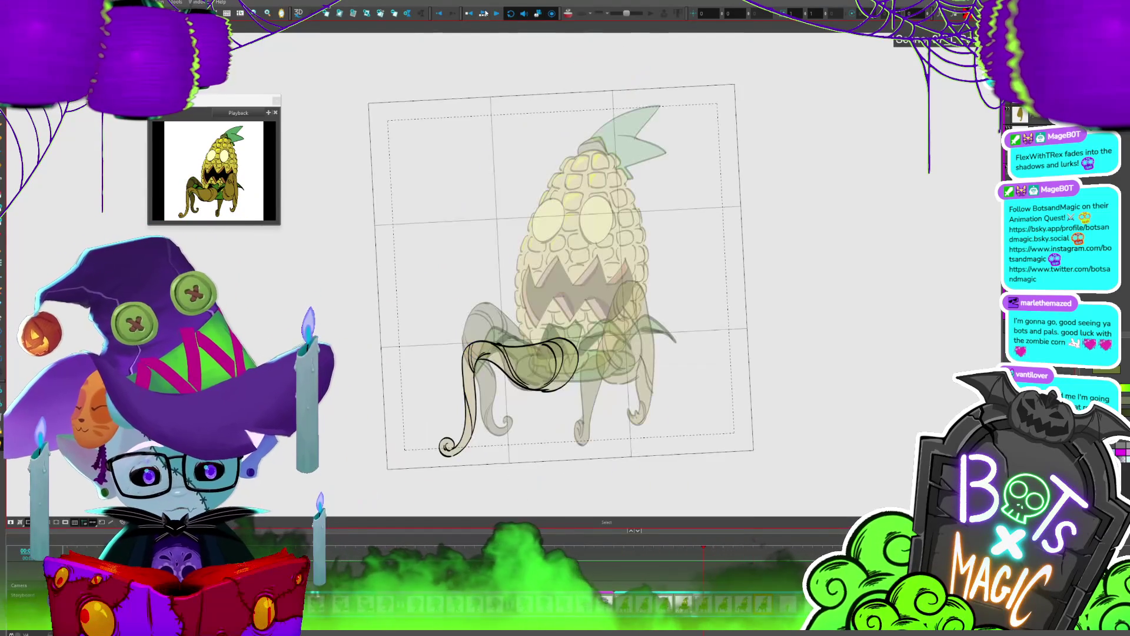
Step: Show both olive-brown leg drawings from the timeline, step to the next pose, and enable Onion Skin
{"action": "left_click", "coordinate": [630, 588]}
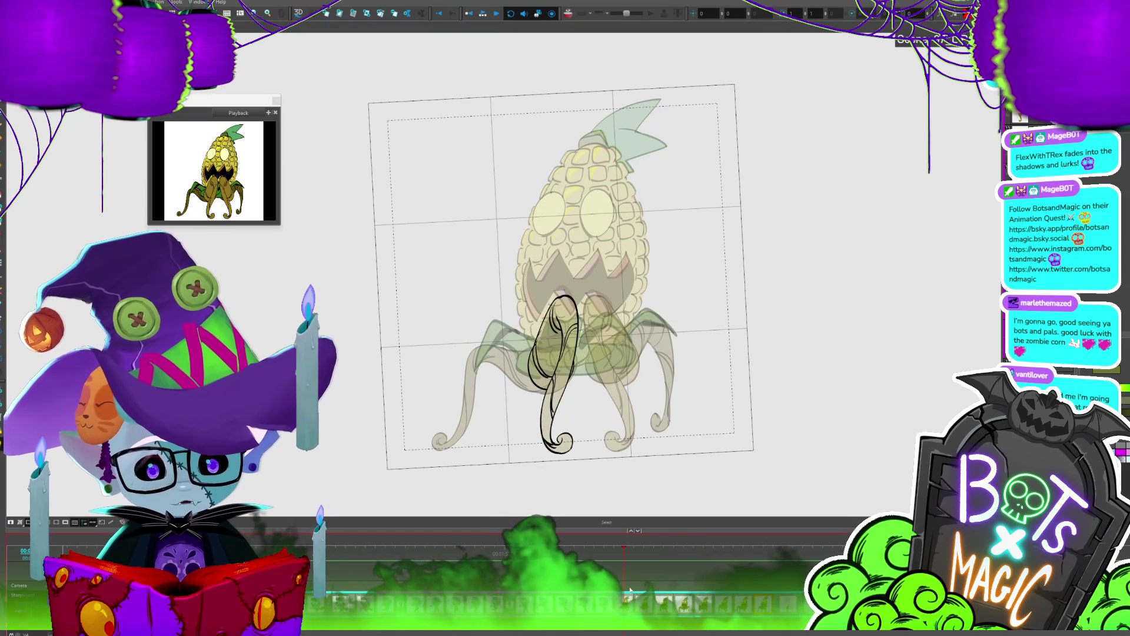
{"action": "left_click", "coordinate": [462, 605]}
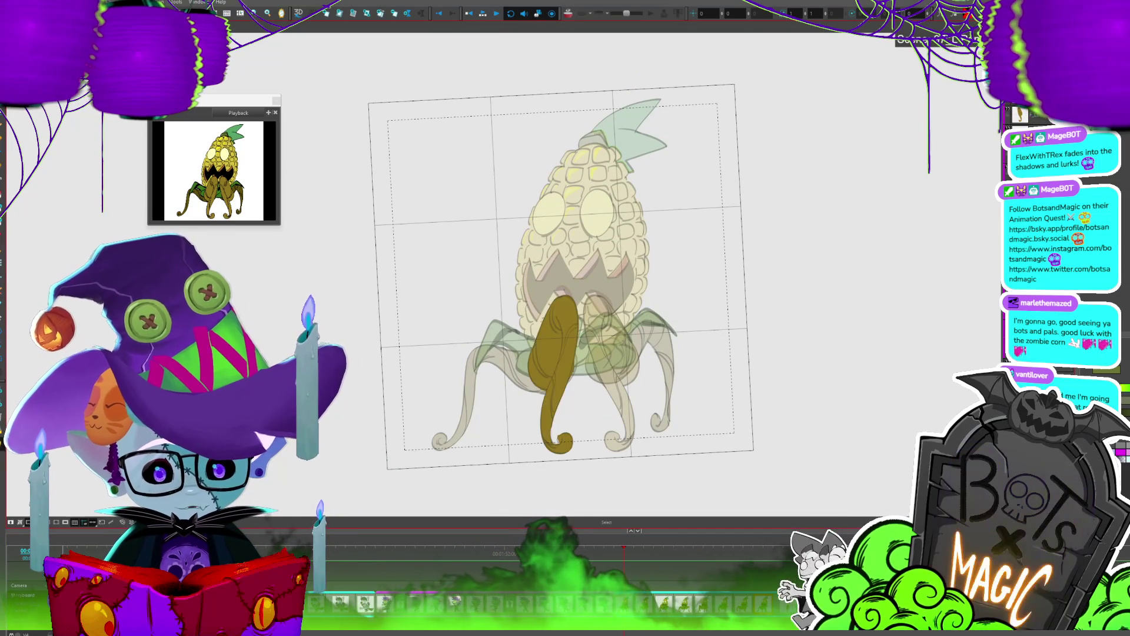
{"action": "left_click", "coordinate": [400, 603]}
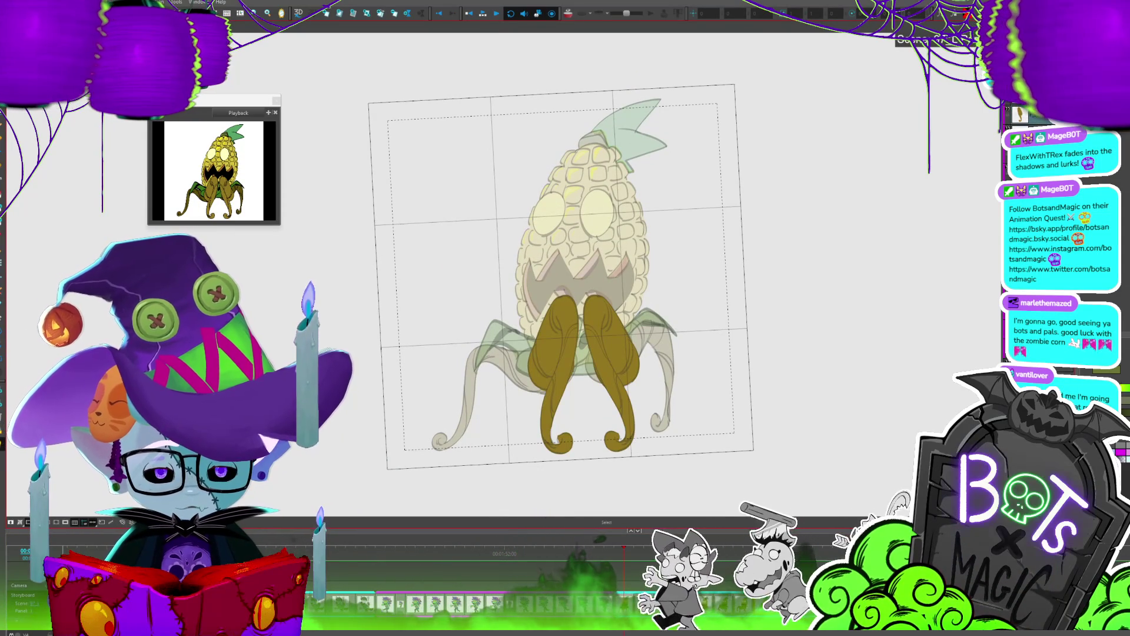
{"action": "key", "text": "period"}
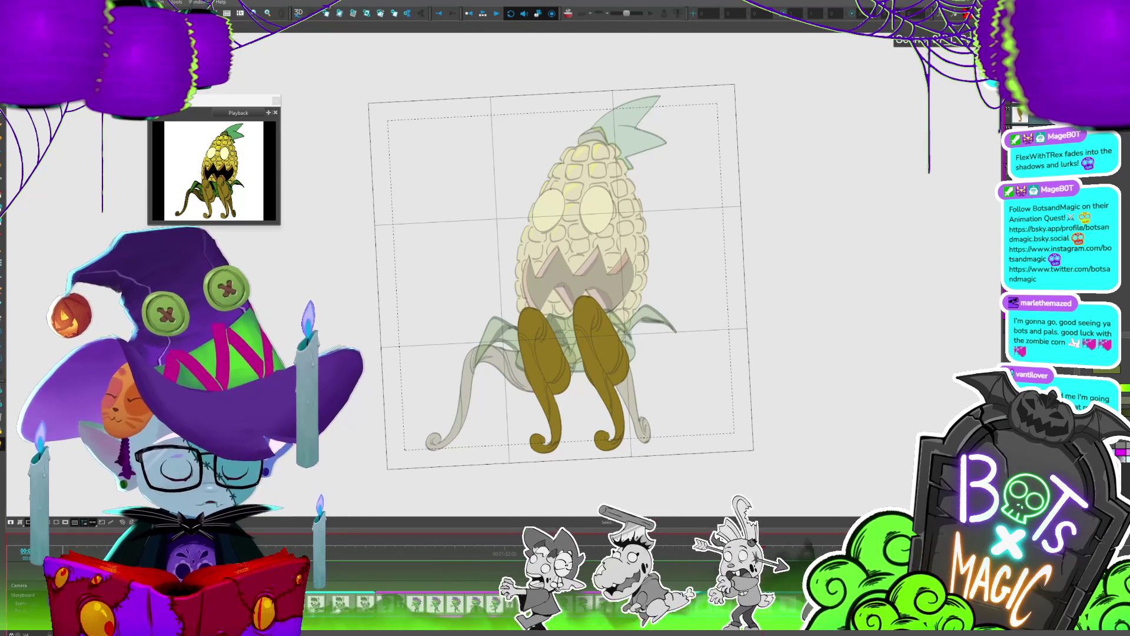
{"action": "key", "text": "alt+o"}
{"action": "key", "text": "period"}
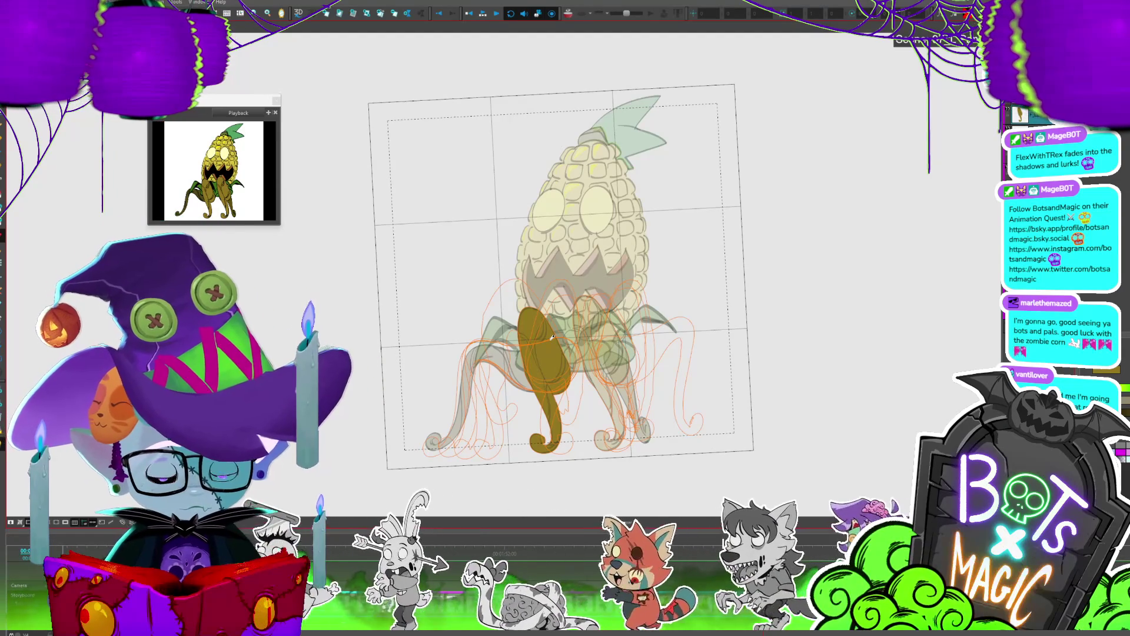
Step: Paste back the second brown leg and step through the earlier leg frames
{"action": "key", "text": "ctrl+v"}
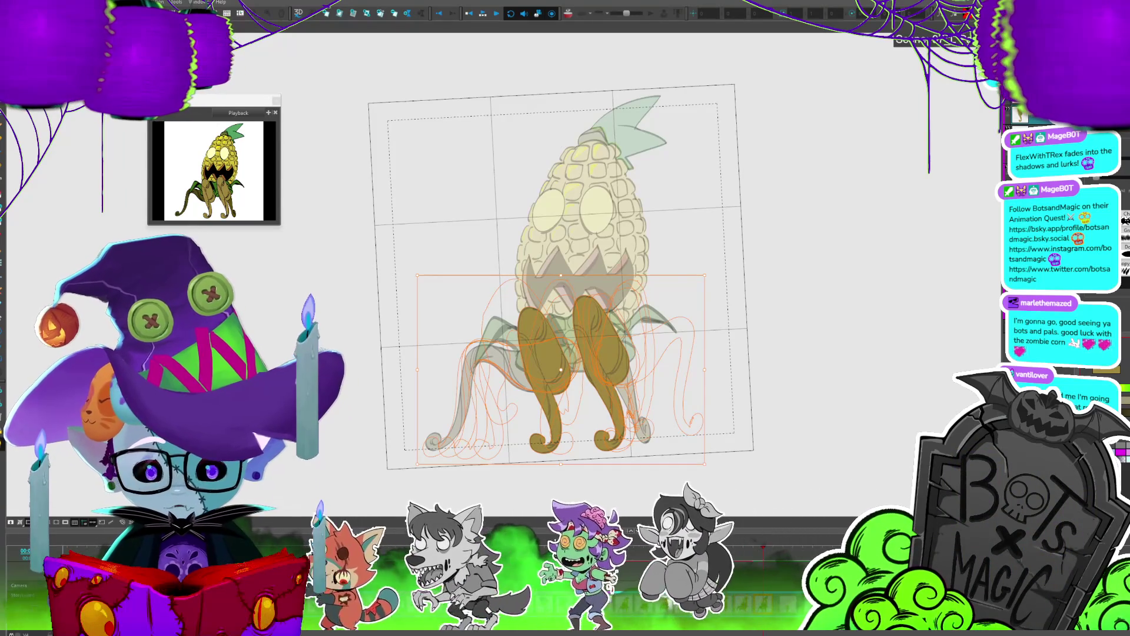
{"action": "mouse_move", "coordinate": [766, 557]}
{"action": "left_mouse_down"}
{"action": "mouse_move", "coordinate": [640, 531]}
{"action": "mouse_move", "coordinate": [614, 546]}
{"action": "mouse_move", "coordinate": [625, 547]}
{"action": "left_mouse_up"}
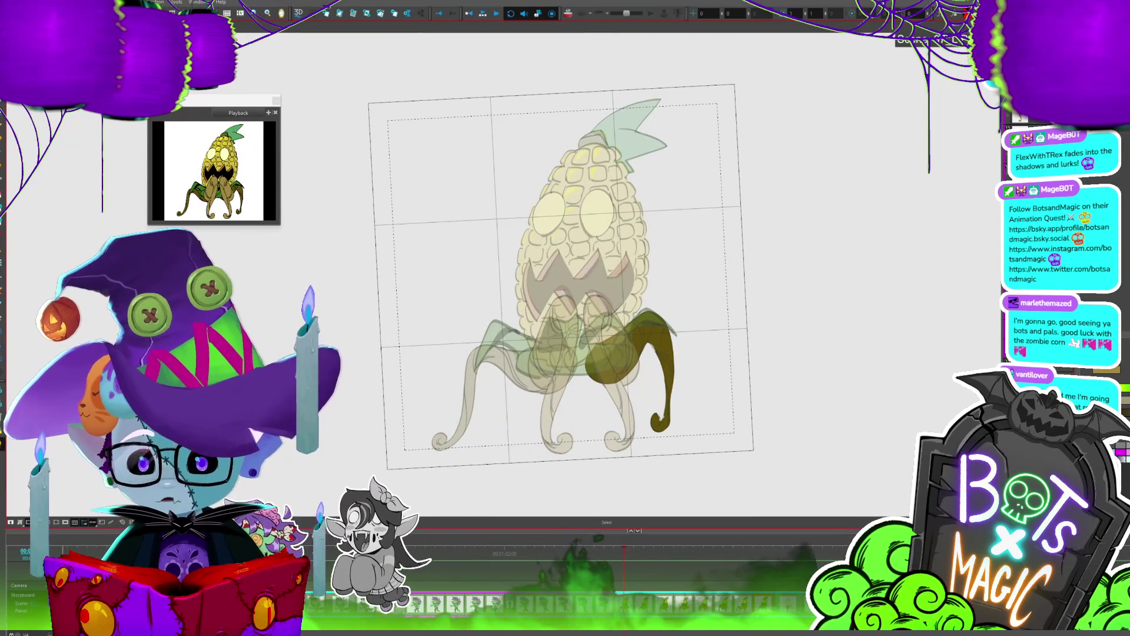
{"action": "key", "text": "period"}
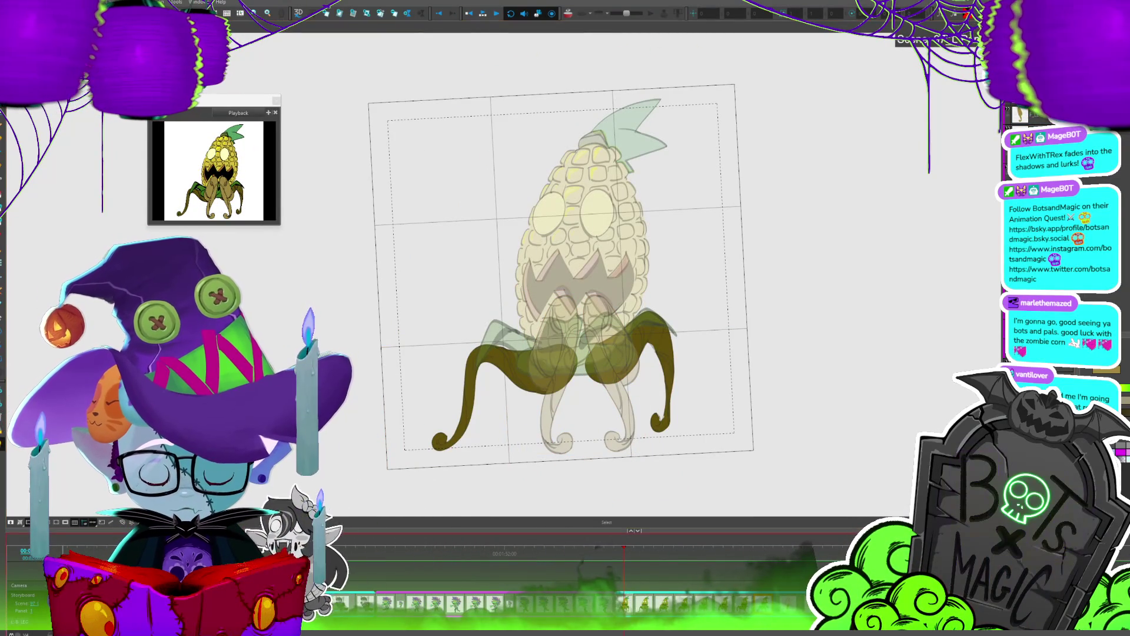
{"action": "key", "text": "period"}
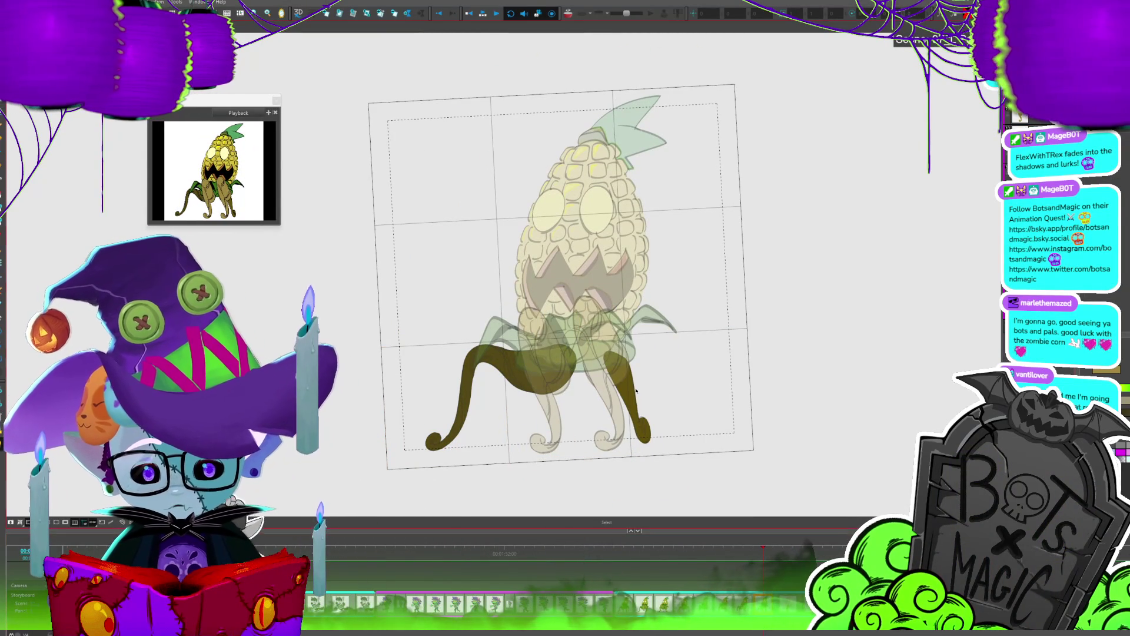
Step: Select the legs drawing and undo the accidental deletion of the leg
{"action": "left_click", "coordinate": [636, 398]}
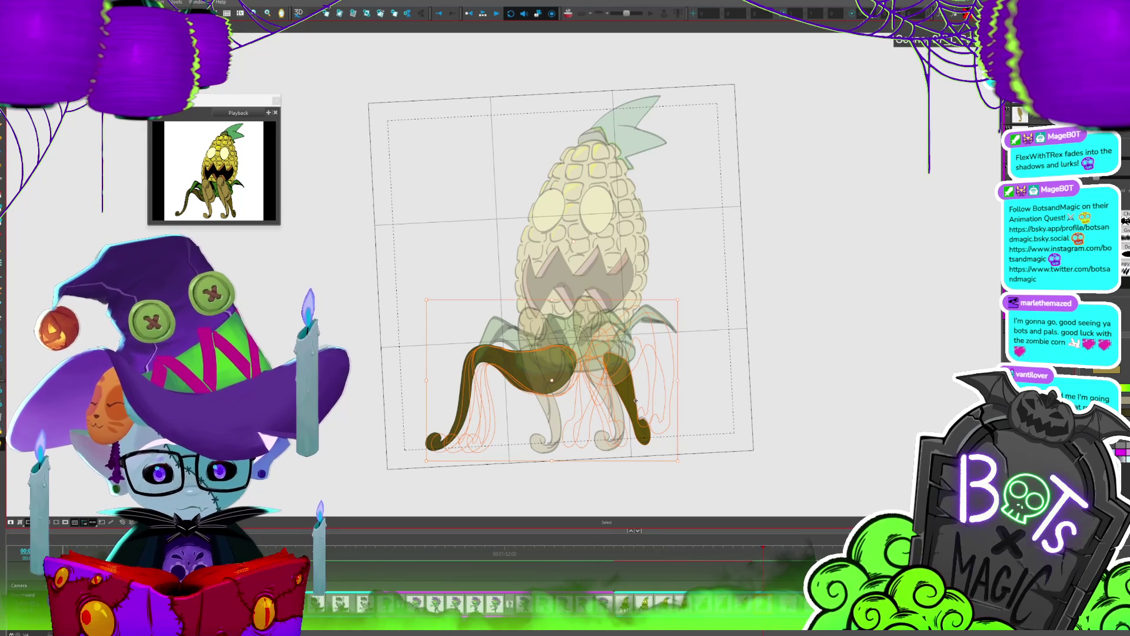
{"action": "key", "text": "Delete"}
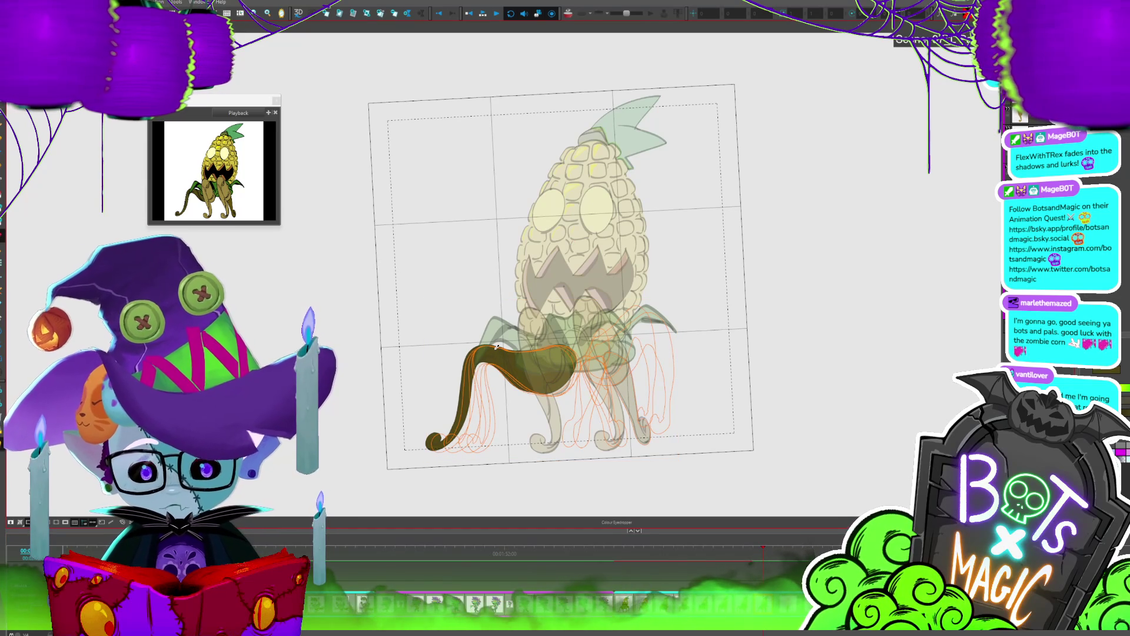
{"action": "key", "text": "ctrl+z"}
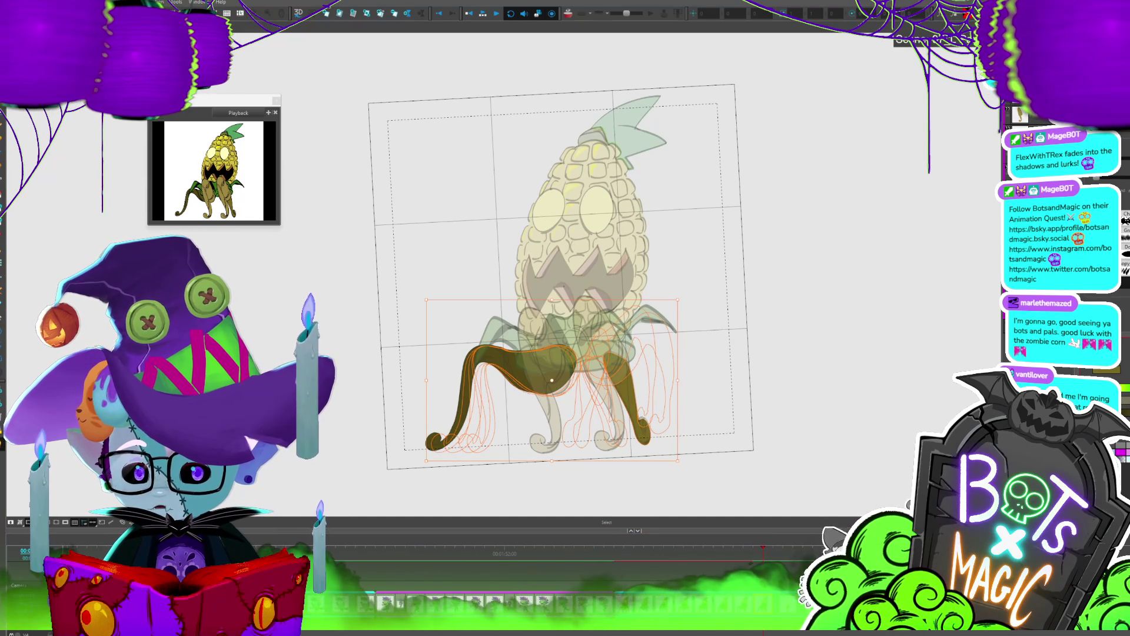
Step: Sample the dark olive leg colour and fill the next leg pose with it
{"action": "key", "text": "Delete"}
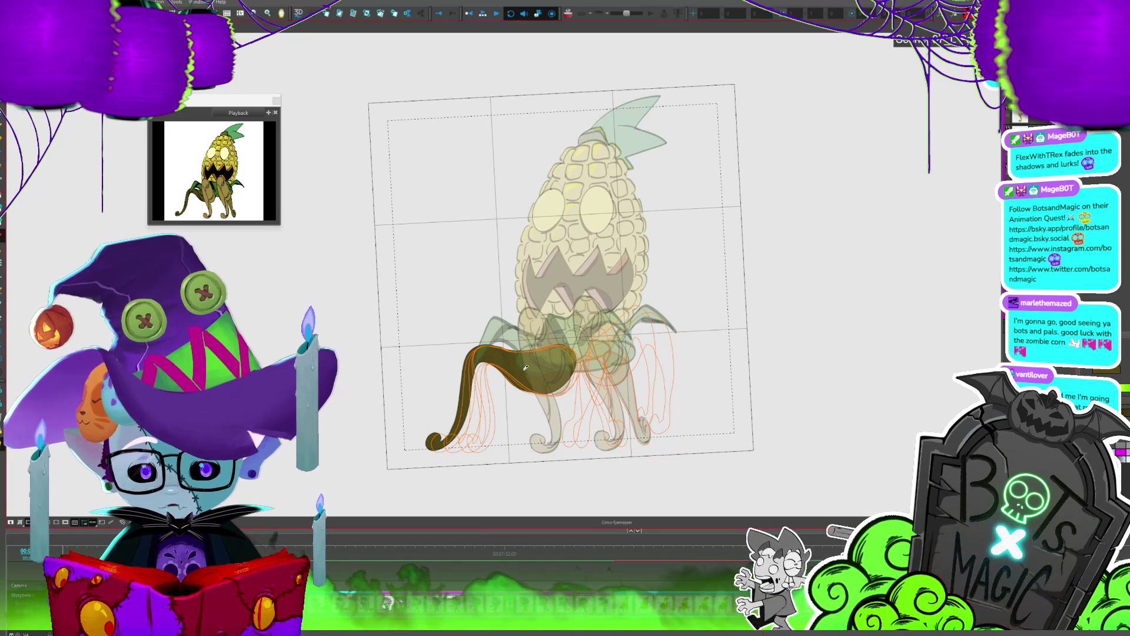
{"action": "left_click", "coordinate": [645, 403]}
{"action": "key", "text": "."}
{"action": "left_click", "coordinate": [616, 415]}
{"action": "key", "text": "period"}
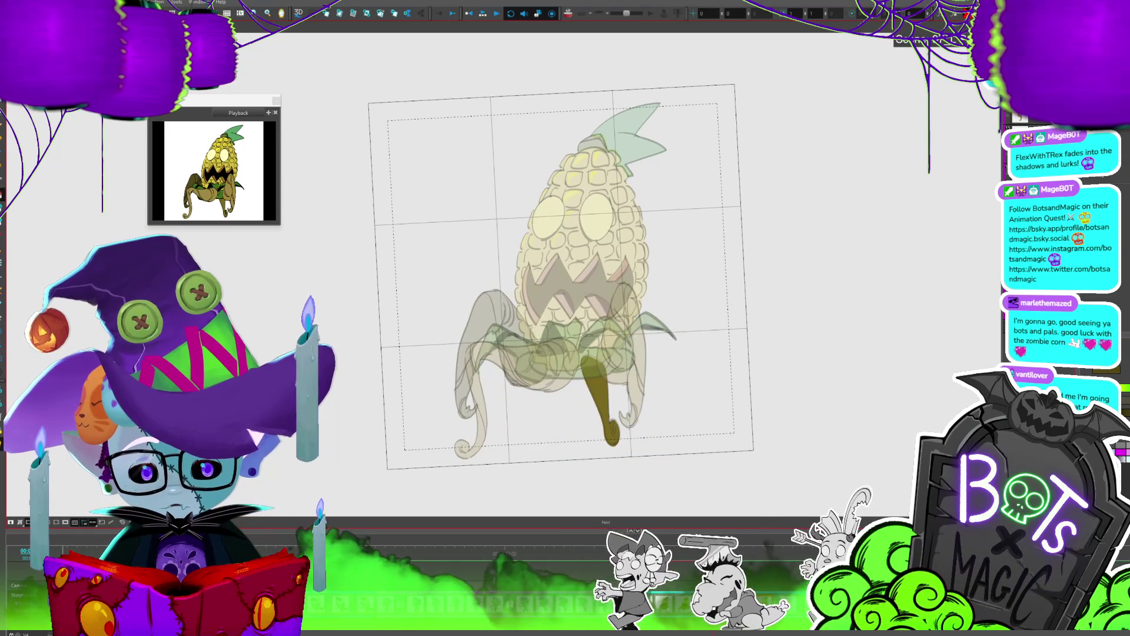
Step: Fill the right leg dark olive on successive frames, darkening one fill to brown
{"action": "left_click", "coordinate": [615, 420]}
{"action": "key", "text": "period"}
{"action": "left_click", "coordinate": [618, 431]}
{"action": "key", "text": "period"}
{"action": "left_click", "coordinate": [610, 414]}
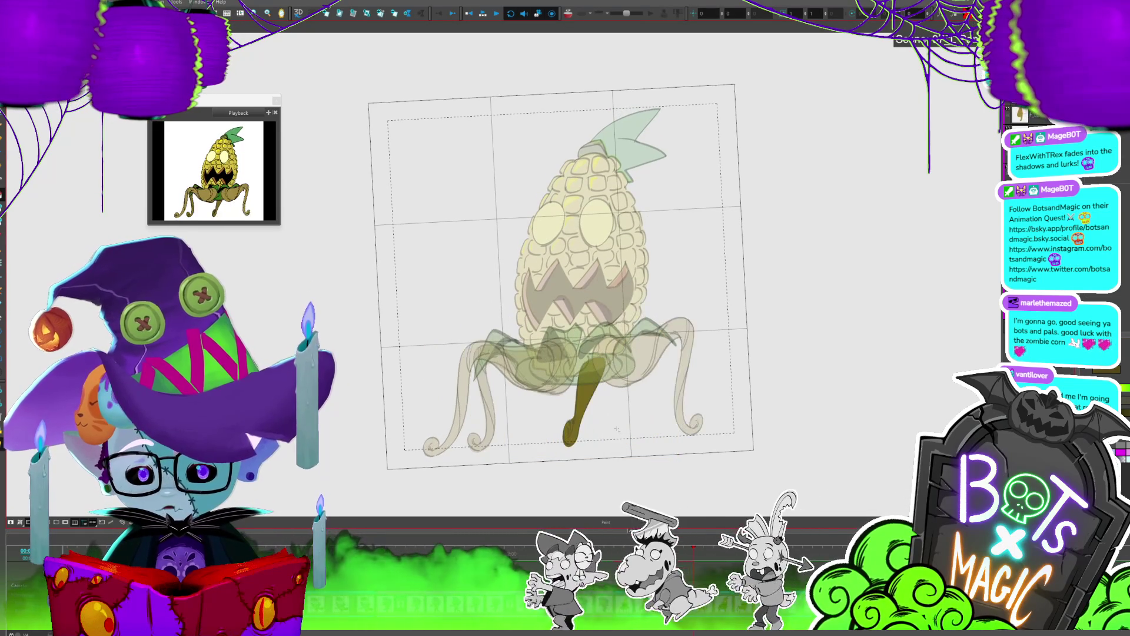
{"action": "left_click", "coordinate": [591, 397]}
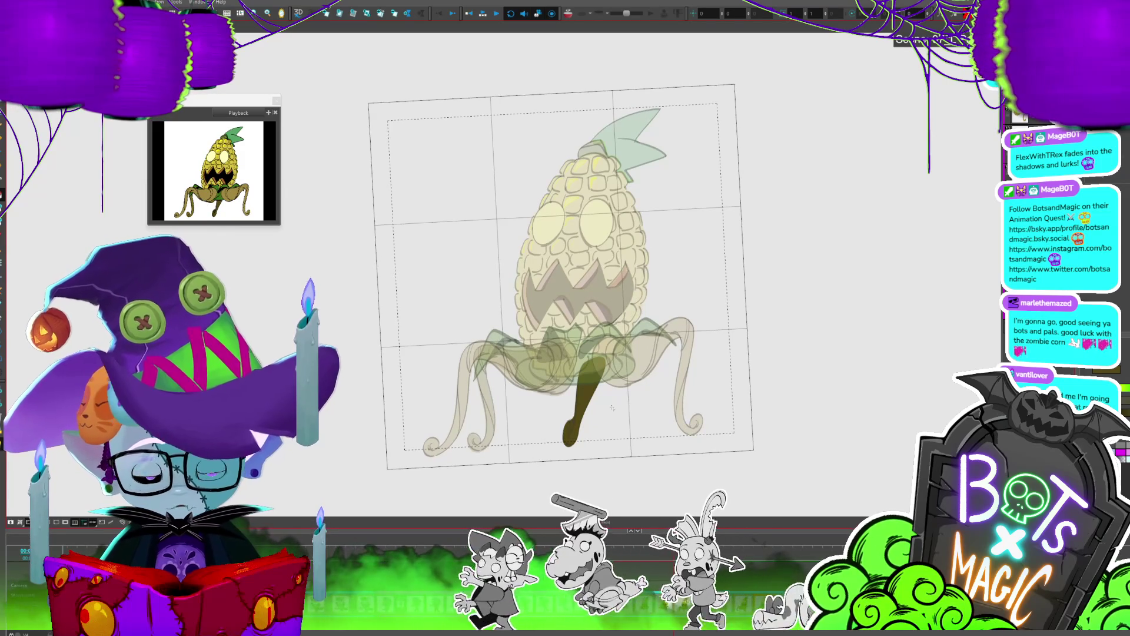
{"action": "key", "text": "period"}
Step: Fill and darken the left leg on each of the next frames
{"action": "left_click", "coordinate": [486, 406]}
{"action": "left_click", "coordinate": [489, 412]}
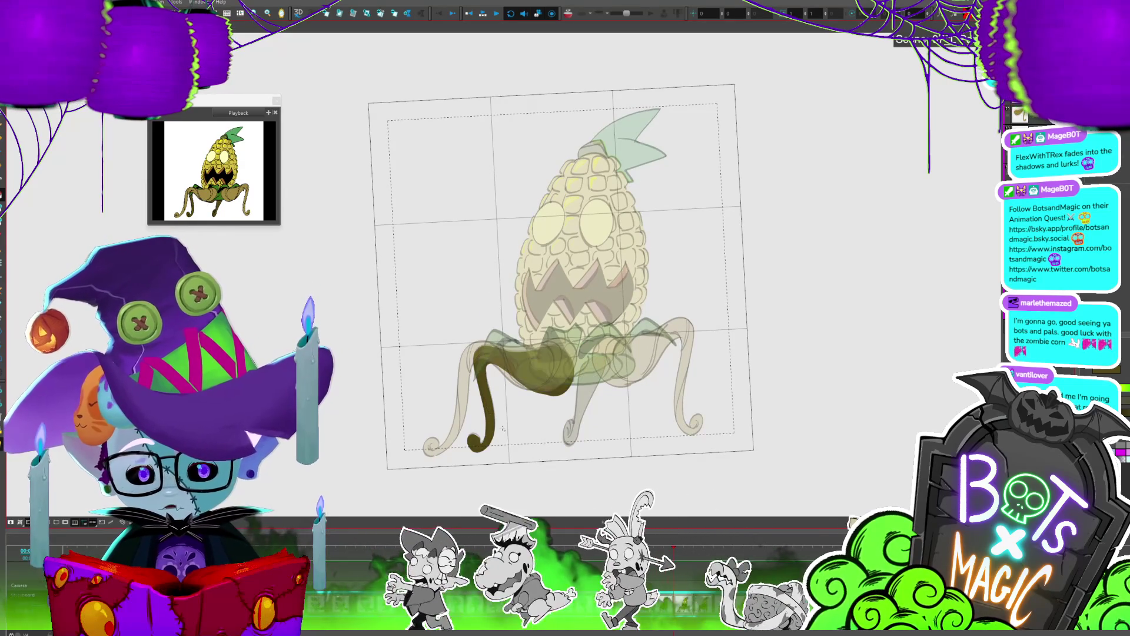
{"action": "key", "text": "period"}
{"action": "left_click", "coordinate": [483, 412]}
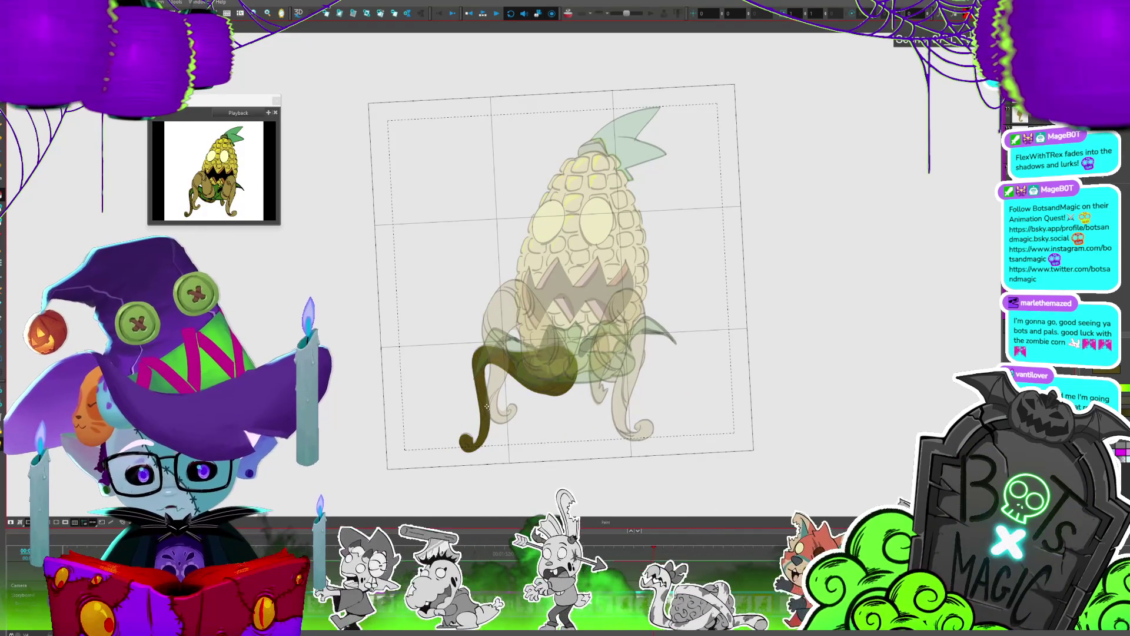
{"action": "key", "text": "period"}
{"action": "left_click", "coordinate": [477, 401]}
{"action": "key", "text": "period"}
Step: Fill the new left leg and the back leg dark olive, then flip back to check poses
{"action": "left_click", "coordinate": [469, 391]}
{"action": "key", "text": "period"}
{"action": "left_click", "coordinate": [469, 392]}
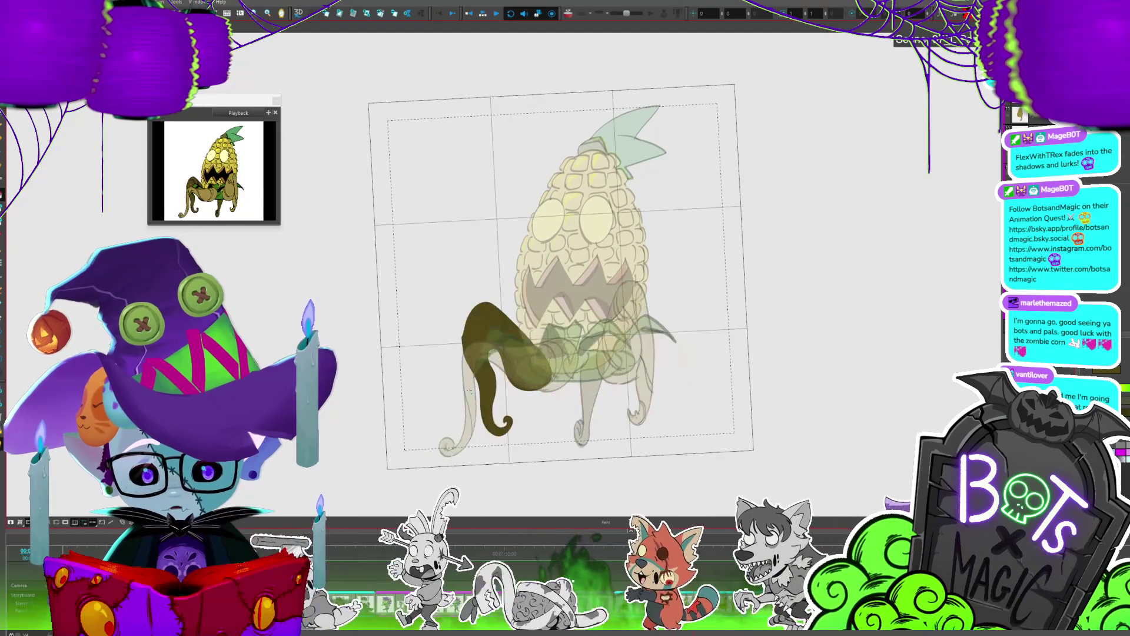
{"action": "key", "text": "period"}
{"action": "left_click", "coordinate": [469, 392]}
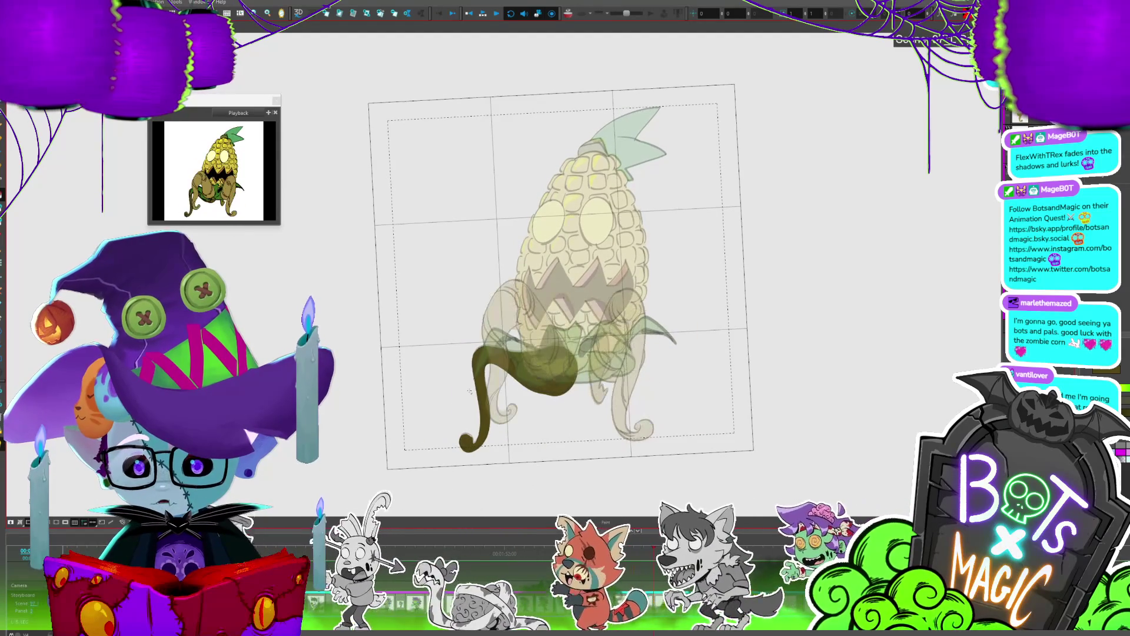
{"action": "key", "text": "period"}
{"action": "left_click", "coordinate": [597, 370]}
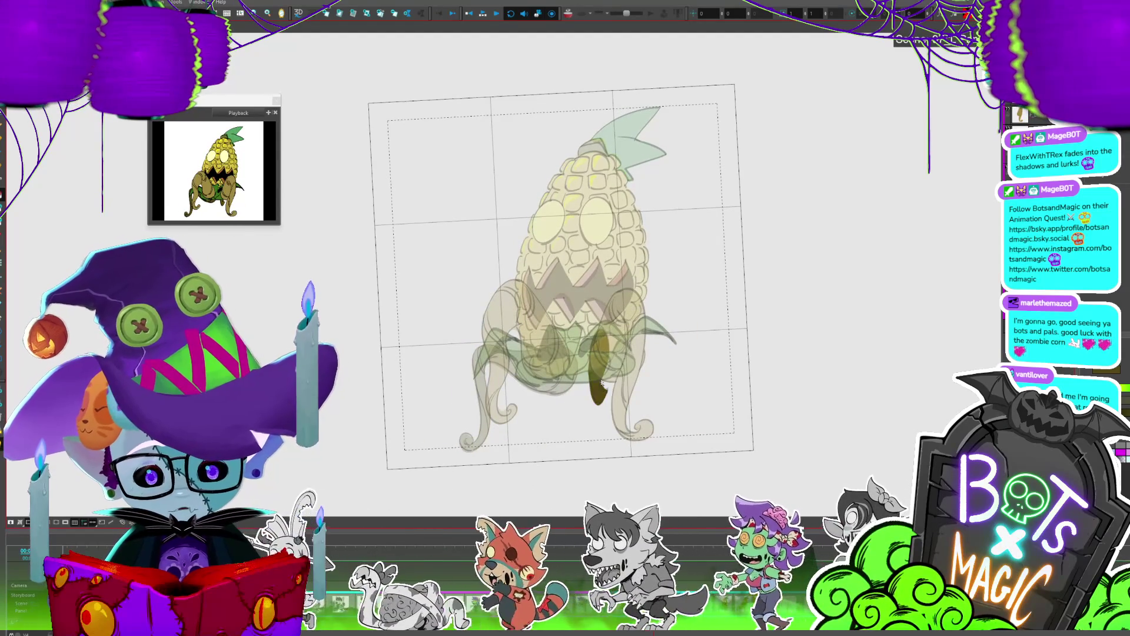
{"action": "key", "text": "comma"}
{"action": "key", "text": "comma"}
{"action": "key", "text": "comma"}
{"action": "key", "text": "comma"}
{"action": "key", "text": "comma"}
{"action": "key", "text": "comma"}
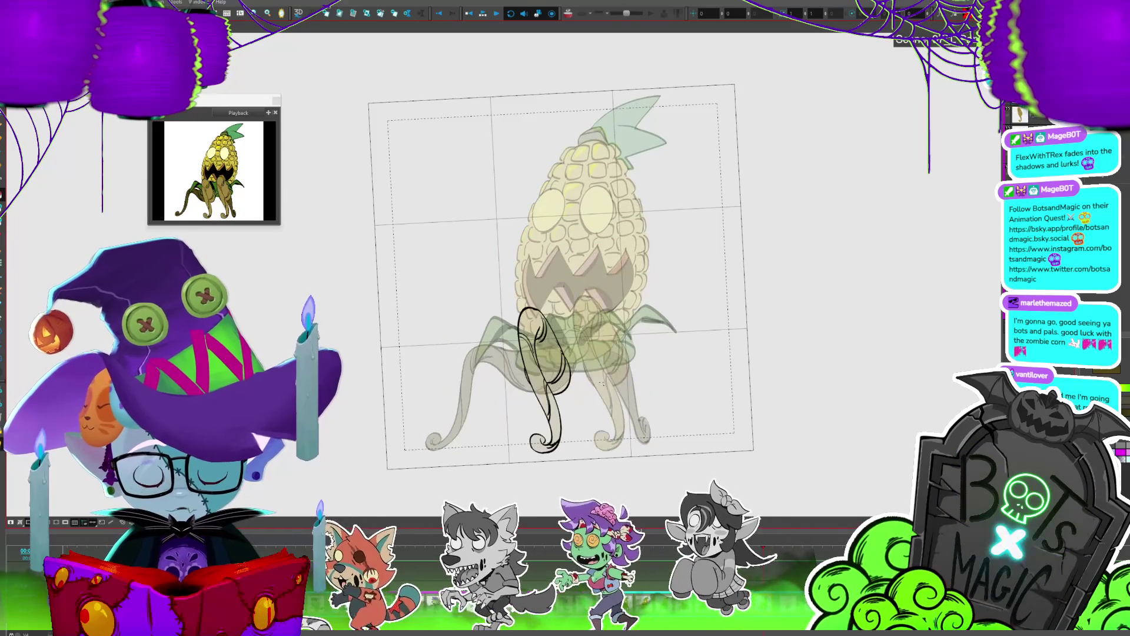
{"action": "key", "text": "comma"}
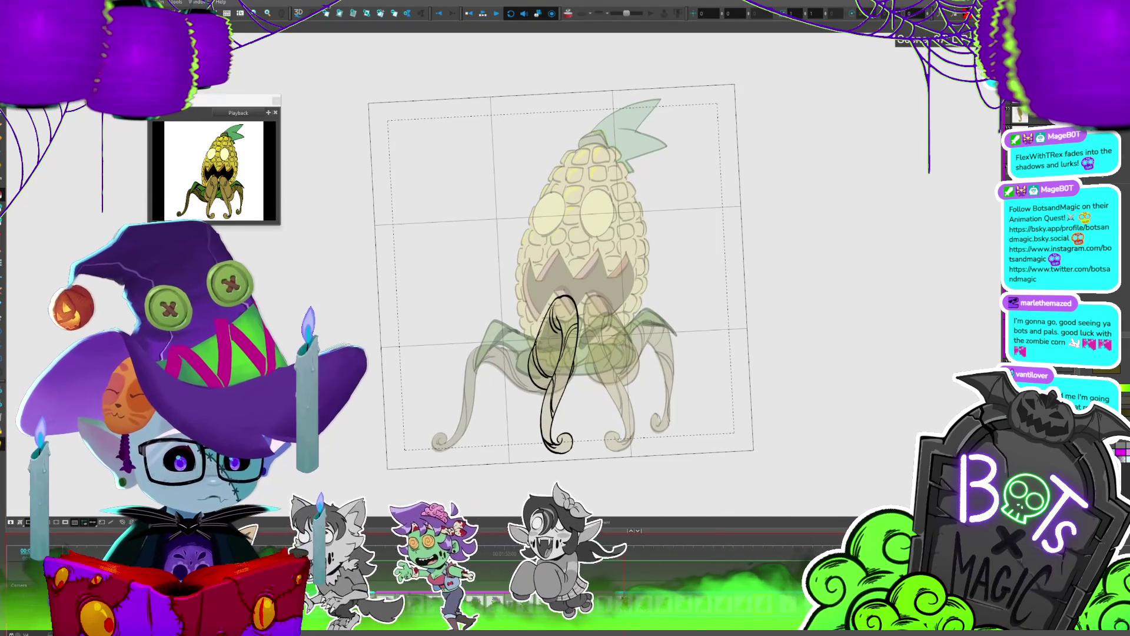
{"action": "scroll", "coordinate": [500, 377], "scroll_direction": "up", "scroll_amount": 2}
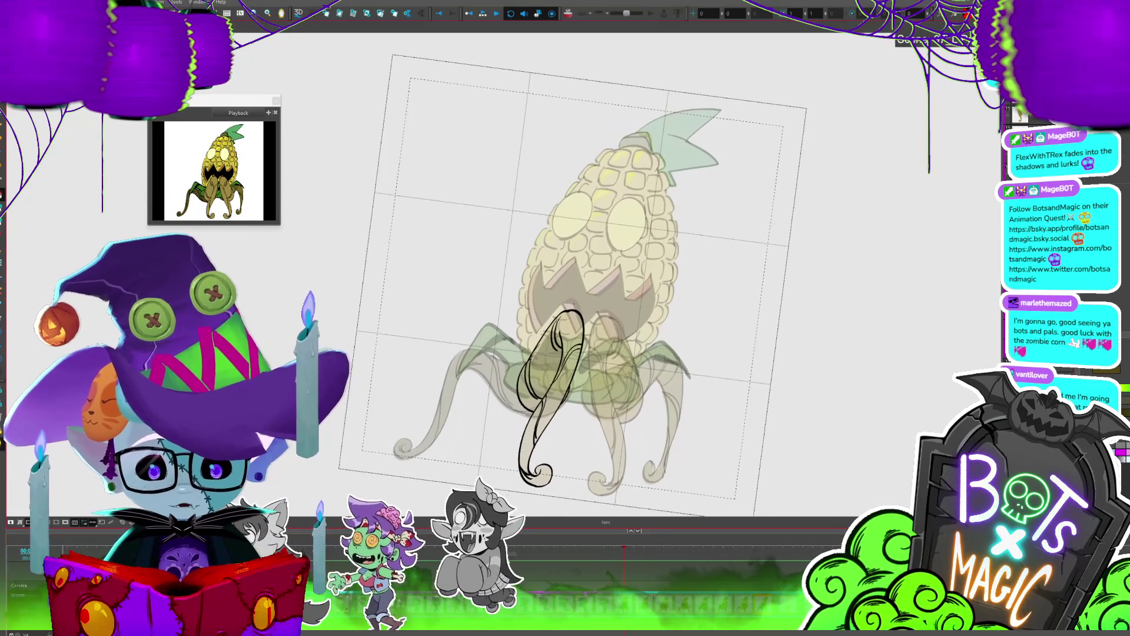
Step: Loop the leg animation playback, stop it, straighten the rotated view, and step through frames
{"action": "left_click", "coordinate": [496, 13]}
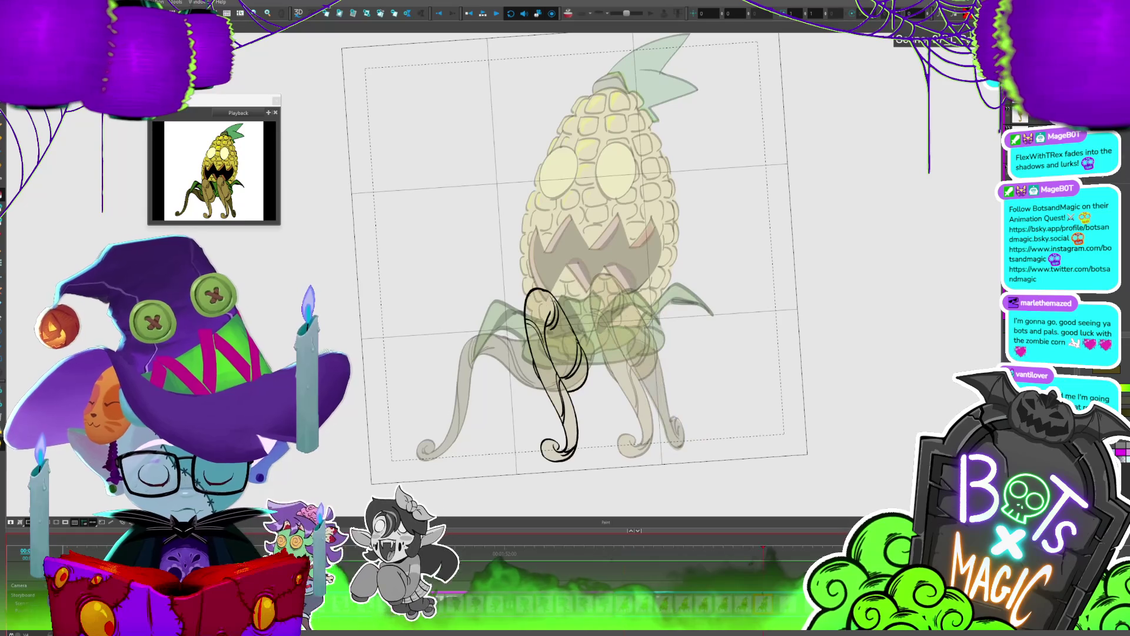
{"action": "left_click", "coordinate": [482, 14]}
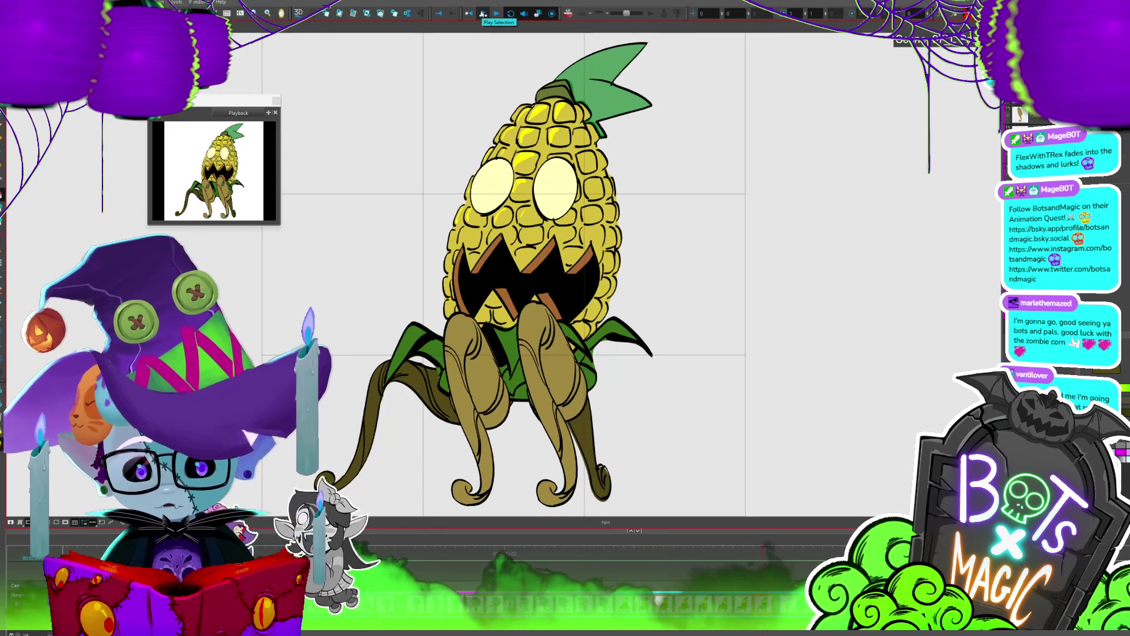
{"action": "left_click", "coordinate": [638, 580]}
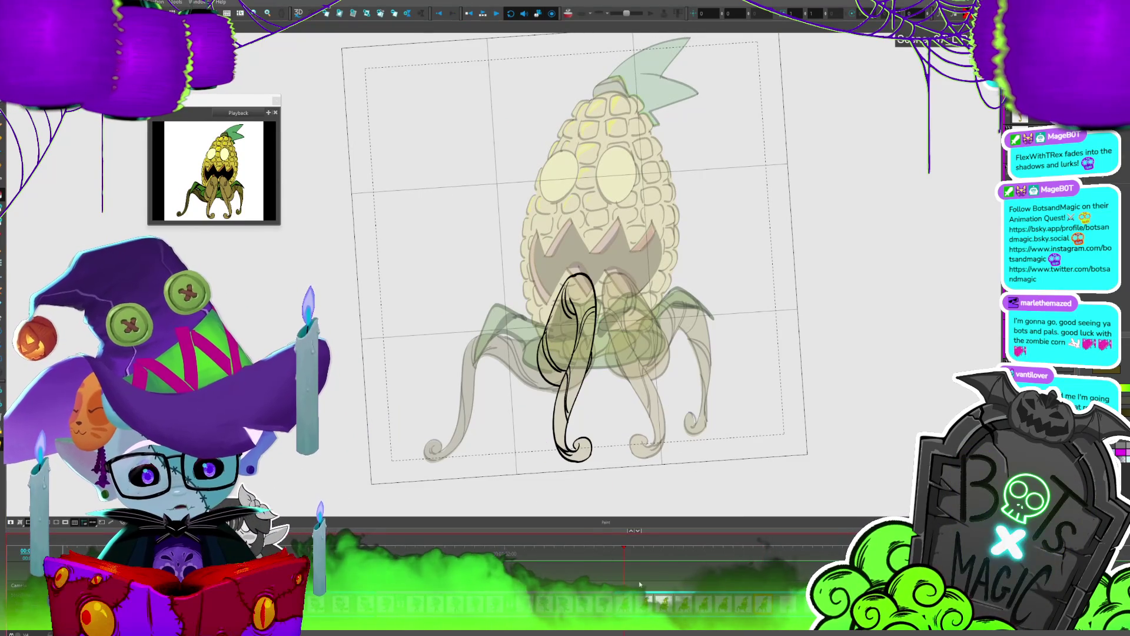
{"action": "left_click", "coordinate": [485, 12]}
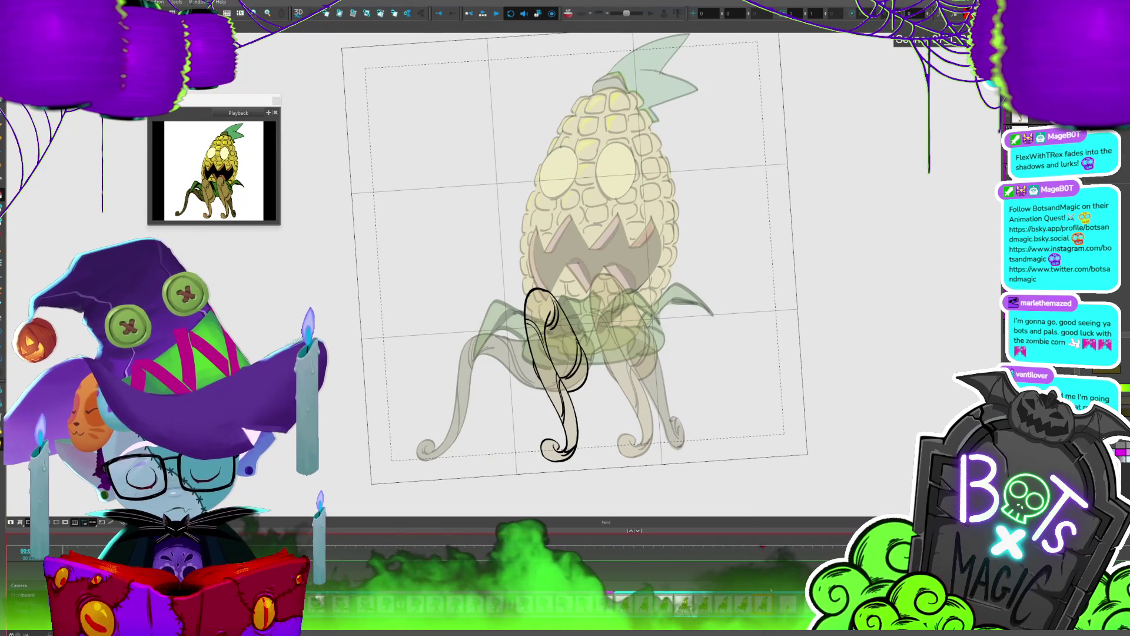
{"action": "left_click", "coordinate": [483, 13]}
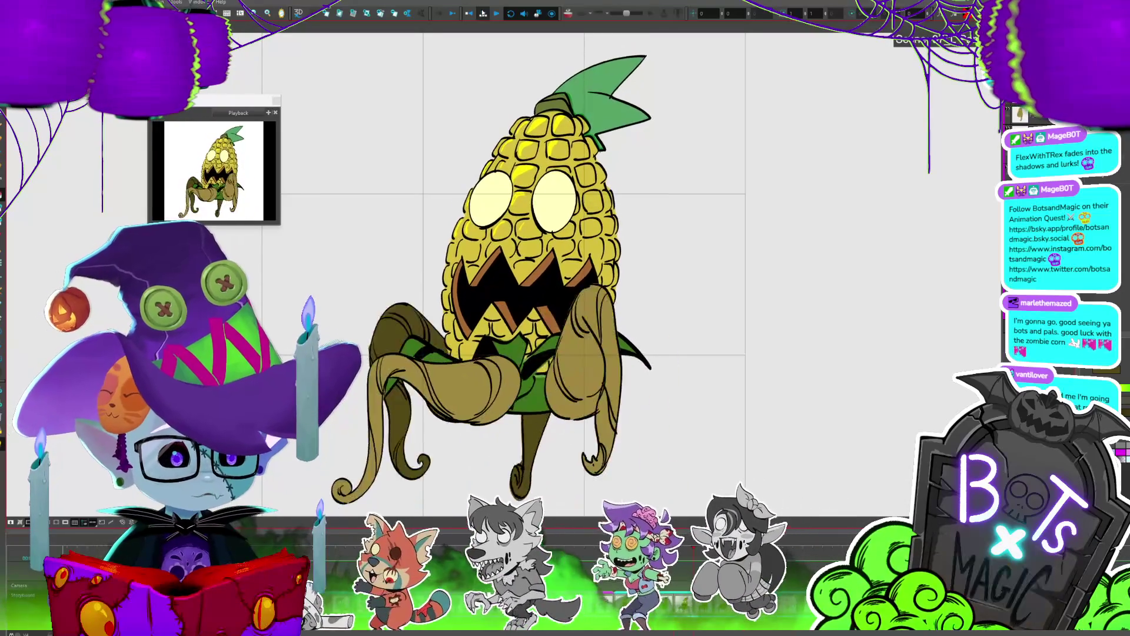
{"action": "left_click", "coordinate": [482, 12]}
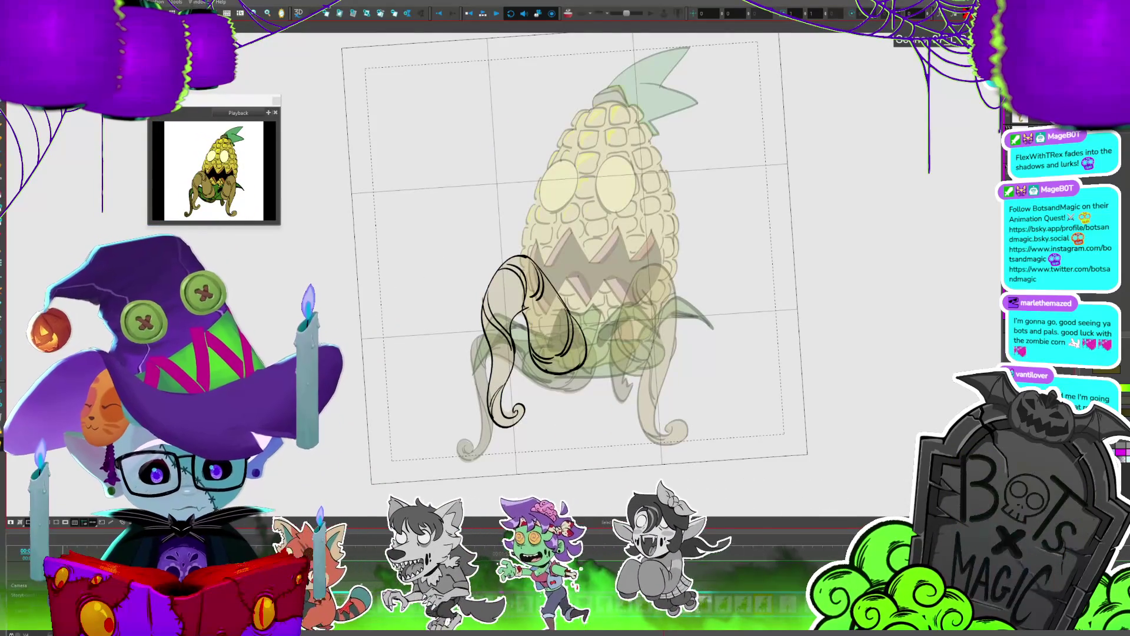
{"action": "key", "text": "shift+x"}
{"action": "key", "text": "comma"}
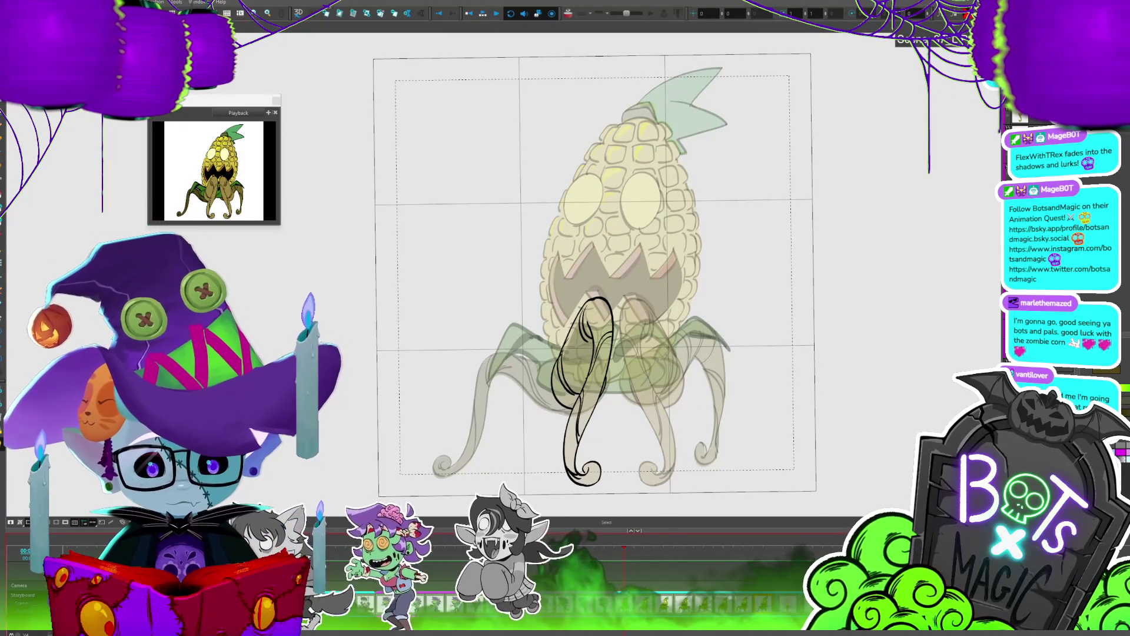
{"action": "key", "text": "space"}
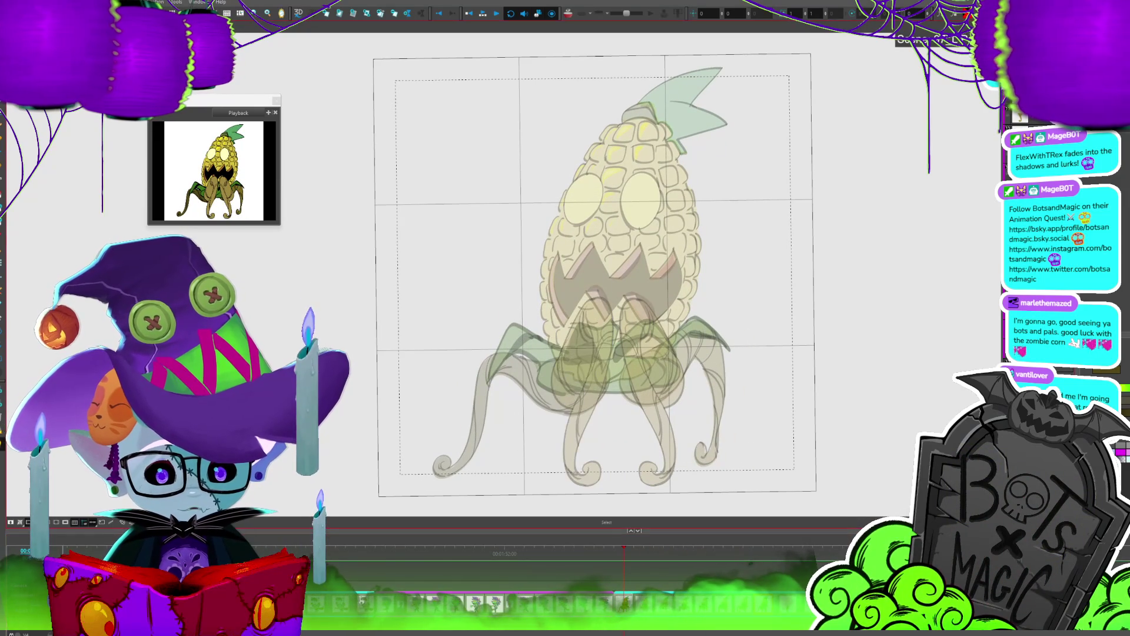
Step: Rename the current layer and brush a curving vine stem up the left of the corn
{"action": "key", "text": "F2"}
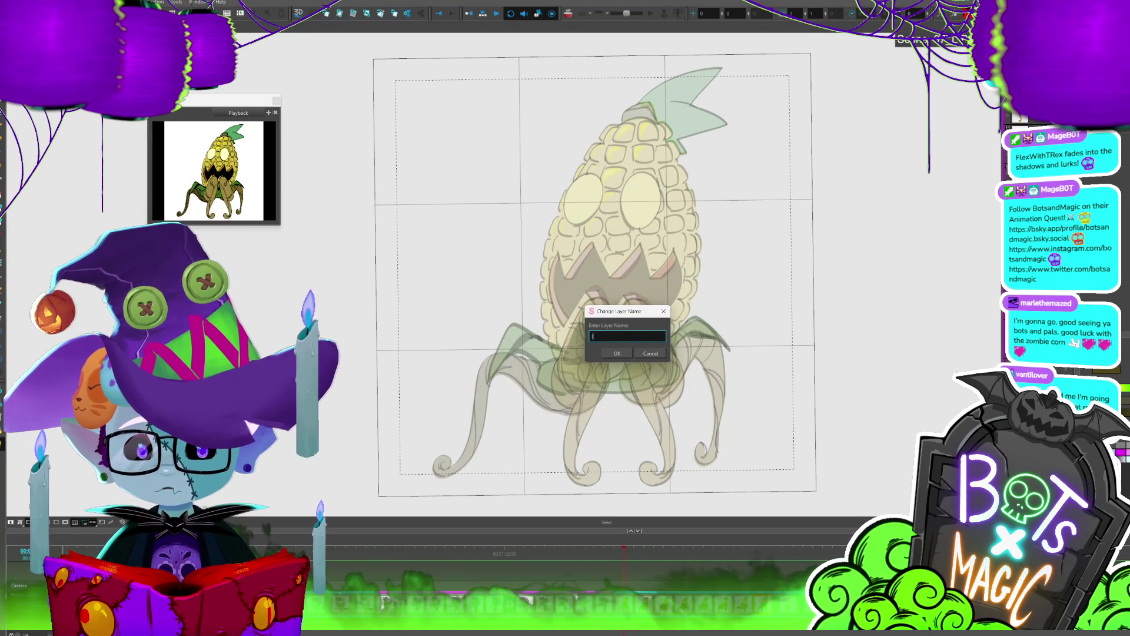
{"action": "key", "text": "Return"}
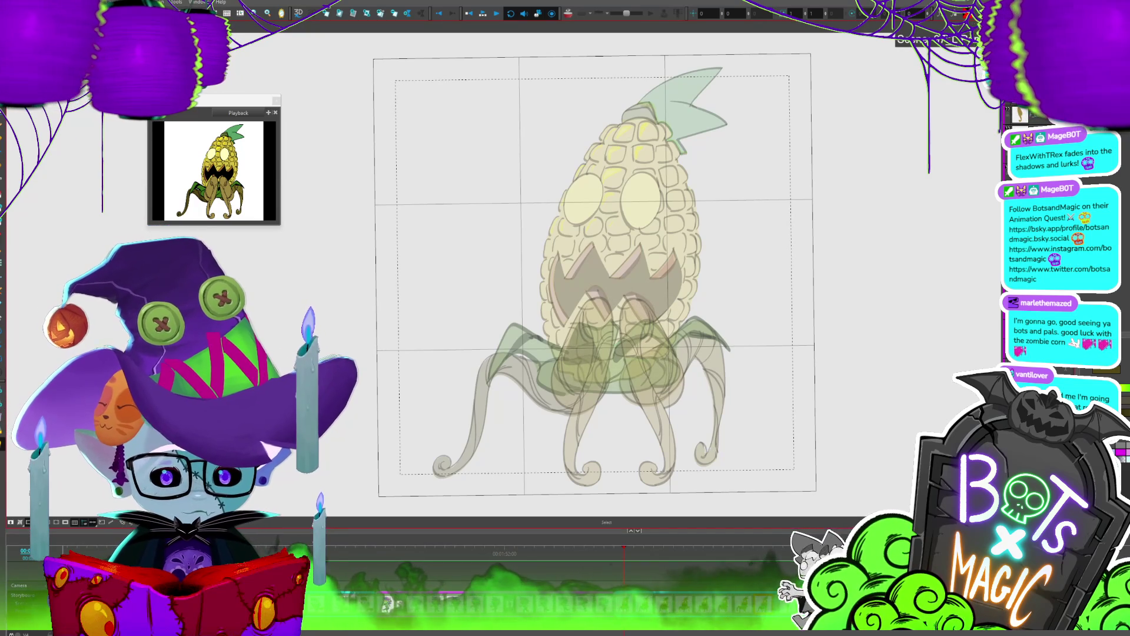
{"action": "key", "text": "alt+b"}
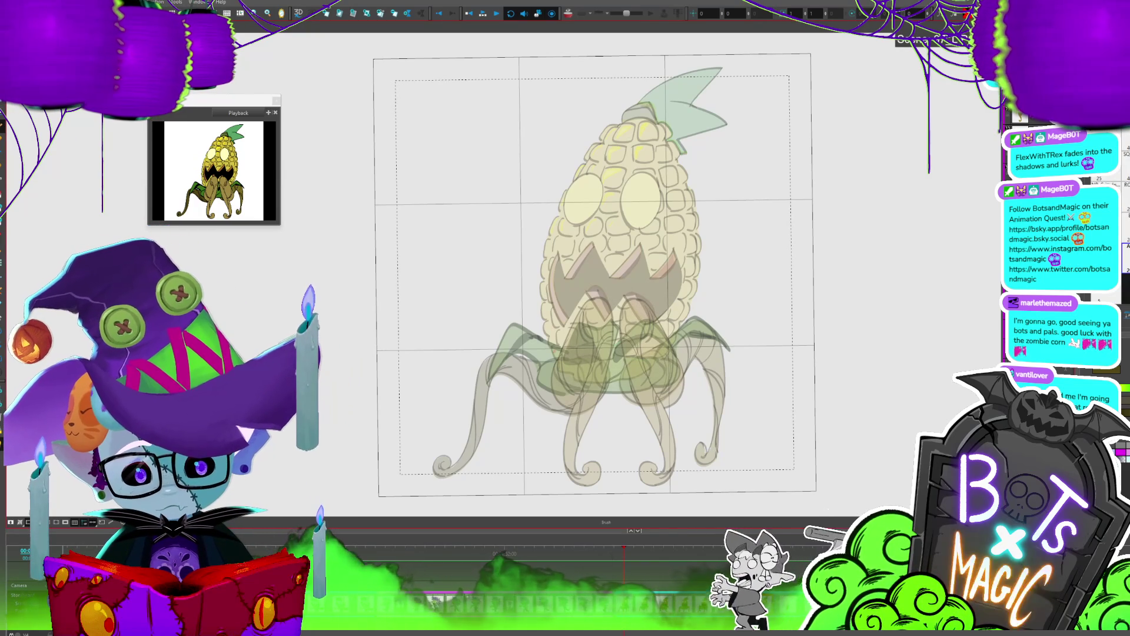
{"action": "left_click_drag", "start_coordinate": [461, 281], "coordinate": [473, 169]}
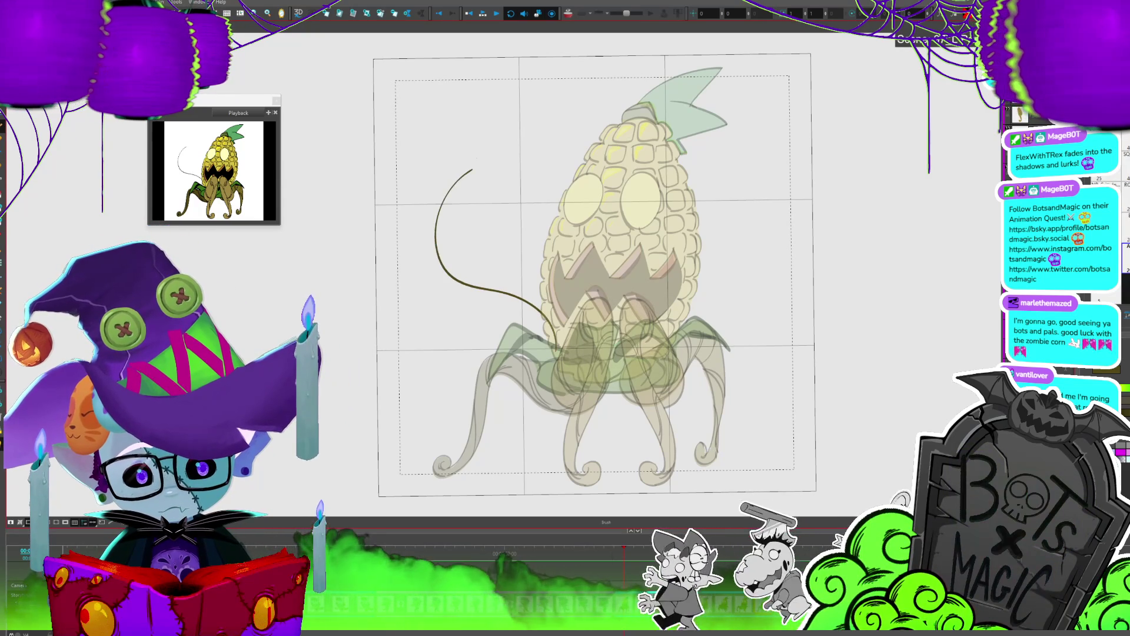
{"action": "key", "text": "alt+s"}
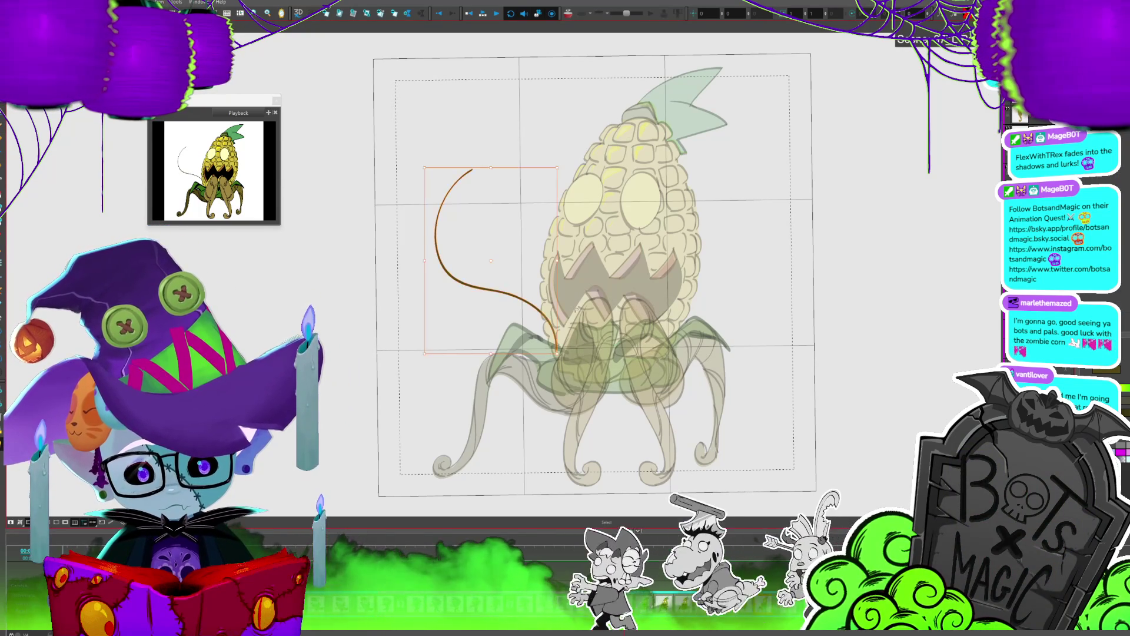
{"action": "key", "text": "alt+b"}
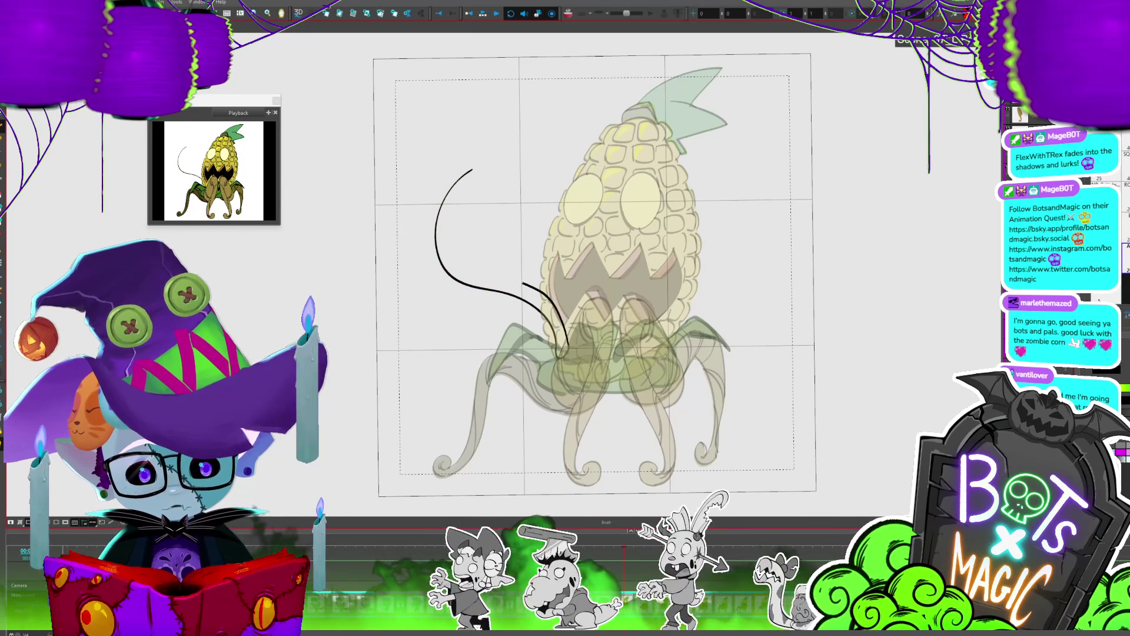
Step: Extend the vine with a curved leaf stroke, undo the leaf veins, and select the whole arm
{"action": "key", "text": "alt+s"}
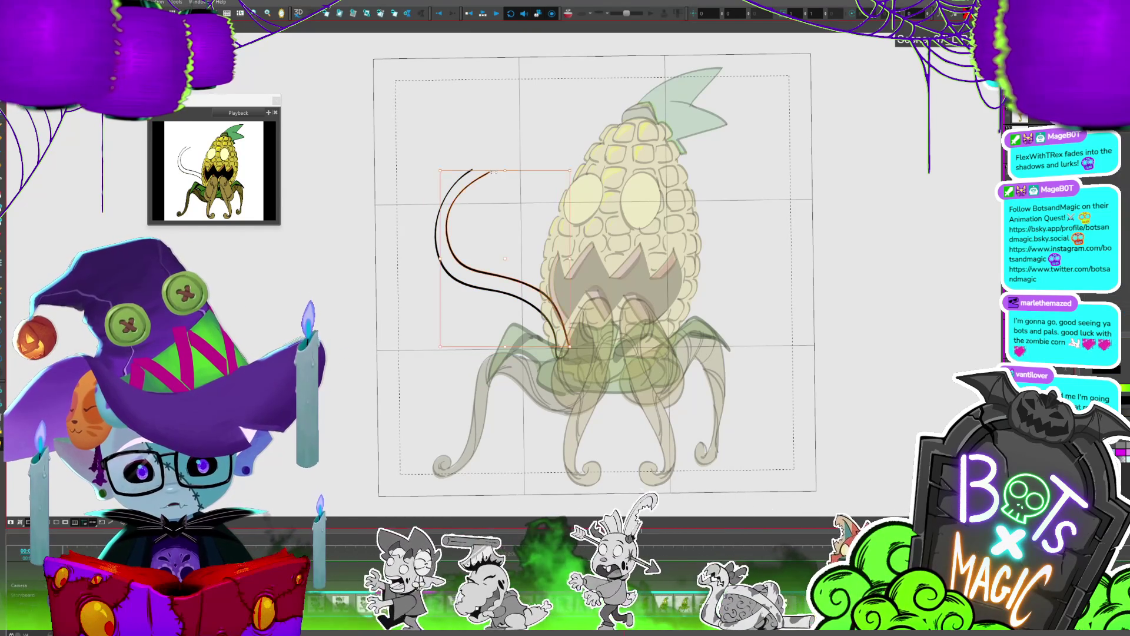
{"action": "key", "text": "alt+b"}
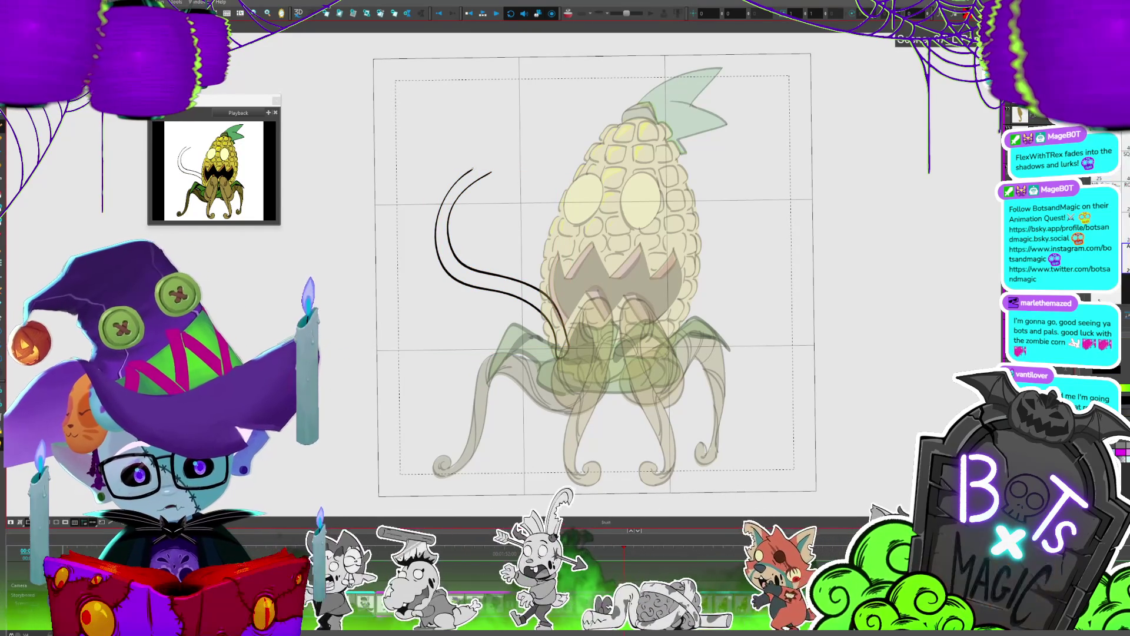
{"action": "key", "text": "alt+b"}
{"action": "mouse_move", "coordinate": [472, 170]}
{"action": "left_mouse_down"}
{"action": "mouse_move", "coordinate": [549, 92]}
{"action": "mouse_move", "coordinate": [507, 167]}
{"action": "mouse_move", "coordinate": [553, 152]}
{"action": "left_mouse_up"}
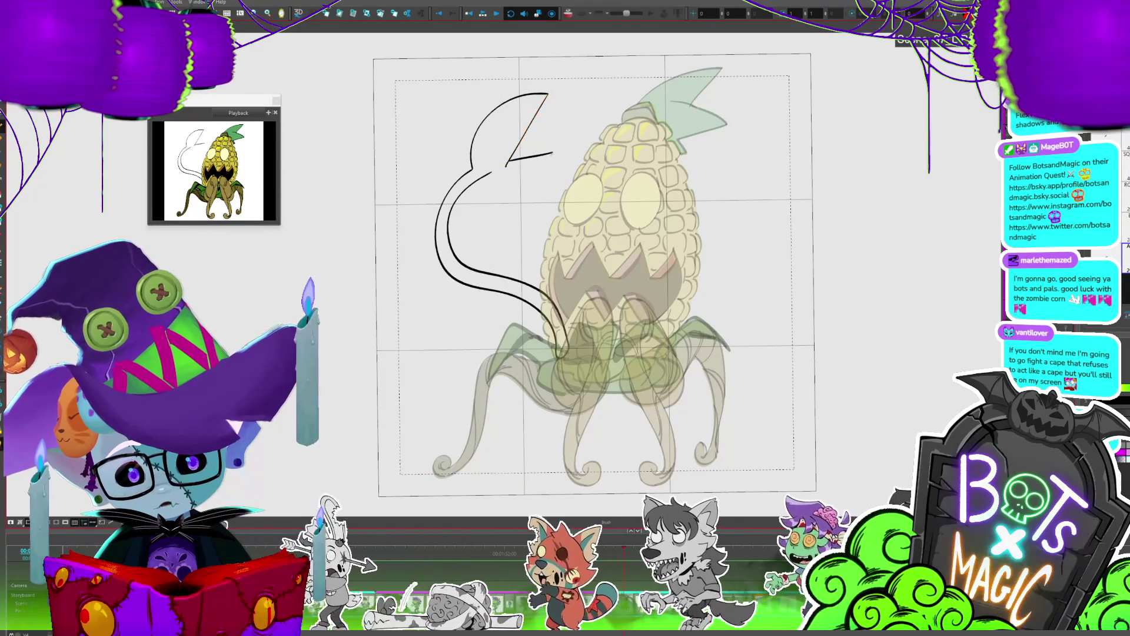
{"action": "left_click_drag", "start_coordinate": [728, 281], "coordinate": [748, 310]}
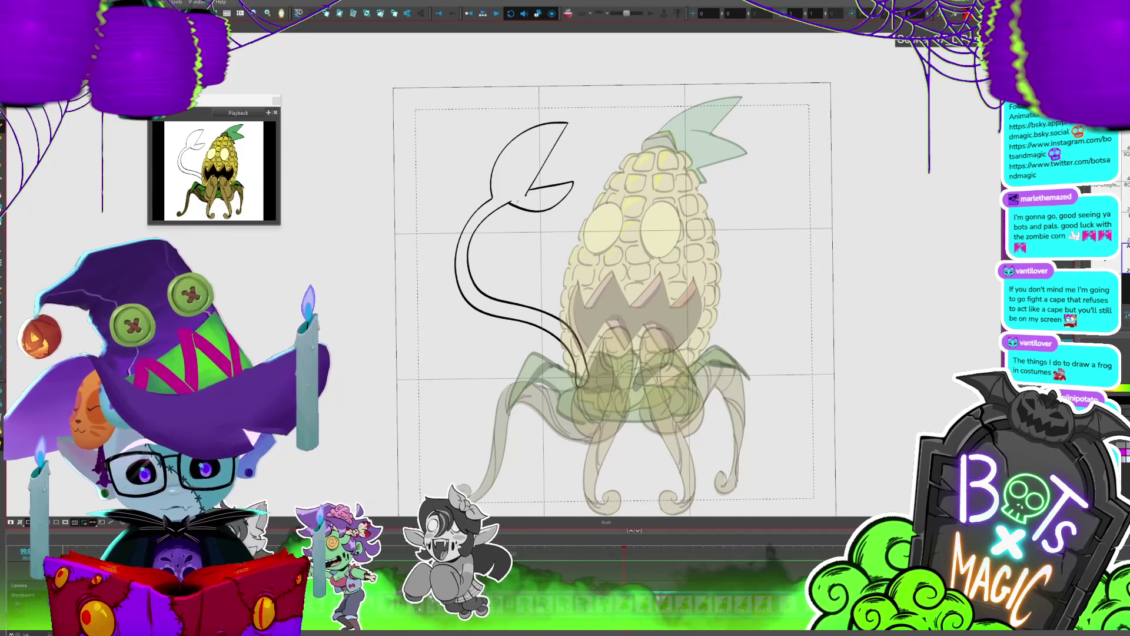
{"action": "left_click_drag", "start_coordinate": [510, 146], "coordinate": [513, 190]}
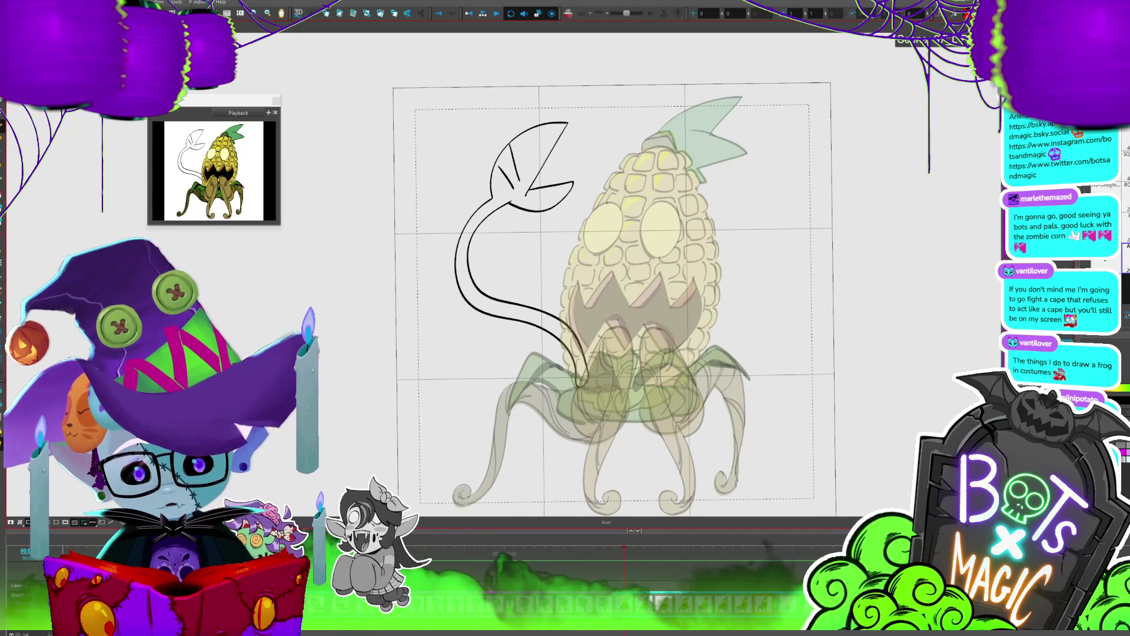
{"action": "key", "text": "ctrl+z"}
{"action": "key", "text": "ctrl+z"}
{"action": "left_click_drag", "start_coordinate": [567, 270], "coordinate": [433, 333]}
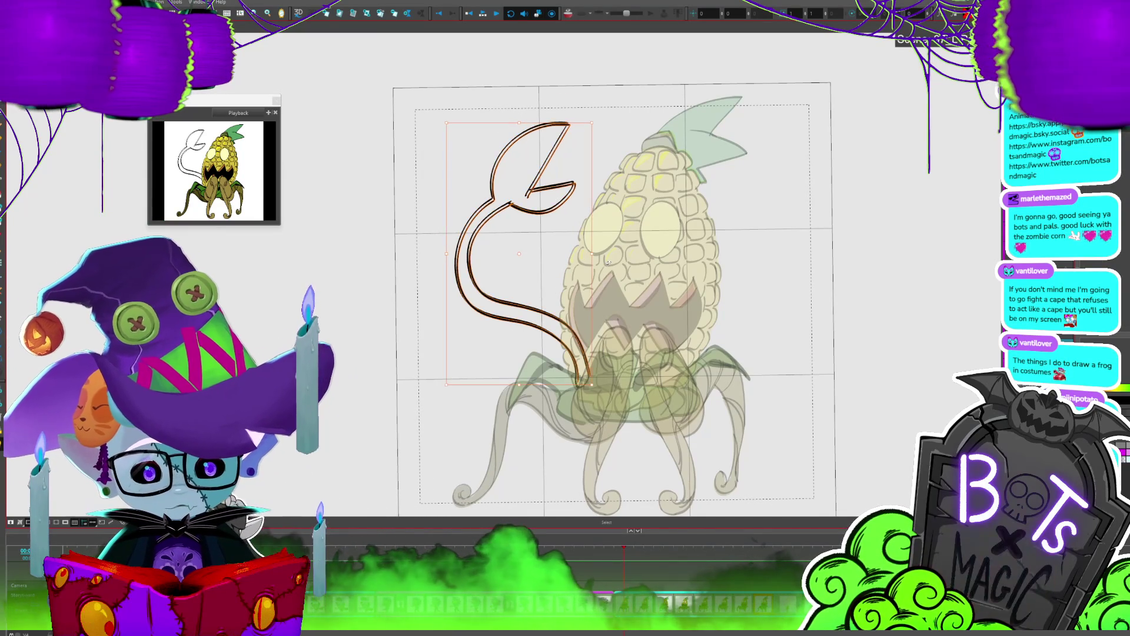
Step: Duplicate the vine arm, flip it horizontally, and move and shrink it to the corn's right
{"action": "key", "text": "ctrl+c"}
{"action": "key", "text": "ctrl+v"}
{"action": "key", "text": "4"}
{"action": "mouse_move", "coordinate": [518, 254]}
{"action": "left_mouse_down"}
{"action": "mouse_move", "coordinate": [759, 282]}
{"action": "mouse_move", "coordinate": [816, 192]}
{"action": "mouse_move", "coordinate": [857, 241]}
{"action": "left_mouse_up"}
{"action": "key", "text": "alt+b"}
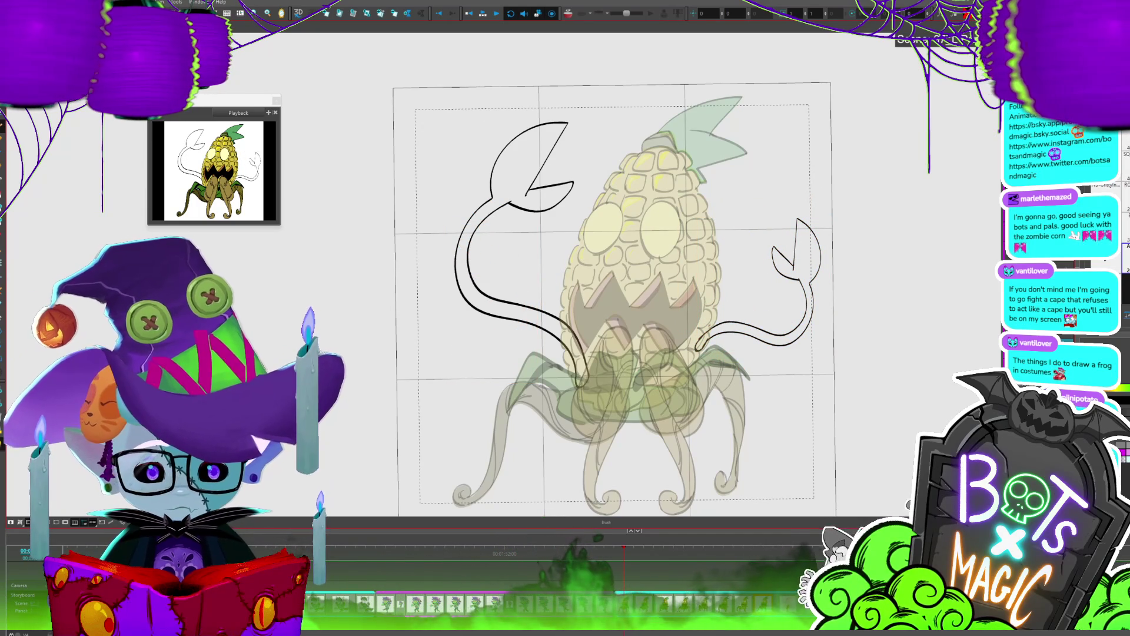
Step: Recentre the view, pick a green colour, and fill the vine arms green
{"action": "mouse_move", "coordinate": [612, 294]}
{"action": "left_mouse_down"}
{"action": "mouse_move", "coordinate": [593, 287]}
{"action": "mouse_move", "coordinate": [564, 317]}
{"action": "left_mouse_up"}
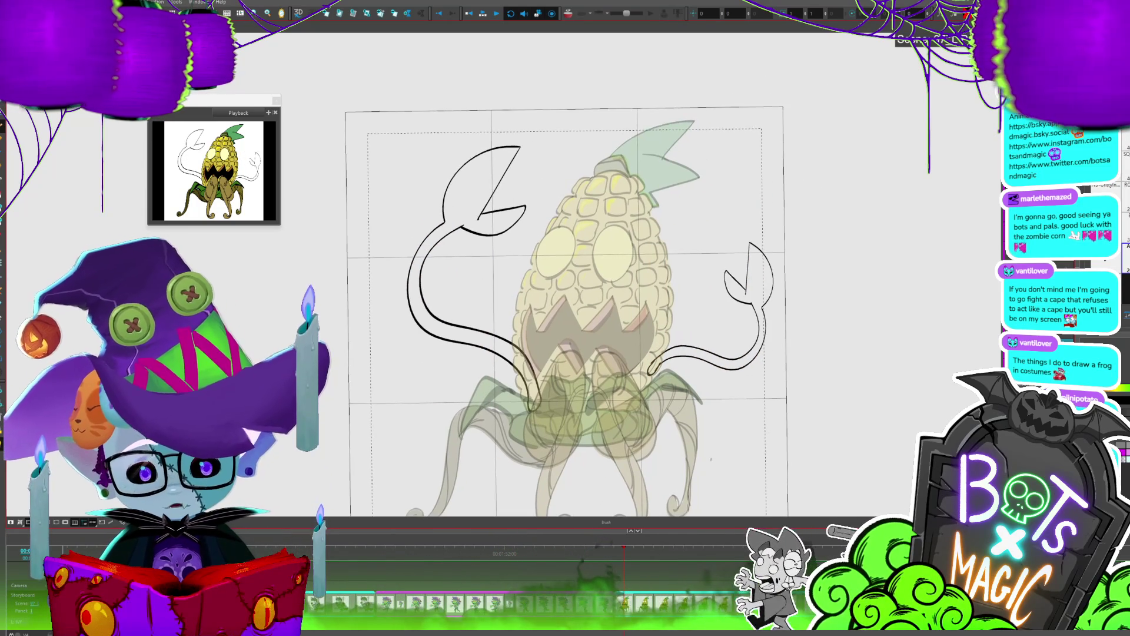
{"action": "key", "text": "i"}
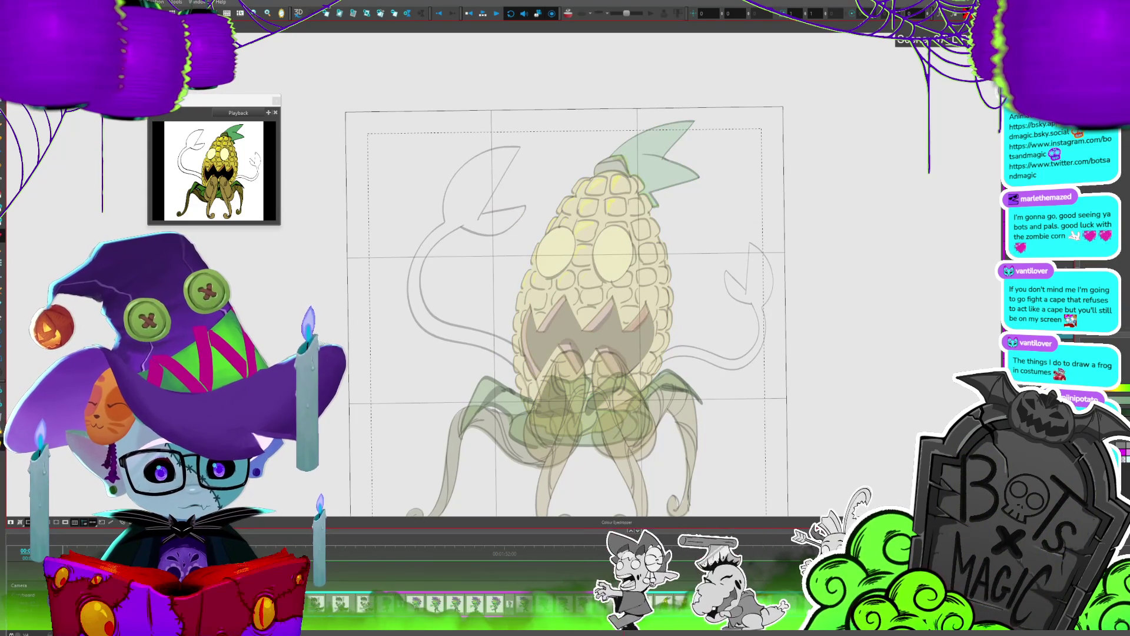
{"action": "left_click", "coordinate": [688, 360]}
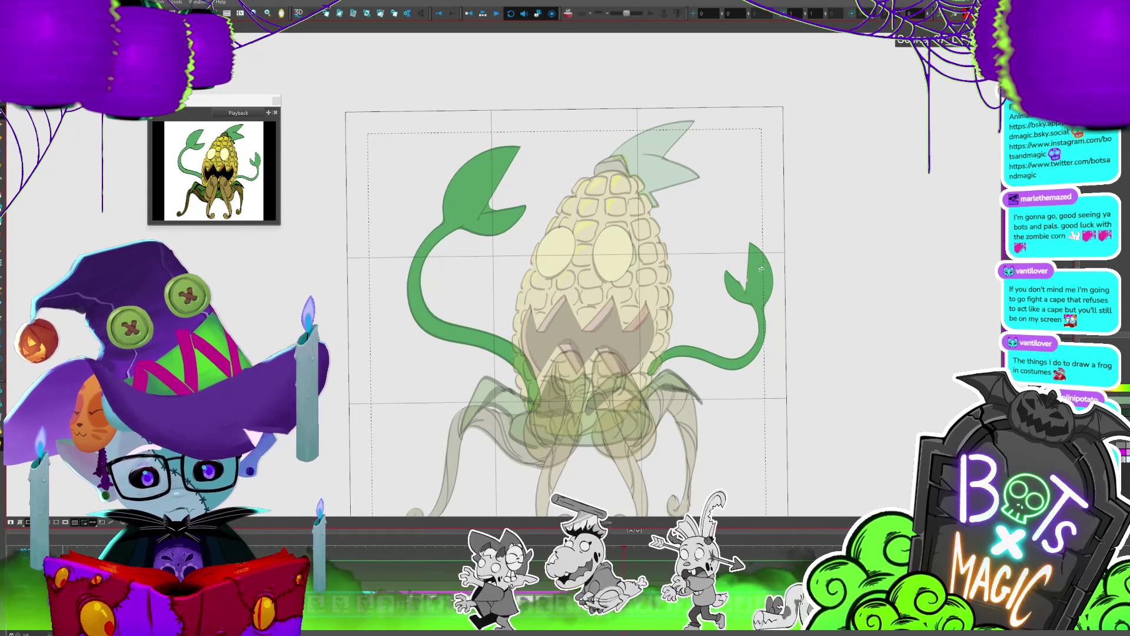
Step: Select both green vine arms with the Select tool
{"action": "key", "text": "alt+b"}
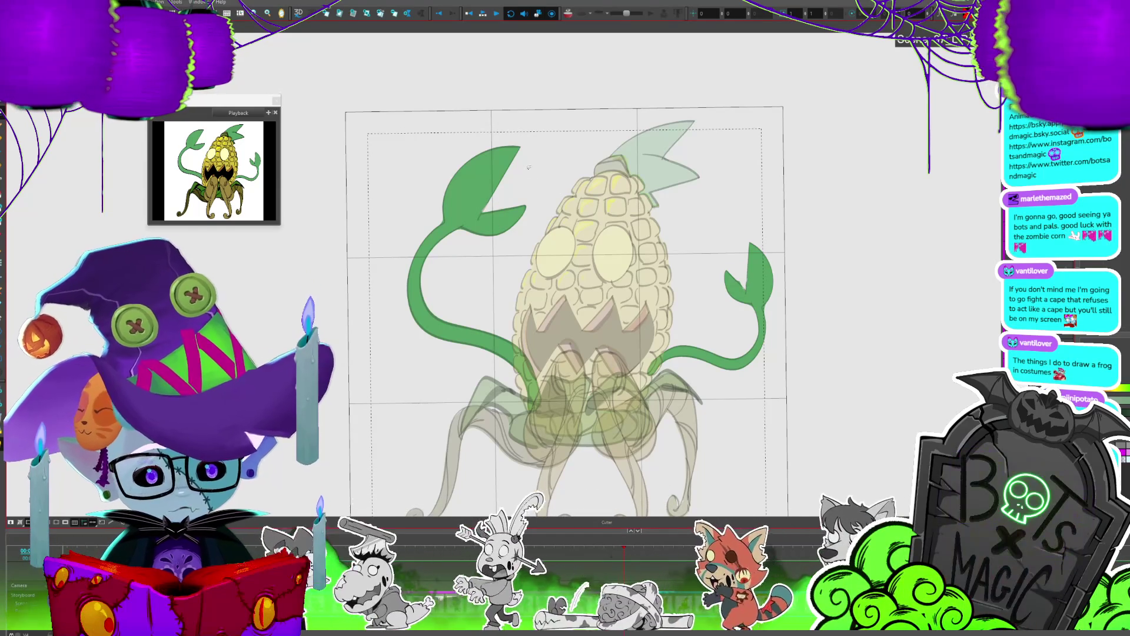
{"action": "key", "text": "alt+s"}
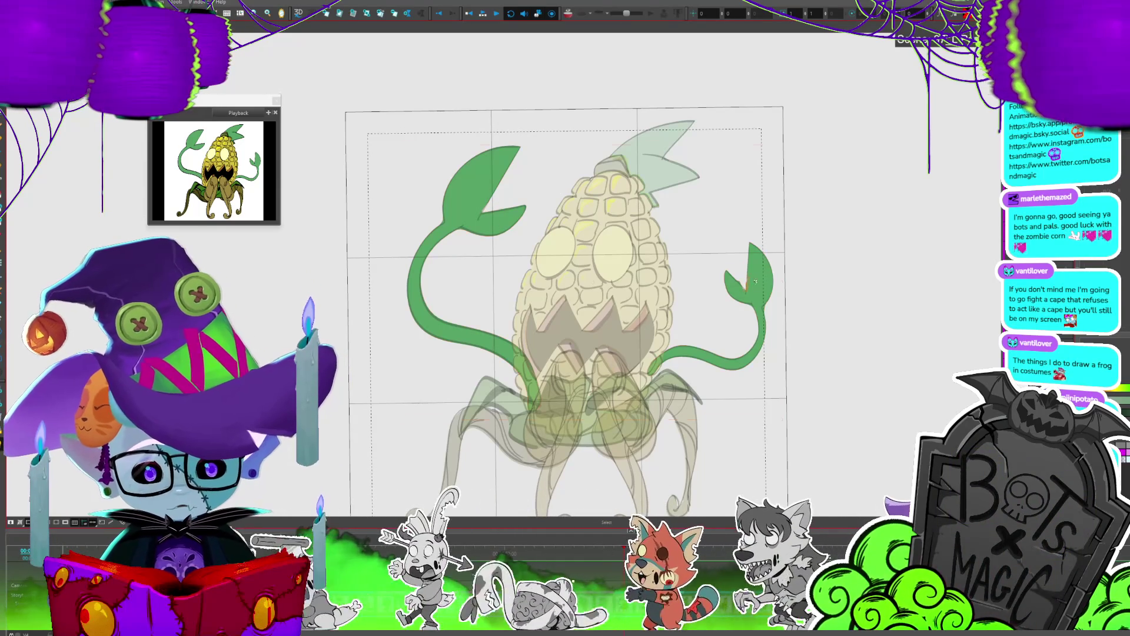
{"action": "left_click", "coordinate": [757, 285]}
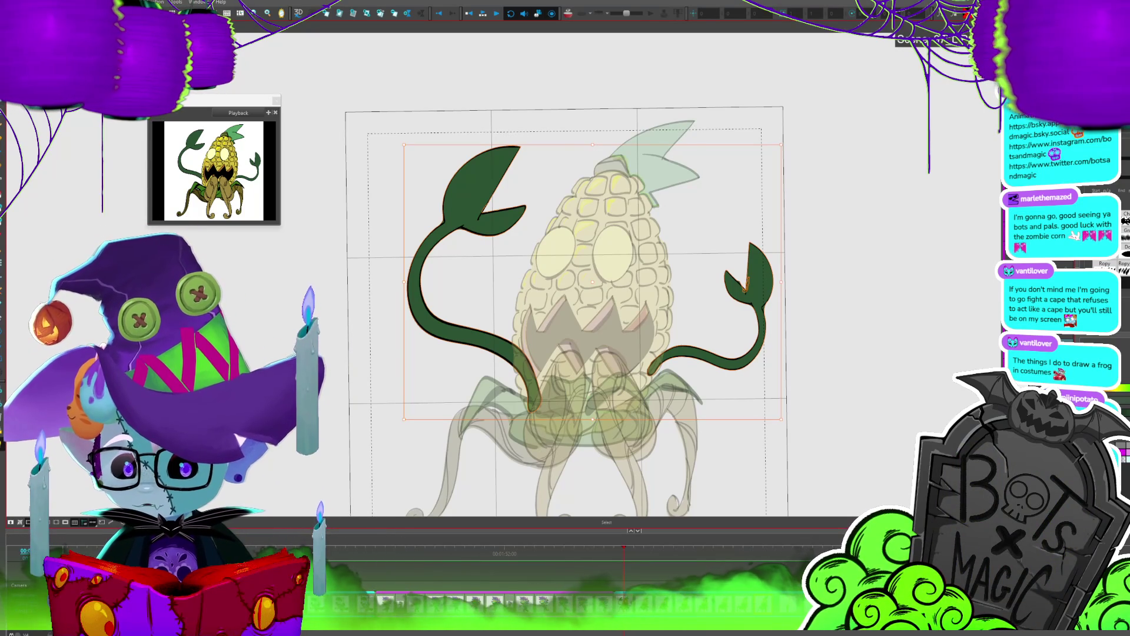
Step: Save the project, then paste the vine arms onto a later frame and select them
{"action": "key", "text": "Escape"}
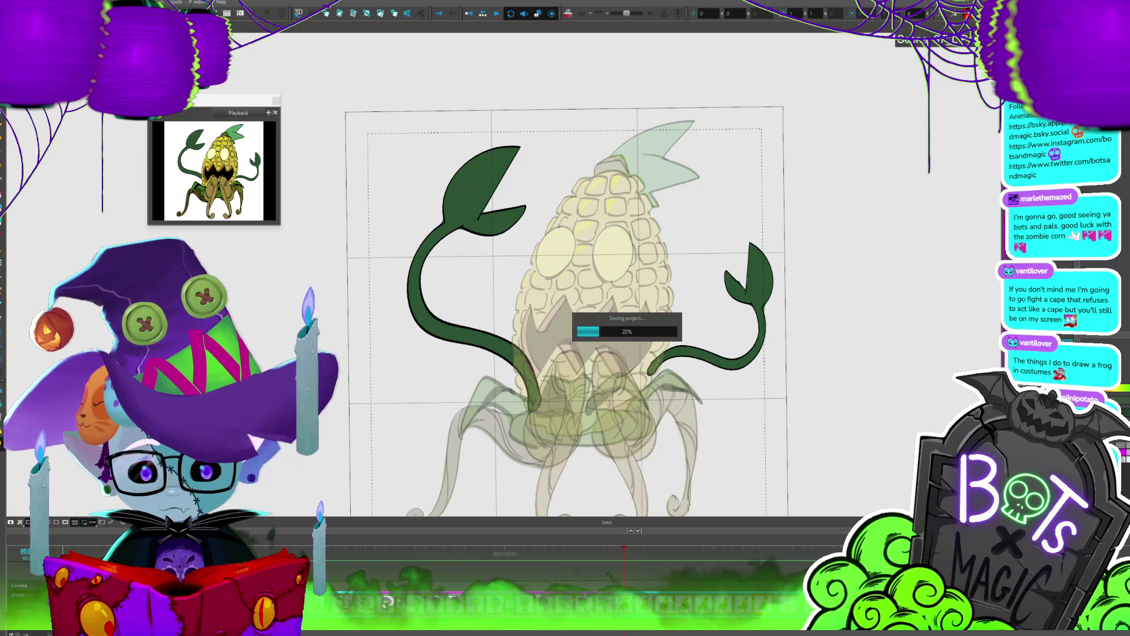
{"action": "key", "text": "period"}
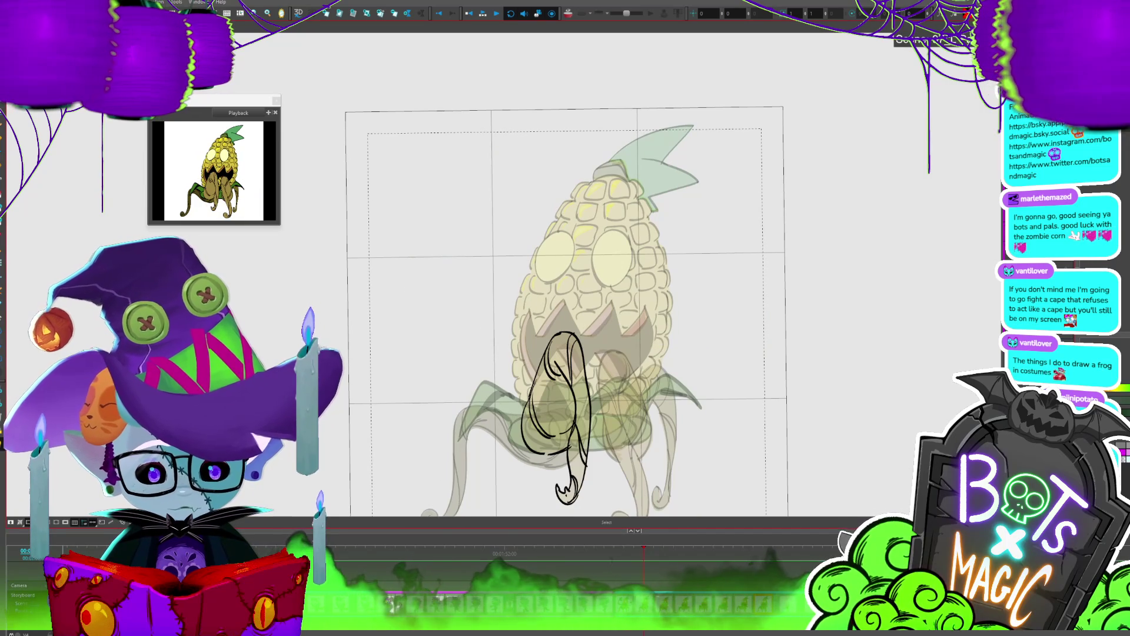
{"action": "key", "text": "period"}
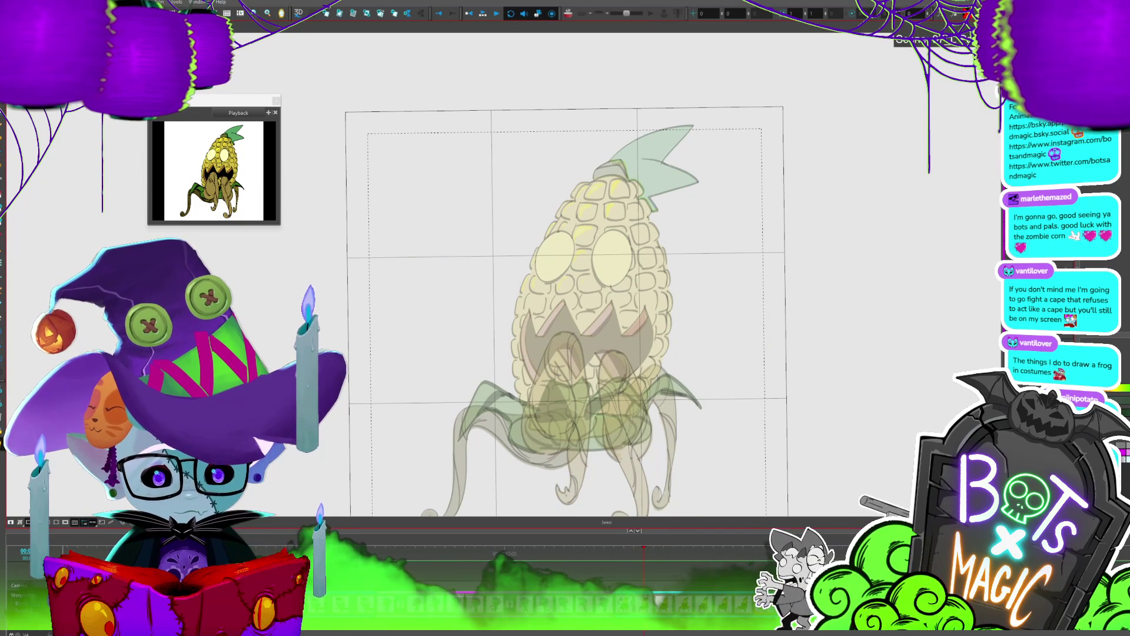
{"action": "key", "text": "ctrl+v"}
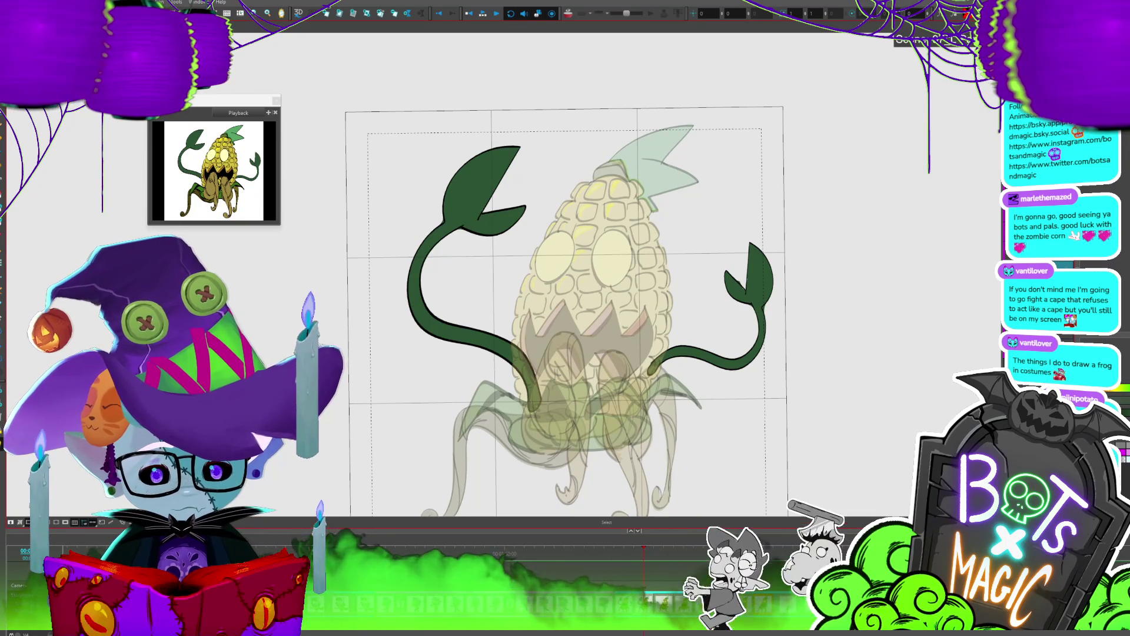
{"action": "left_click", "coordinate": [743, 355]}
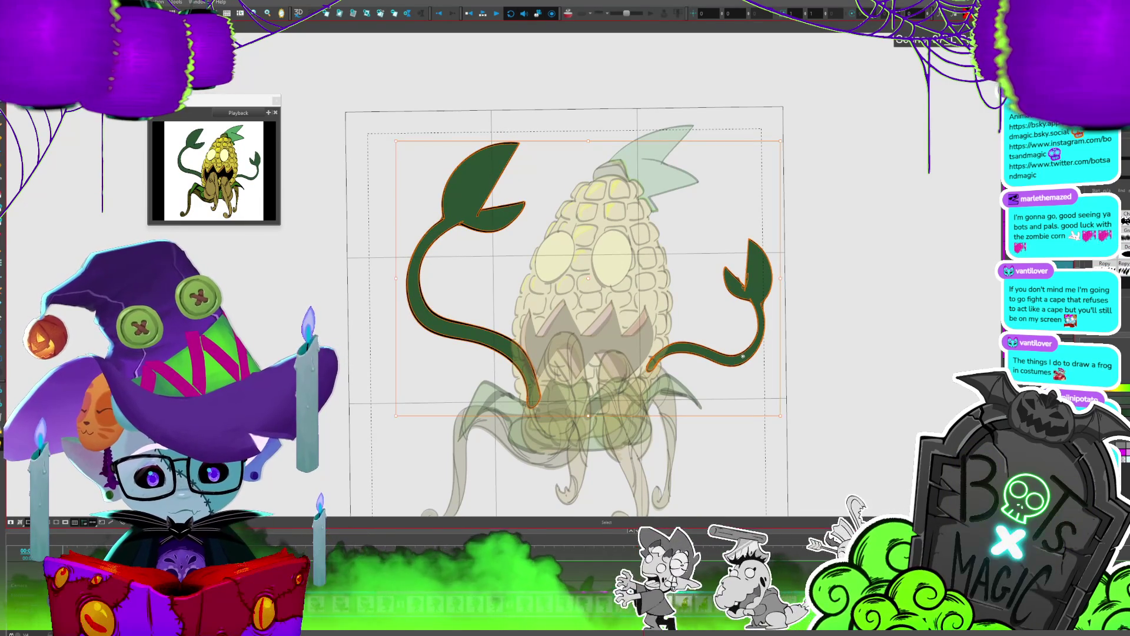
Step: Carry the vine arms forward by pasting them onto the next frames
{"action": "key", "text": "period"}
{"action": "key", "text": "ctrl+v"}
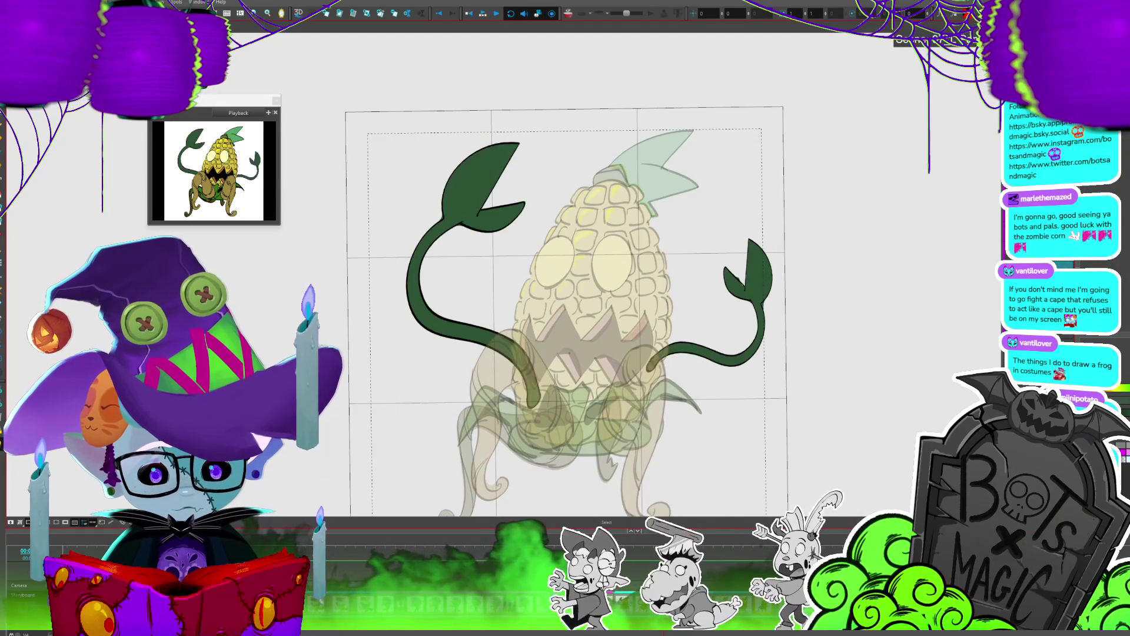
{"action": "left_click", "coordinate": [737, 349]}
{"action": "key", "text": "period"}
{"action": "key", "text": "period"}
{"action": "key", "text": "ctrl+v"}
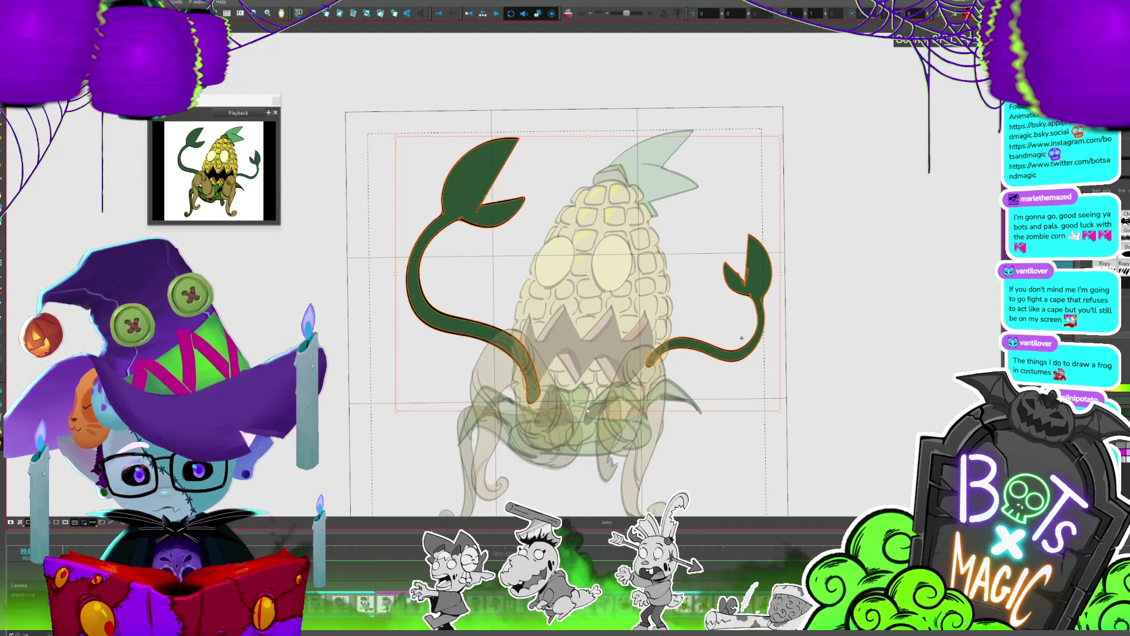
Step: Check the neighbouring frames, select the vine arms, and start playback
{"action": "key", "text": "period"}
{"action": "key", "text": "comma"}
{"action": "key", "text": "period"}
{"action": "key", "text": "period"}
{"action": "key", "text": "comma"}
{"action": "key", "text": "comma"}
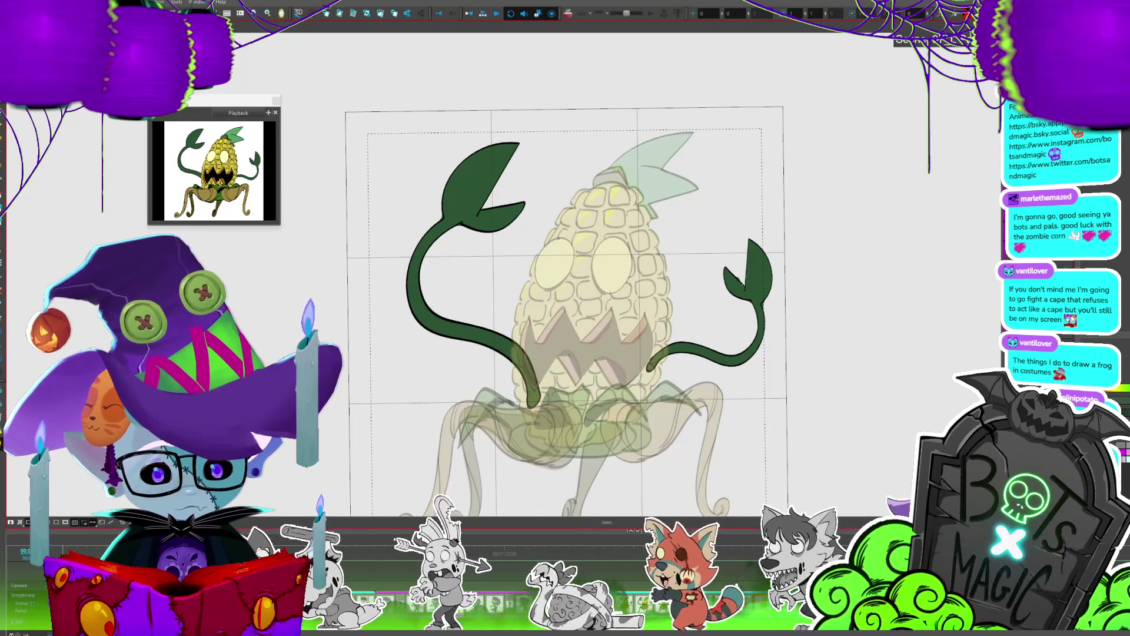
{"action": "key", "text": "ctrl+a"}
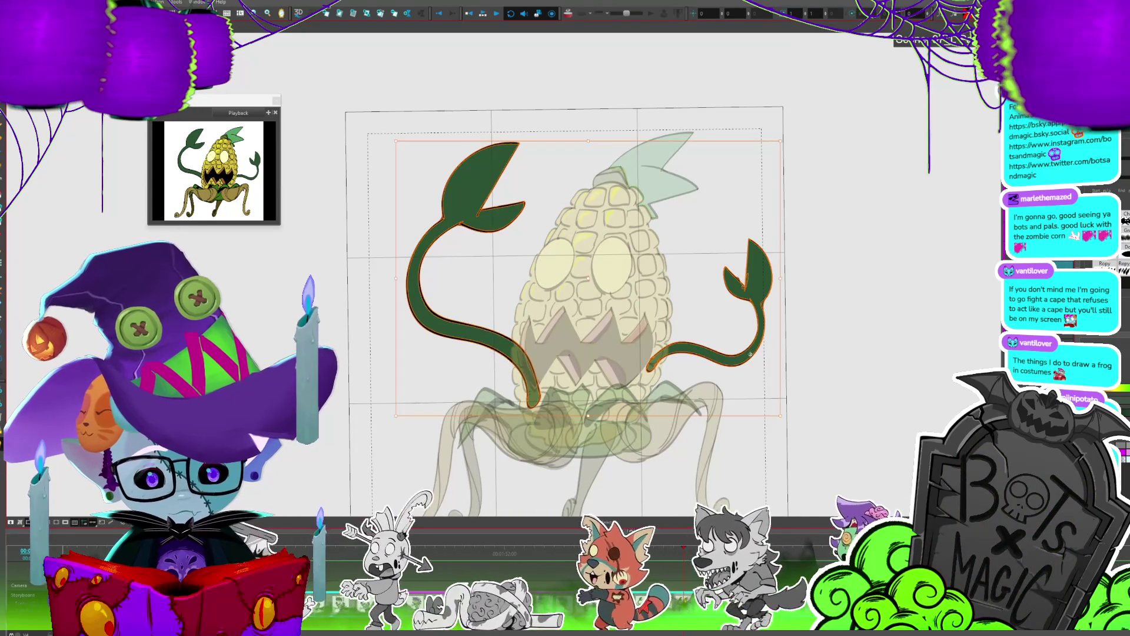
{"action": "key", "text": "Return"}
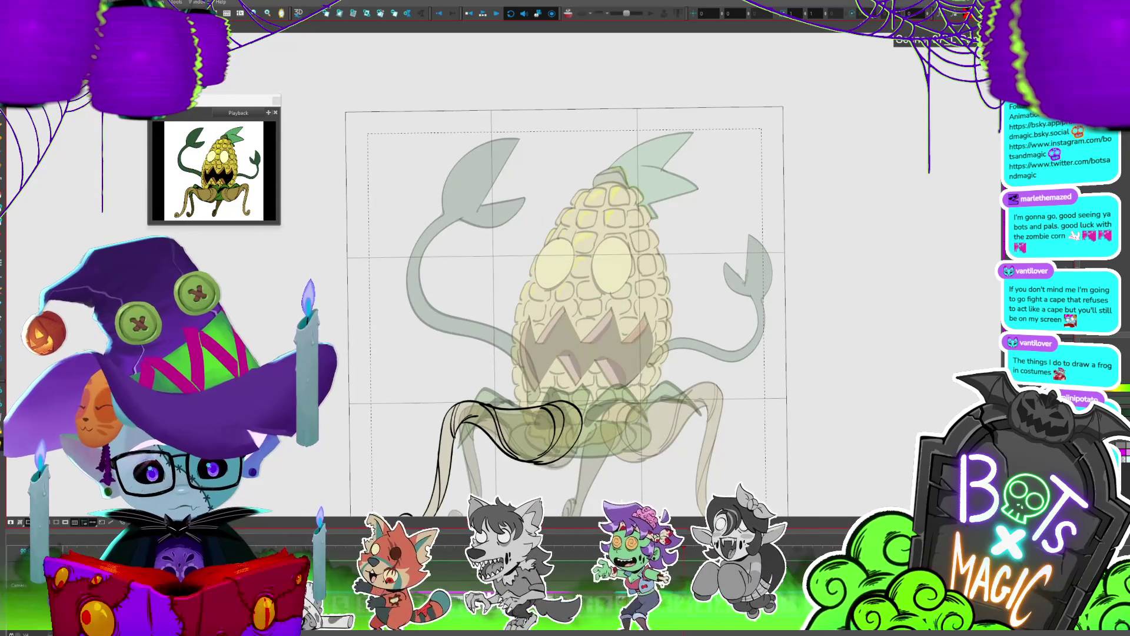
Step: Replay the animation, select all strokes, and show the fully coloured rendered preview
{"action": "key", "text": "Return"}
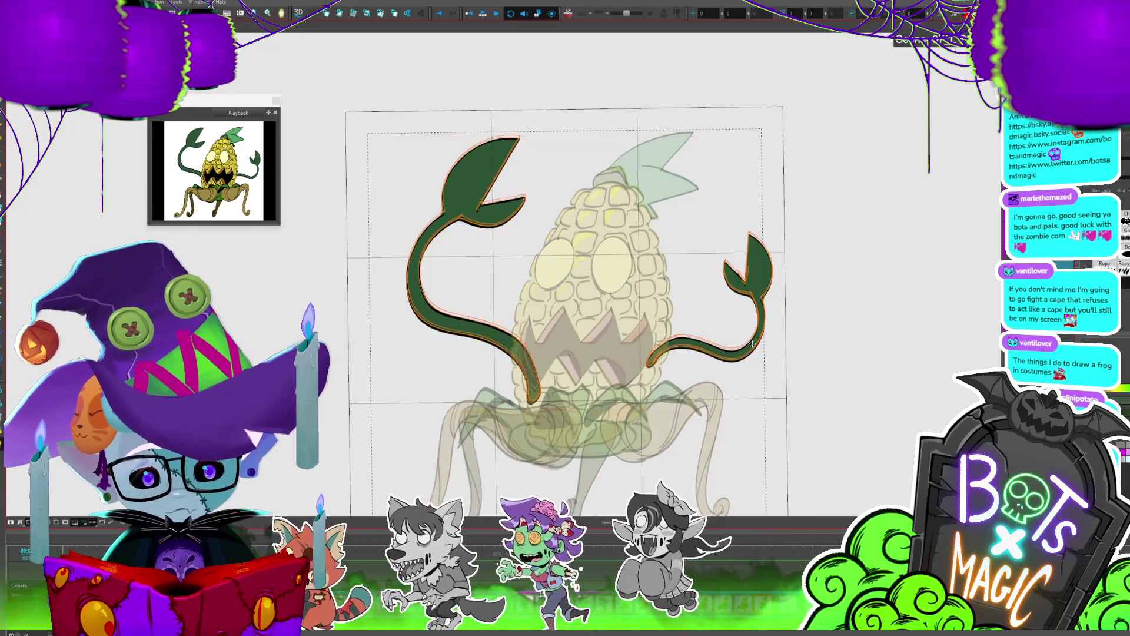
{"action": "key", "text": "Return"}
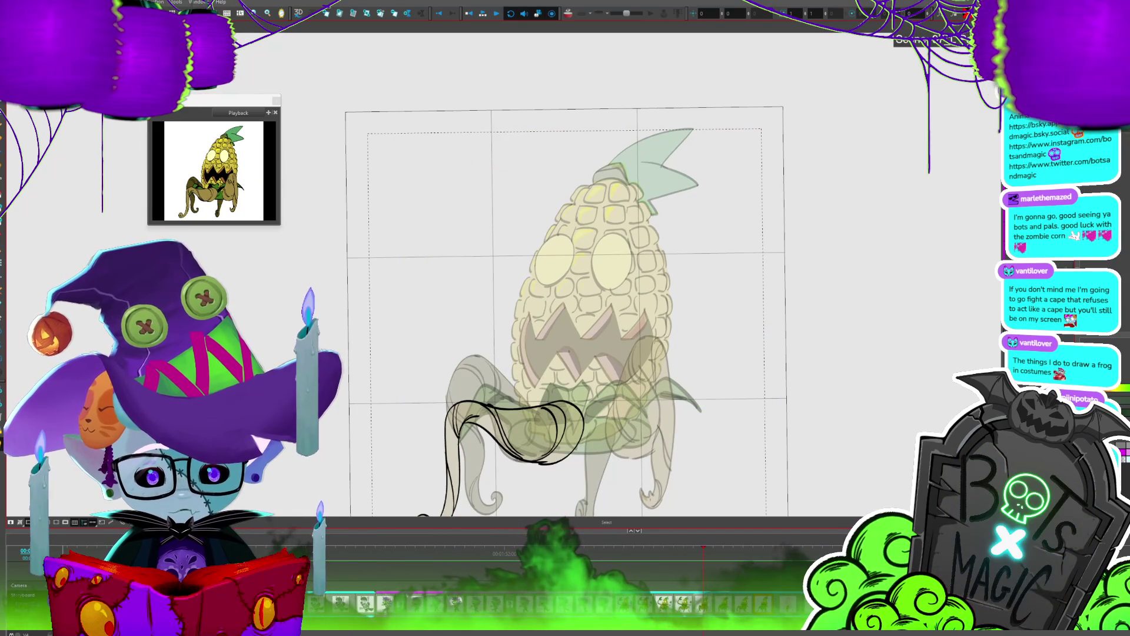
{"action": "key", "text": "ctrl+a"}
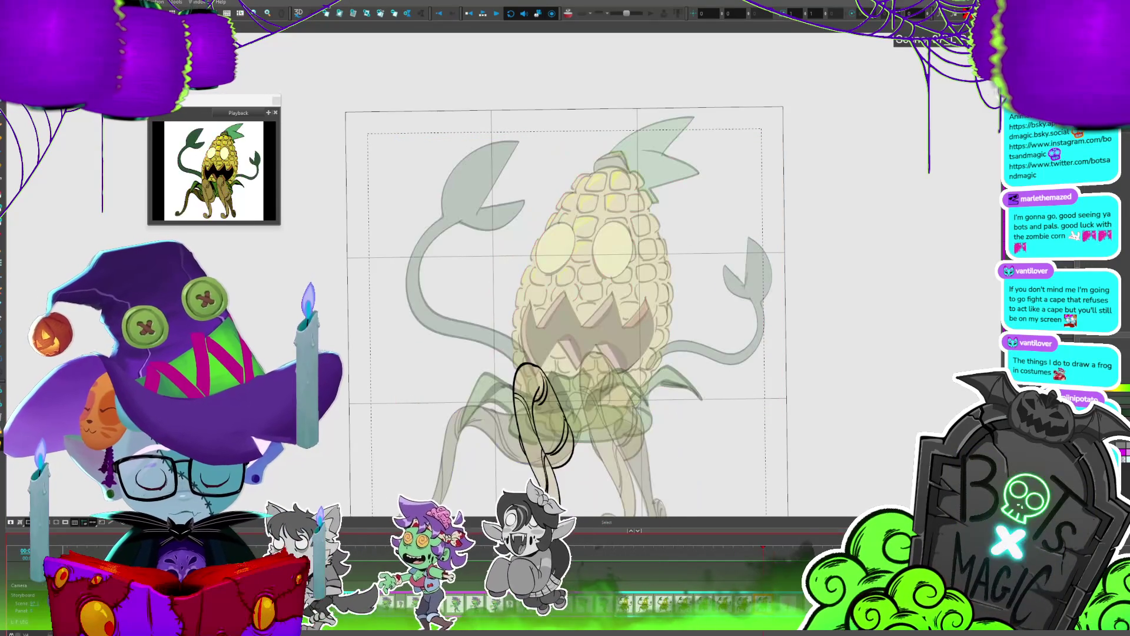
{"action": "left_click", "coordinate": [482, 13]}
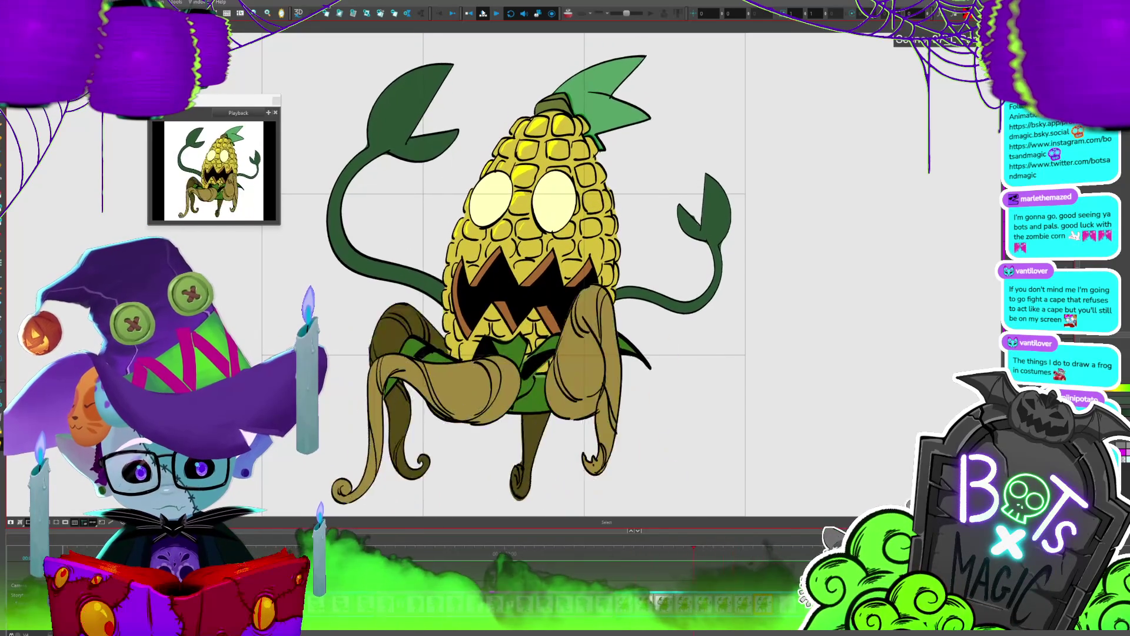
Step: Stop playback, step through frames selecting the green vine arms, then preview and stop again
{"action": "left_click", "coordinate": [483, 14]}
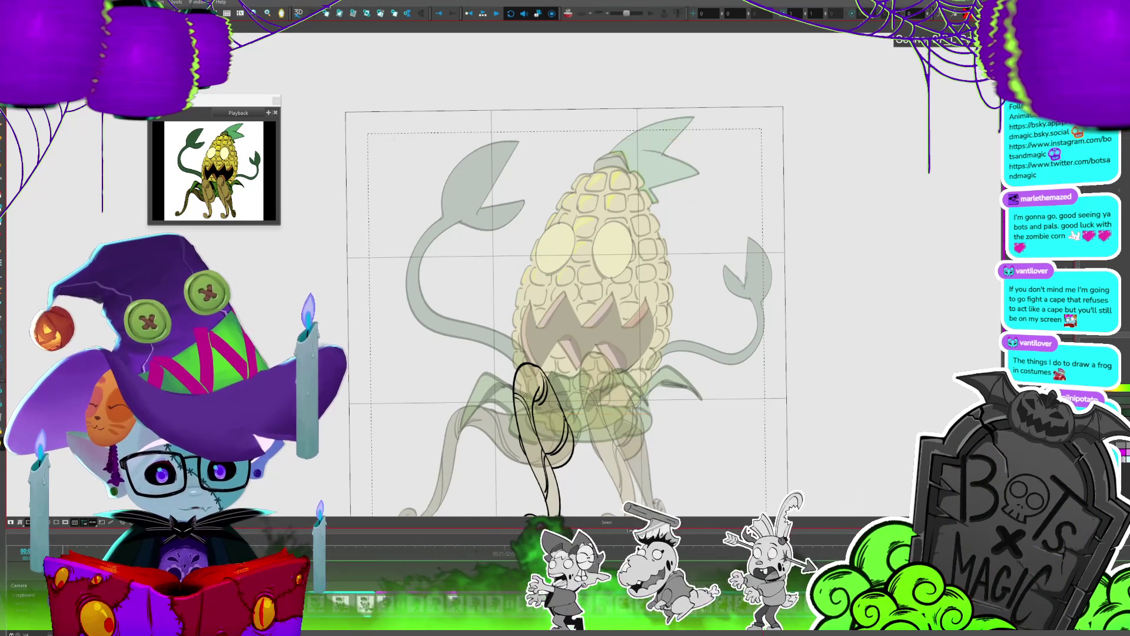
{"action": "key", "text": "Escape"}
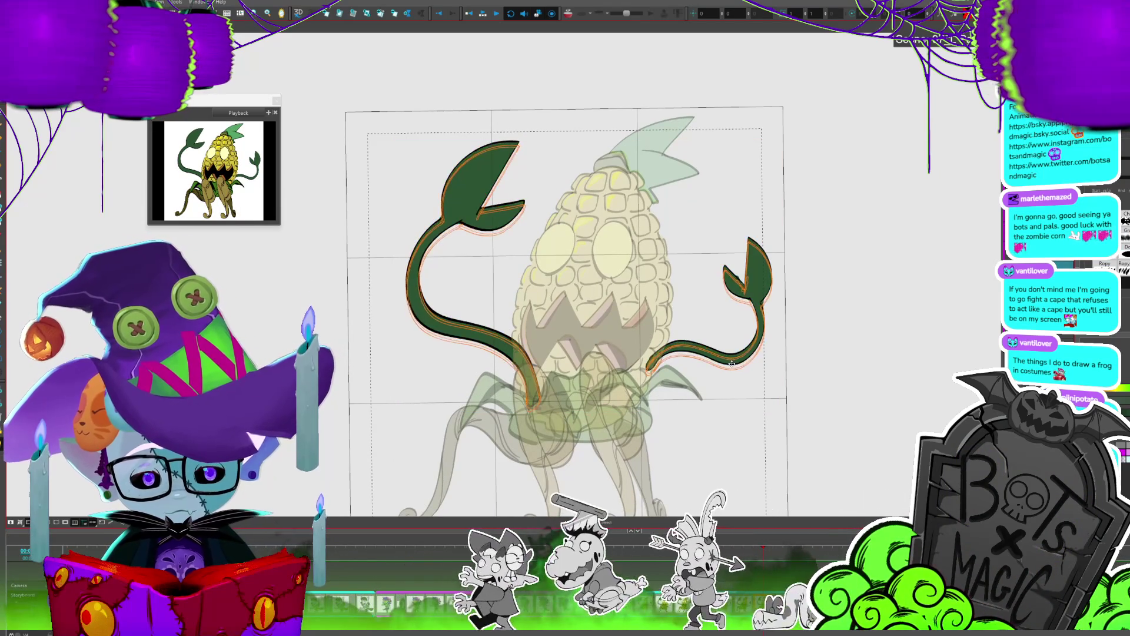
{"action": "key", "text": "period"}
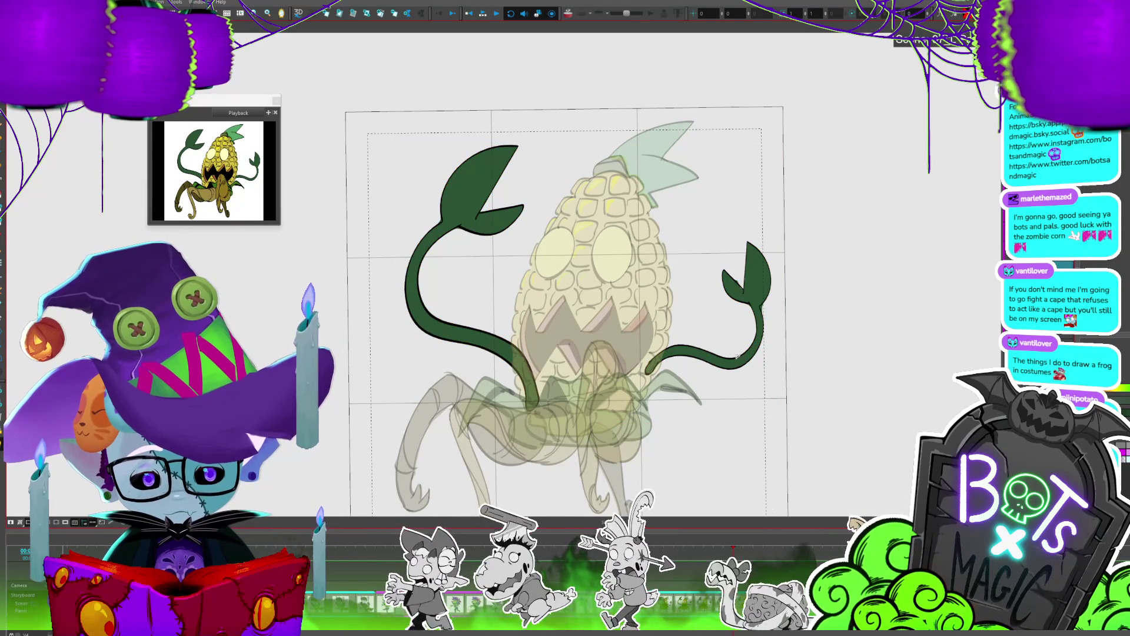
{"action": "left_click", "coordinate": [736, 356]}
{"action": "key", "text": "Escape"}
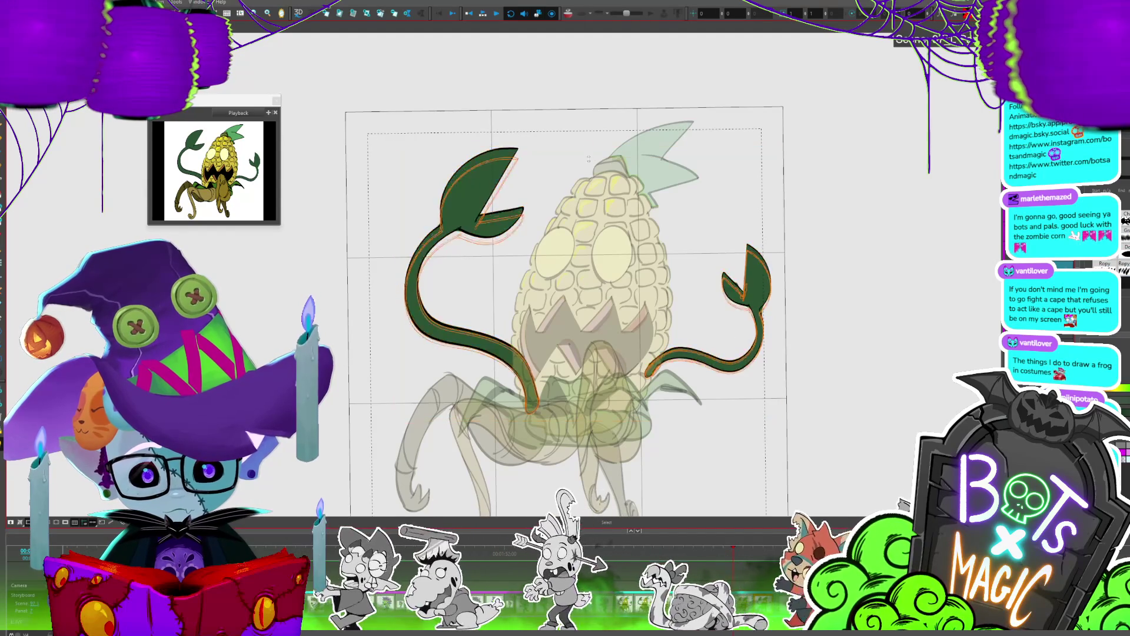
{"action": "key", "text": "period"}
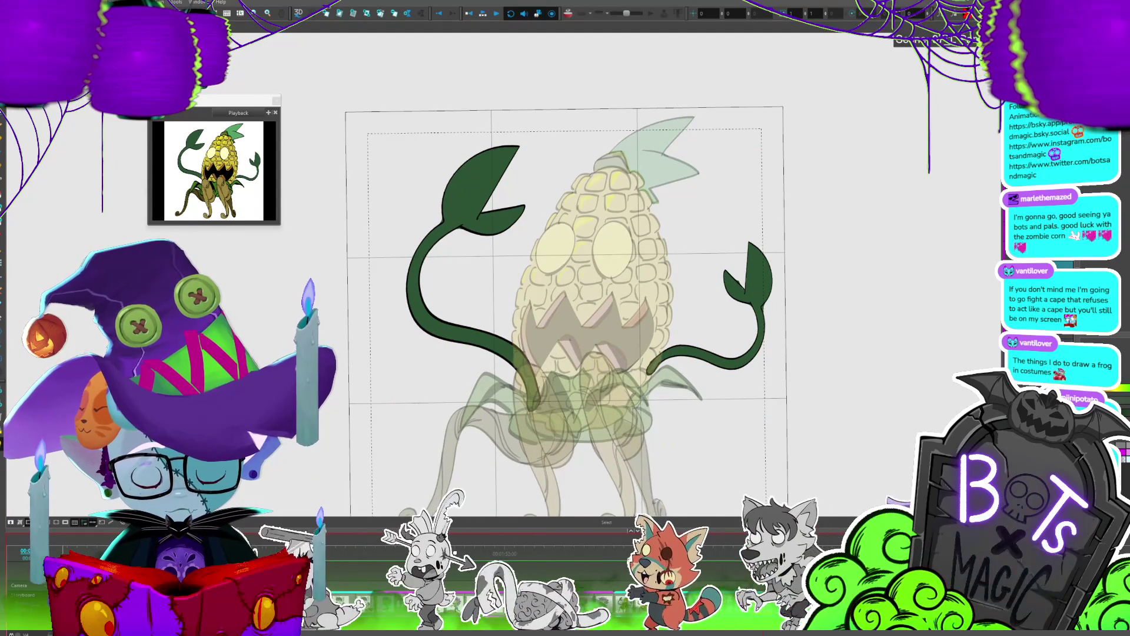
{"action": "left_click", "coordinate": [483, 12]}
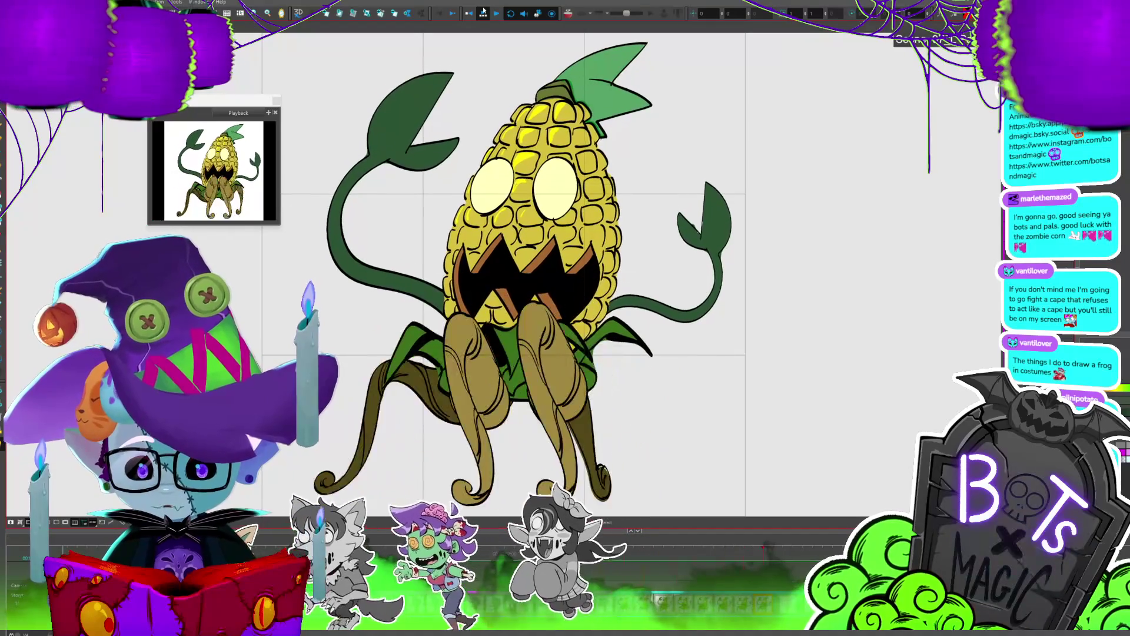
{"action": "left_click", "coordinate": [483, 12]}
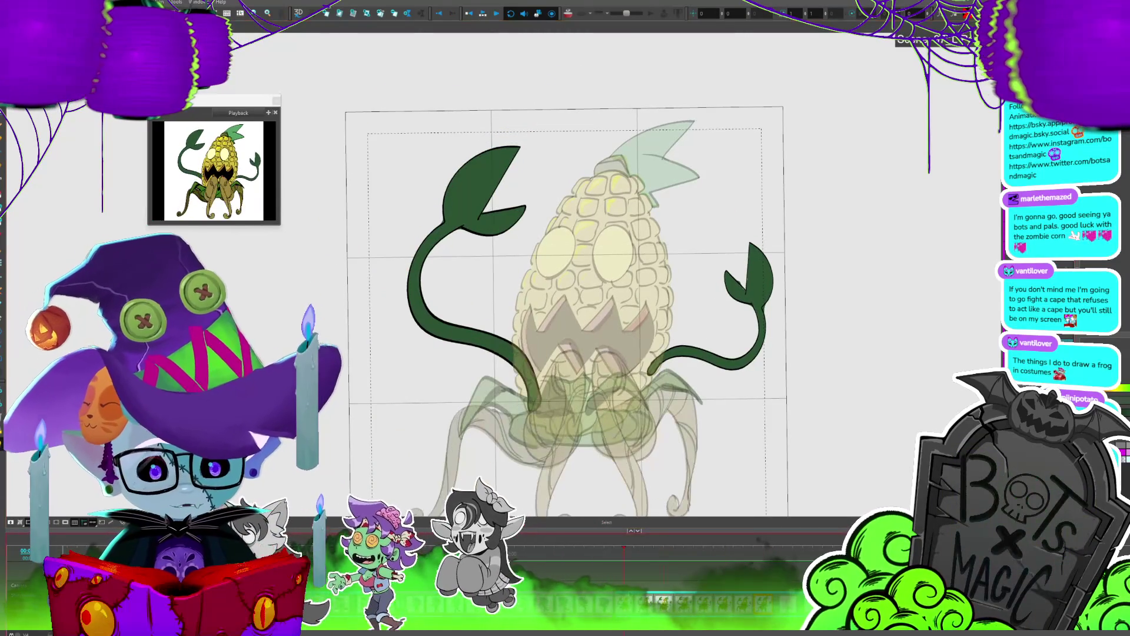
{"action": "key", "text": "comma"}
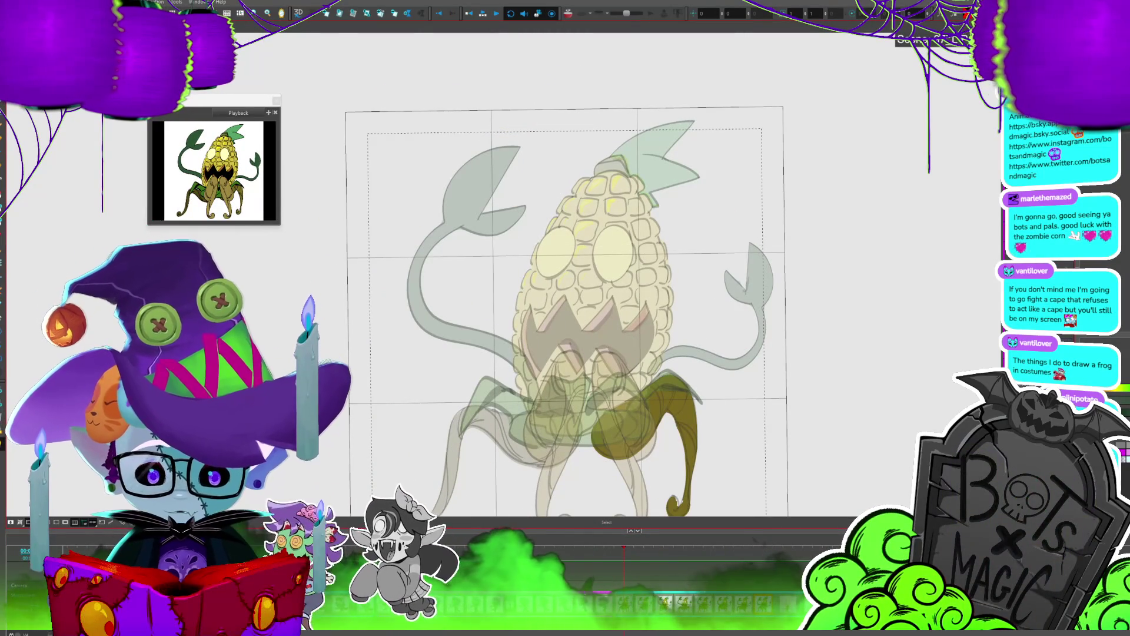
{"action": "key", "text": "comma"}
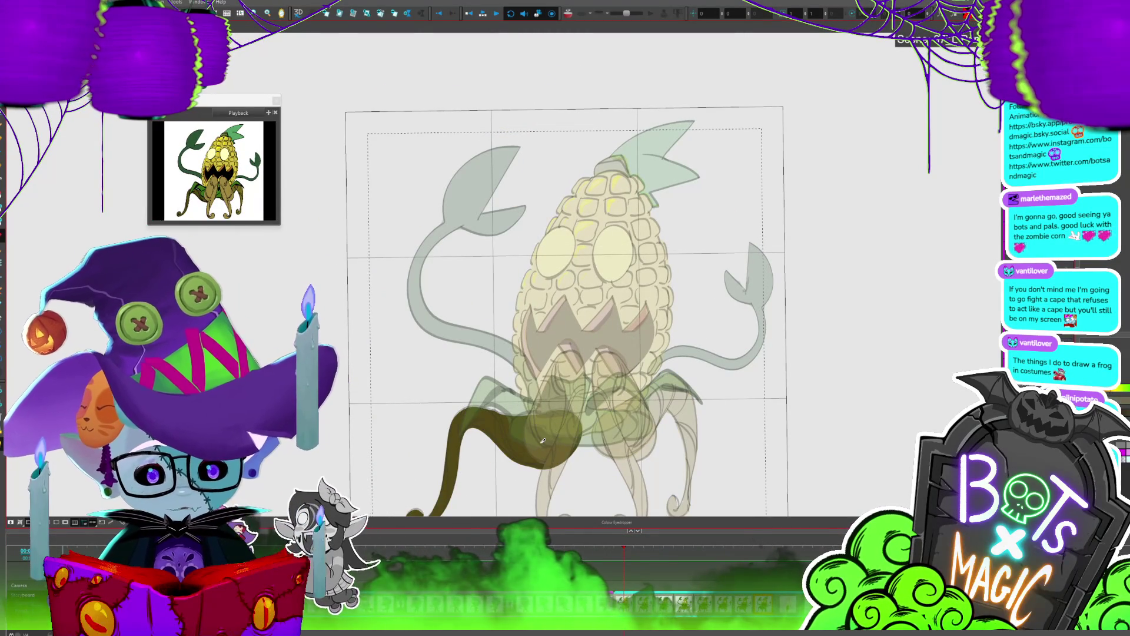
{"action": "key", "text": "period"}
{"action": "key", "text": "period"}
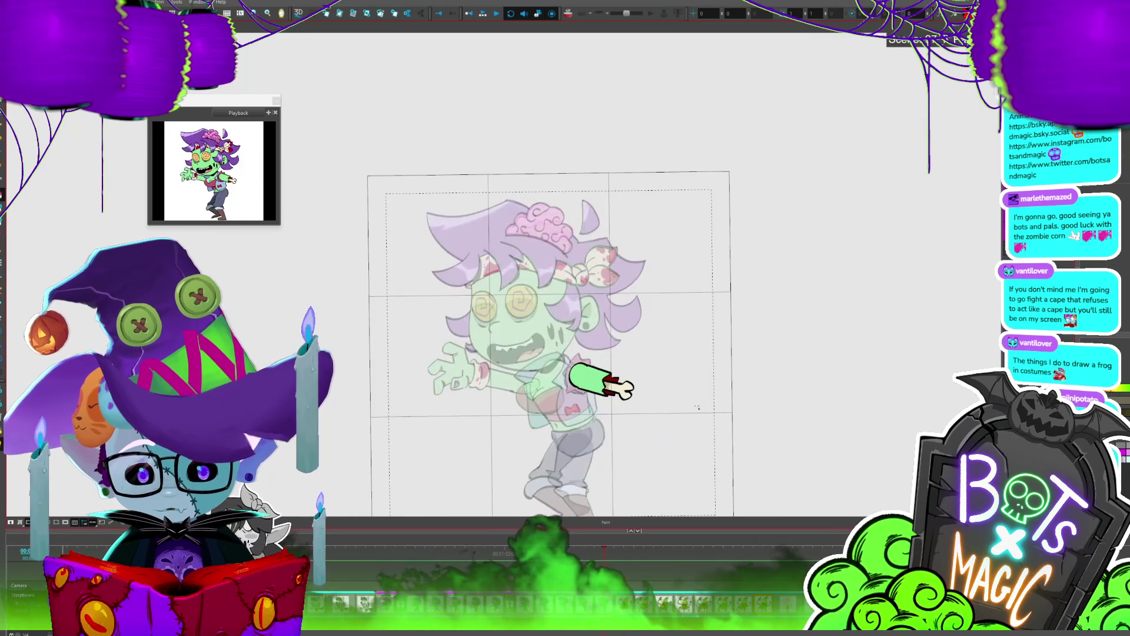
{"action": "key", "text": "comma"}
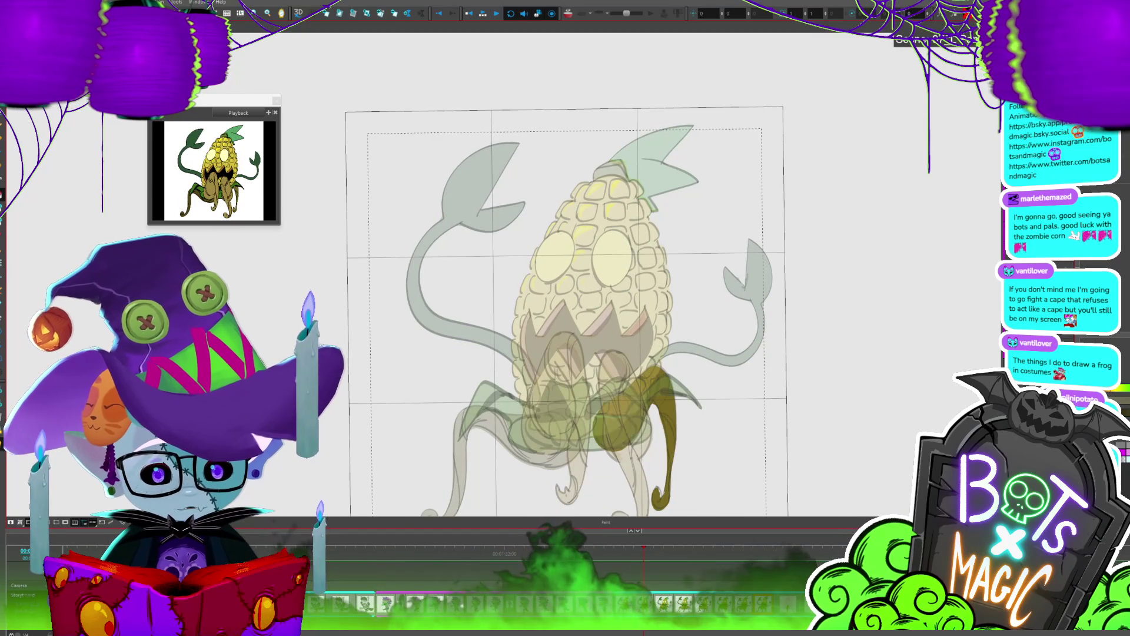
{"action": "key", "text": "comma"}
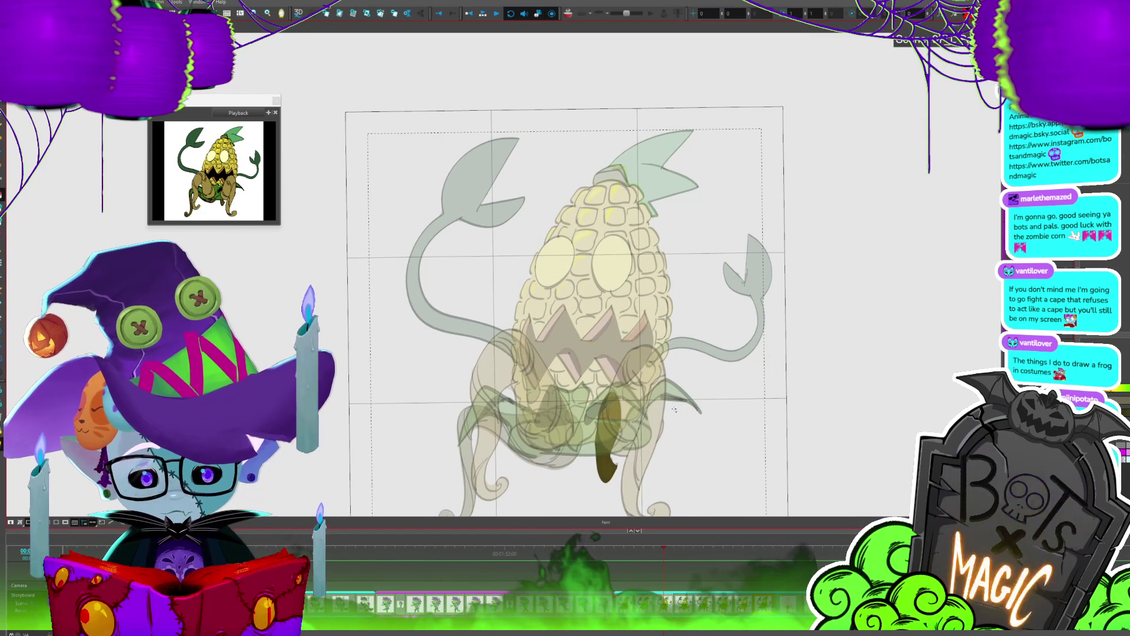
{"action": "key", "text": "comma"}
{"action": "key", "text": "period"}
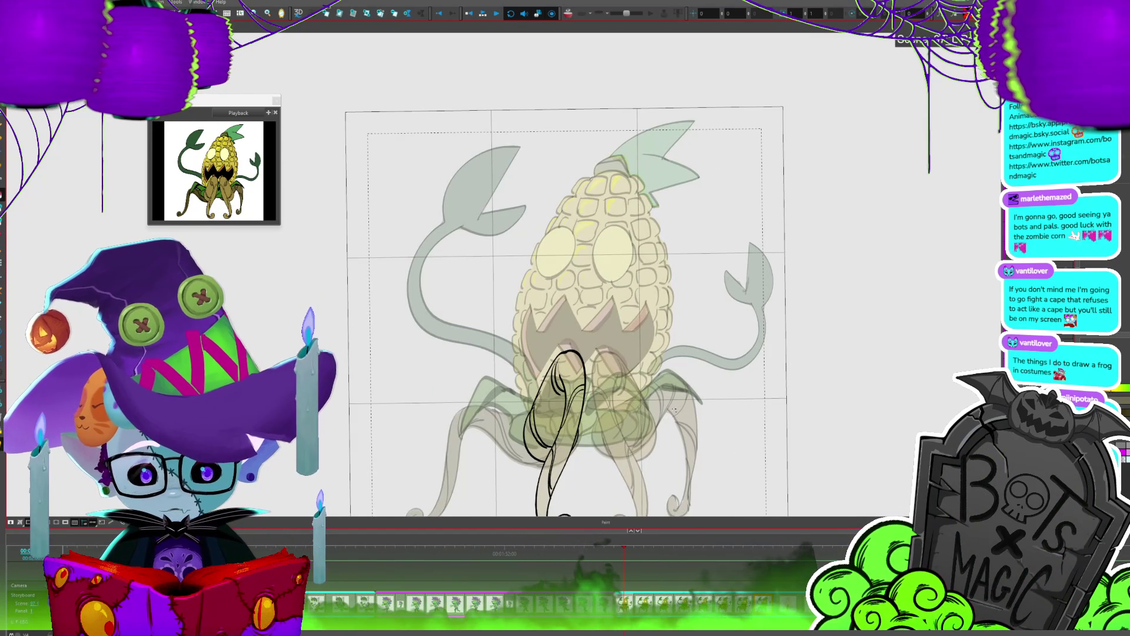
{"action": "key", "text": "comma"}
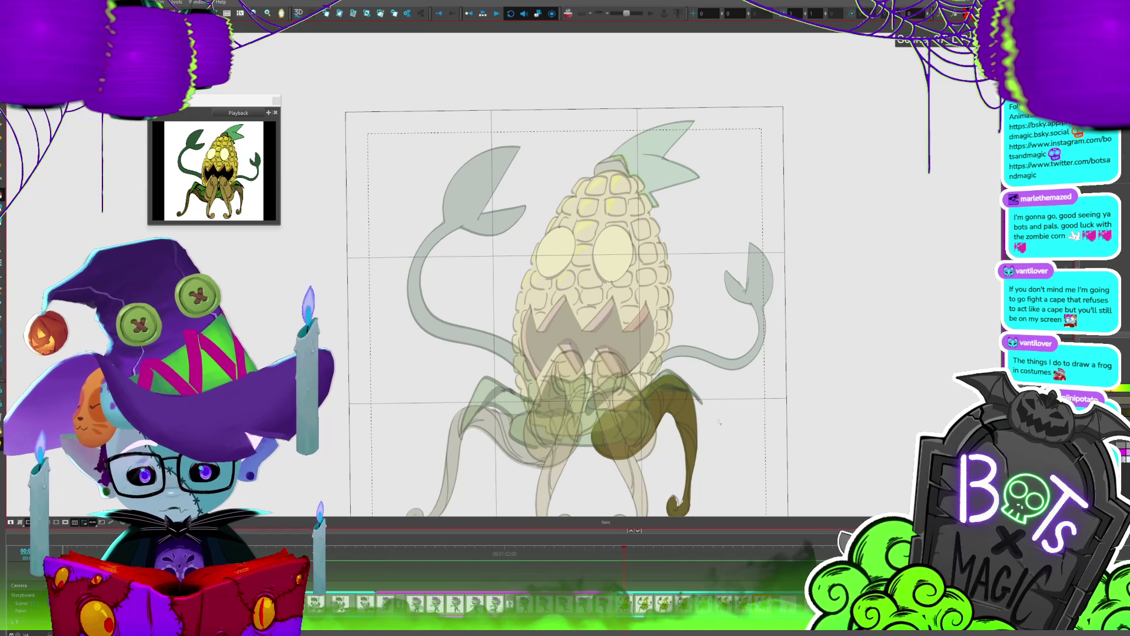
{"action": "key", "text": "comma"}
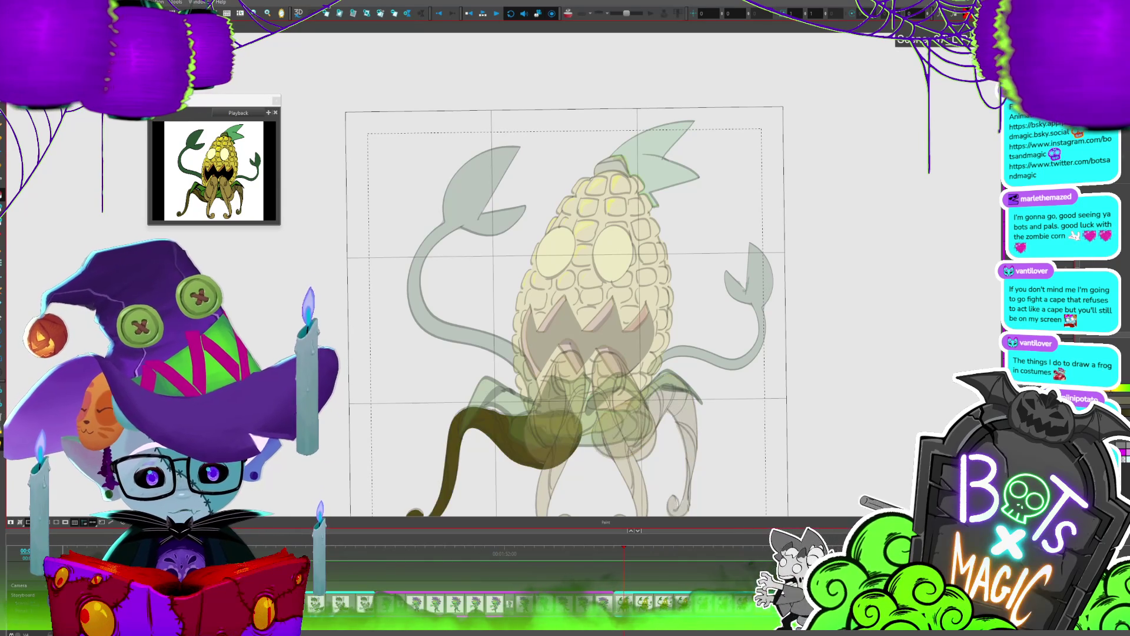
{"action": "key", "text": "period"}
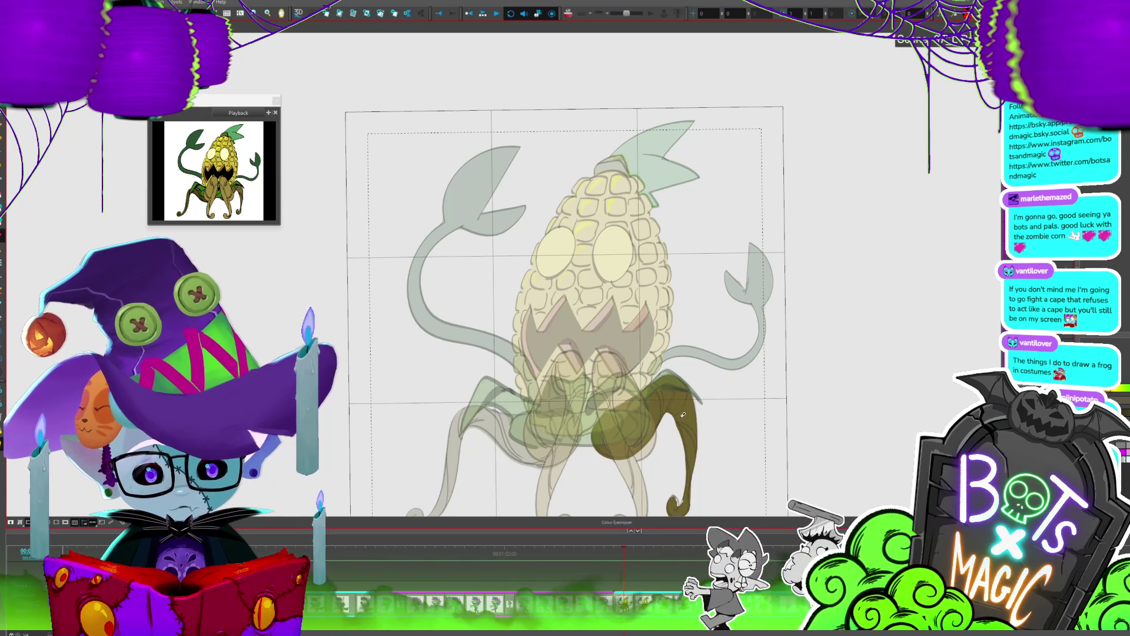
{"action": "key", "text": "comma"}
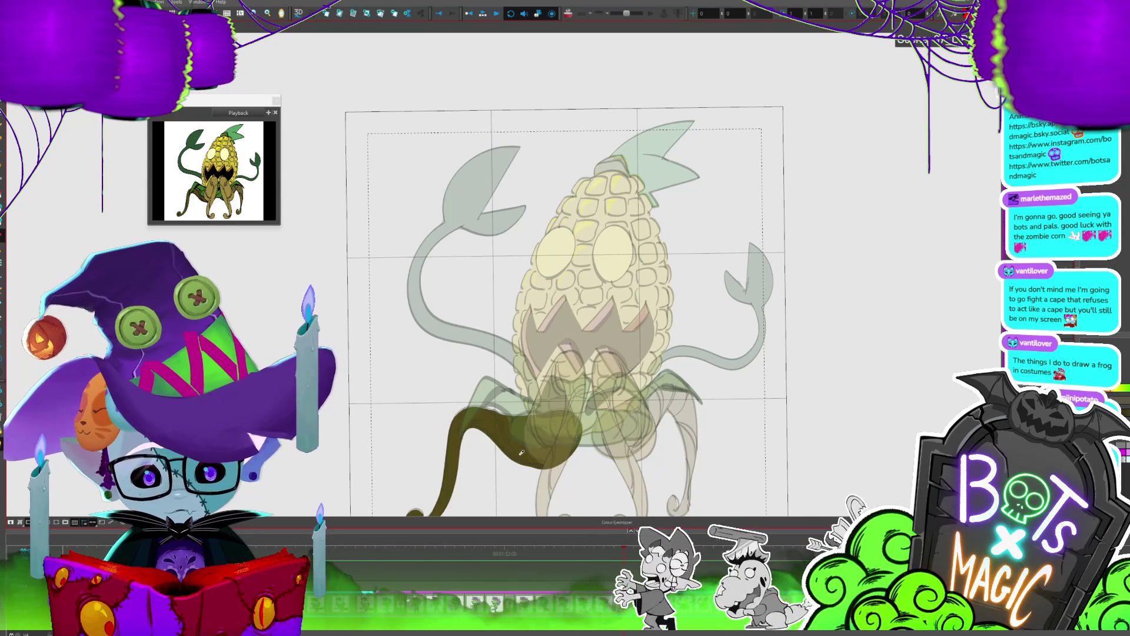
{"action": "key", "text": "period"}
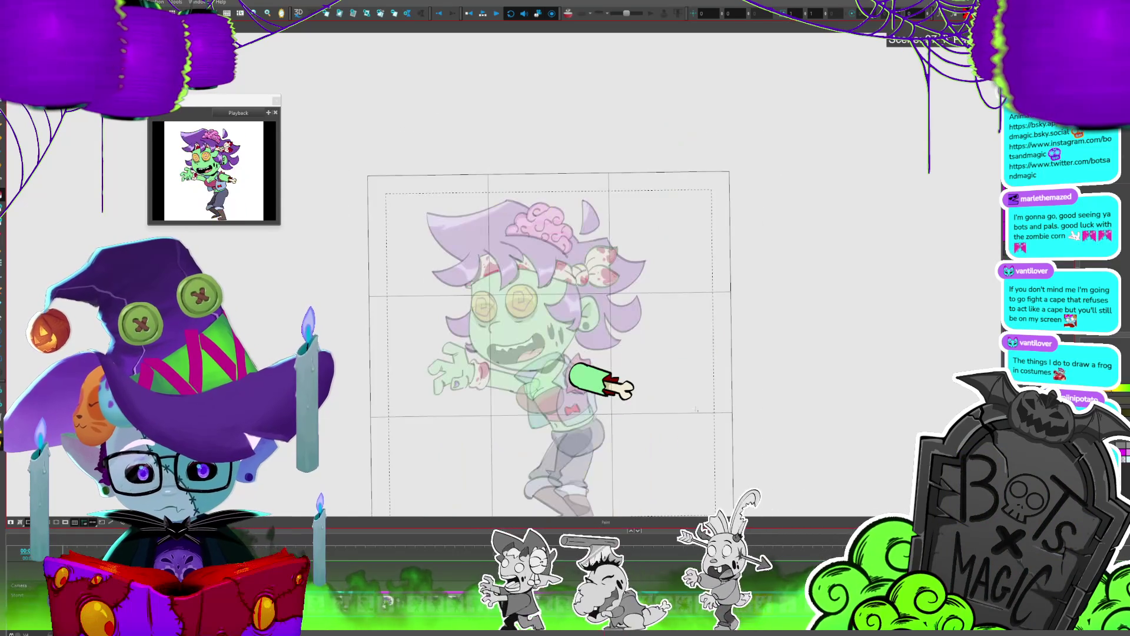
{"action": "key", "text": "period"}
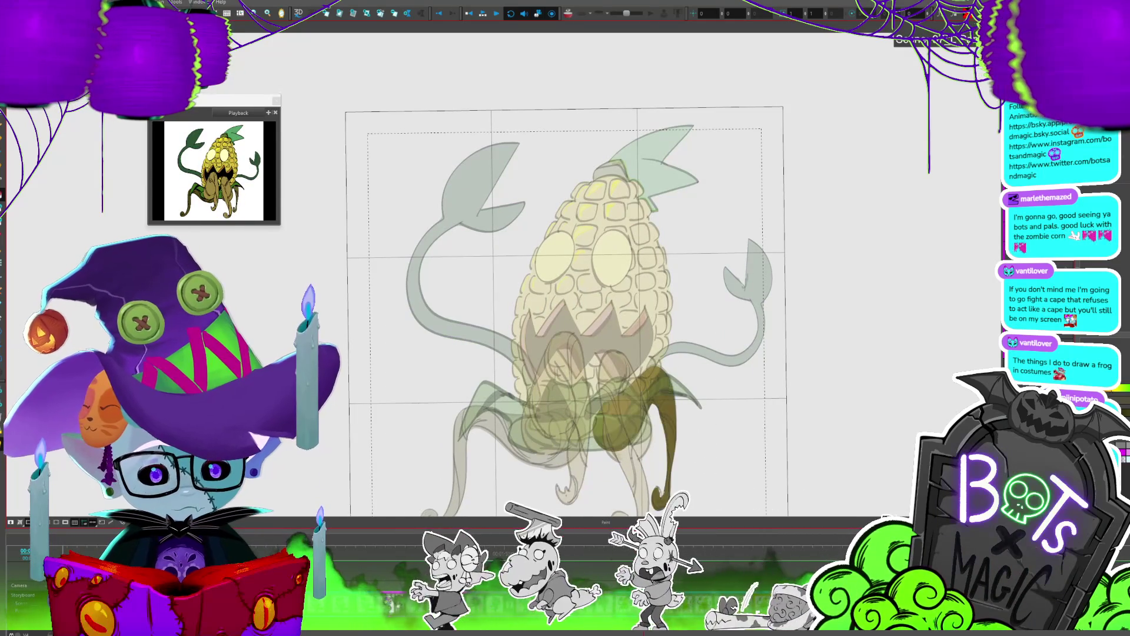
{"action": "key", "text": "period"}
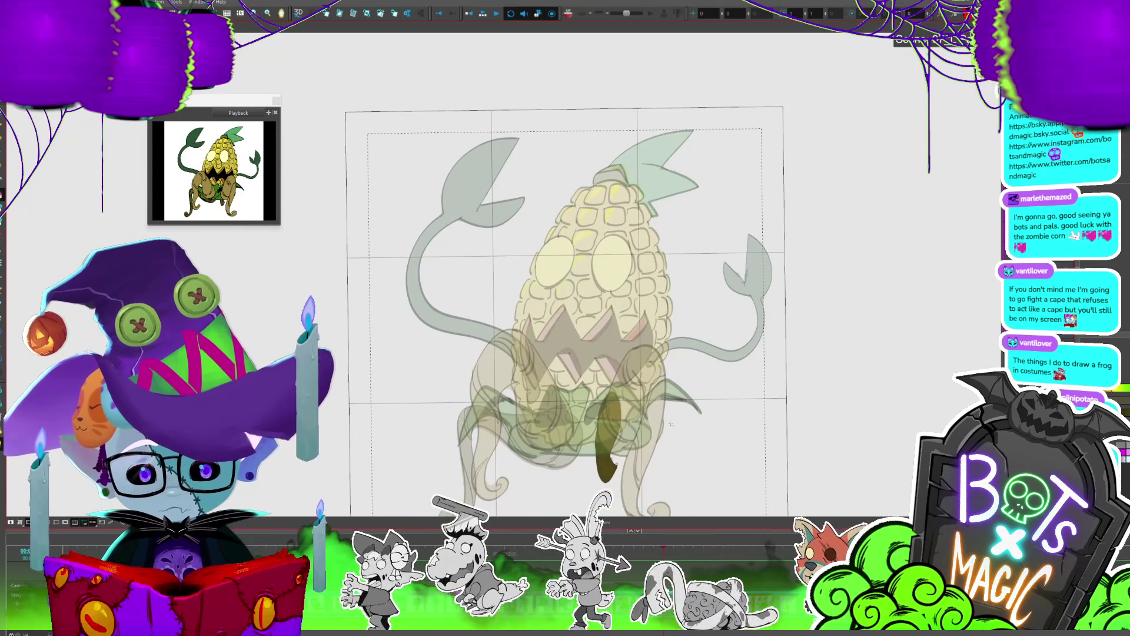
{"action": "key", "text": "period"}
{"action": "key", "text": "period"}
{"action": "key", "text": "period"}
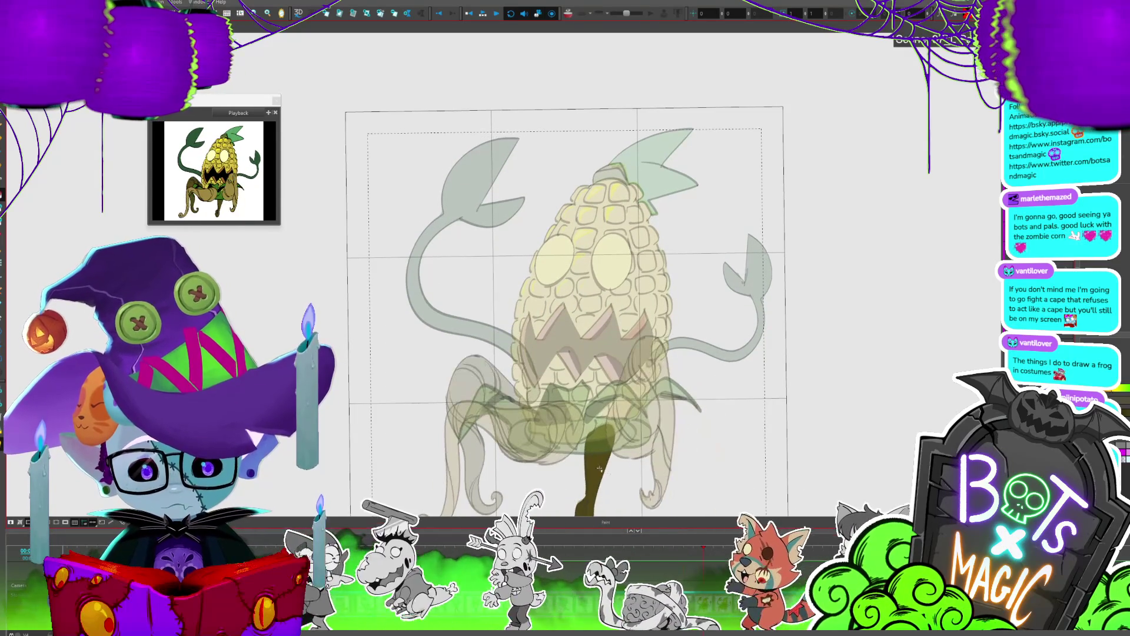
{"action": "key", "text": "period"}
{"action": "key", "text": "period"}
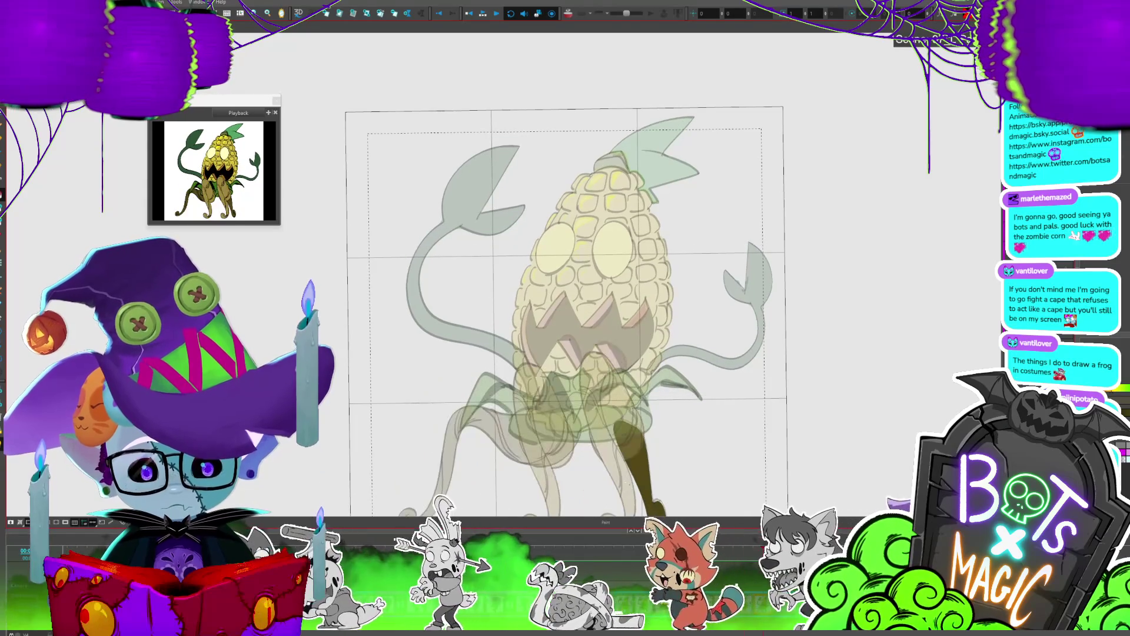
{"action": "key", "text": "period"}
{"action": "key", "text": "period"}
{"action": "key", "text": "period"}
{"action": "key", "text": "period"}
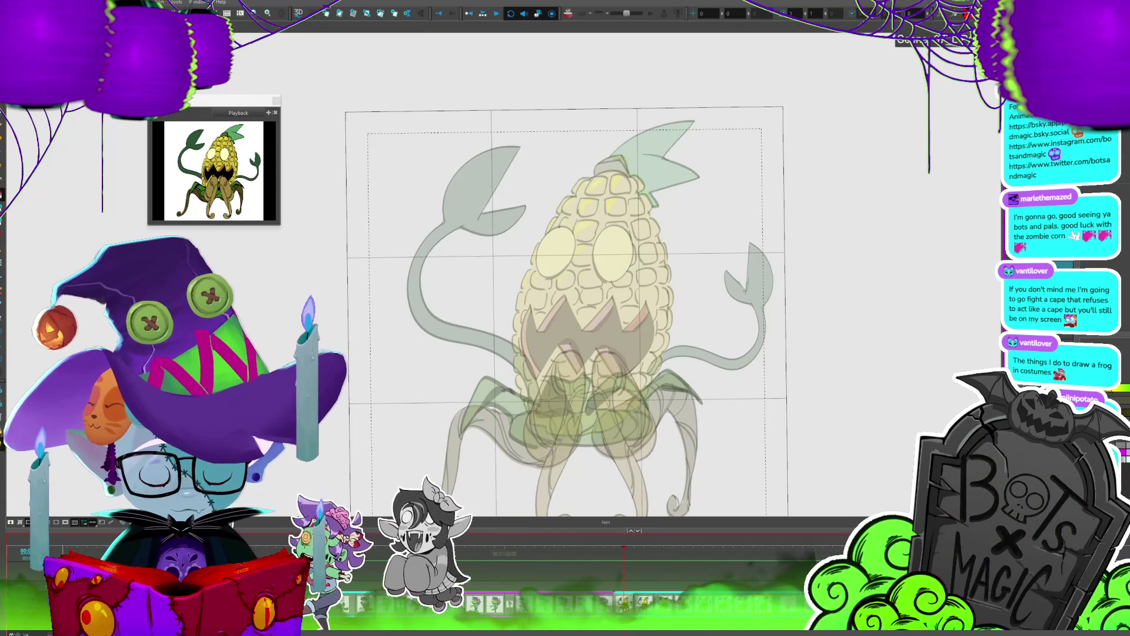
{"action": "left_click", "coordinate": [483, 13]}
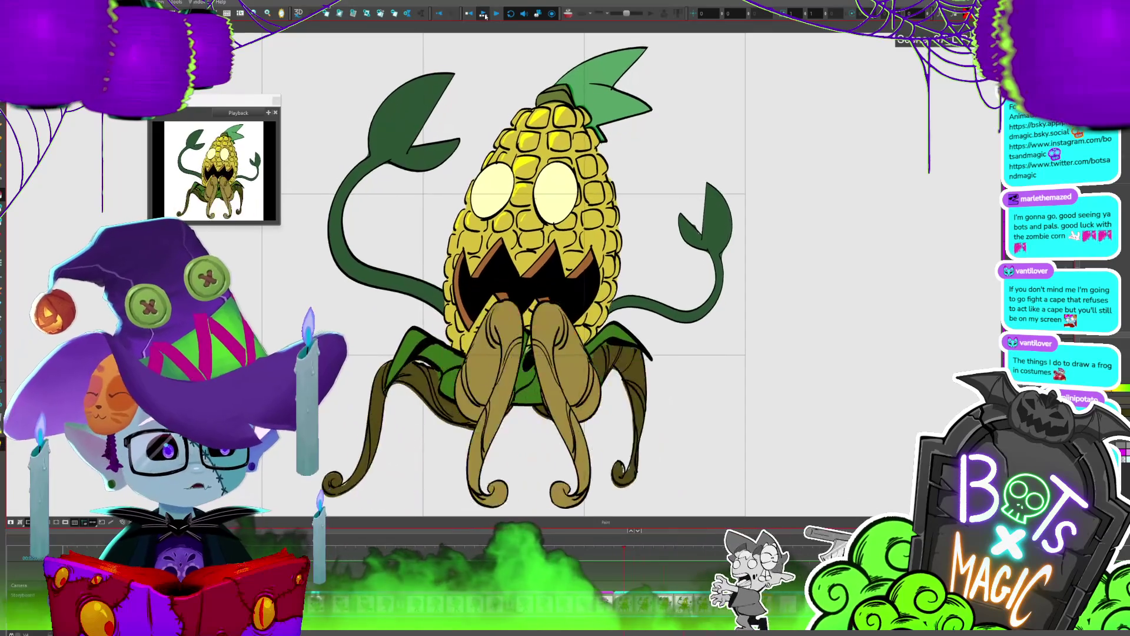
{"action": "left_click", "coordinate": [484, 16]}
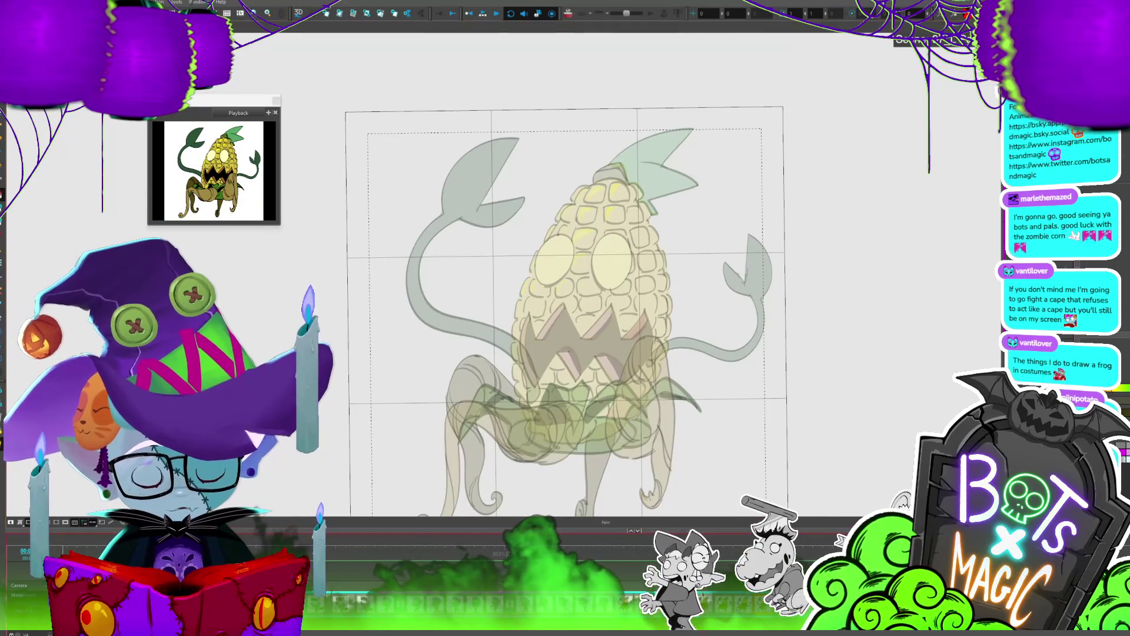
Step: Draw a leg outline on the left side, then step through the neighbouring leg frames
{"action": "key", "text": "."}
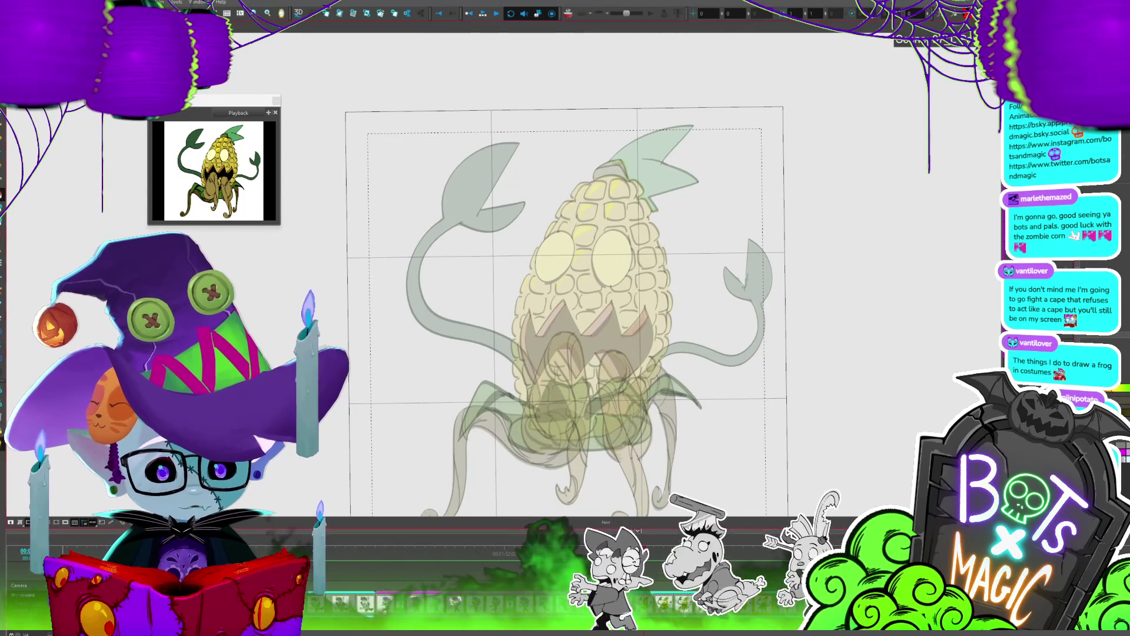
{"action": "left_click_drag", "start_coordinate": [583, 427], "coordinate": [444, 511]}
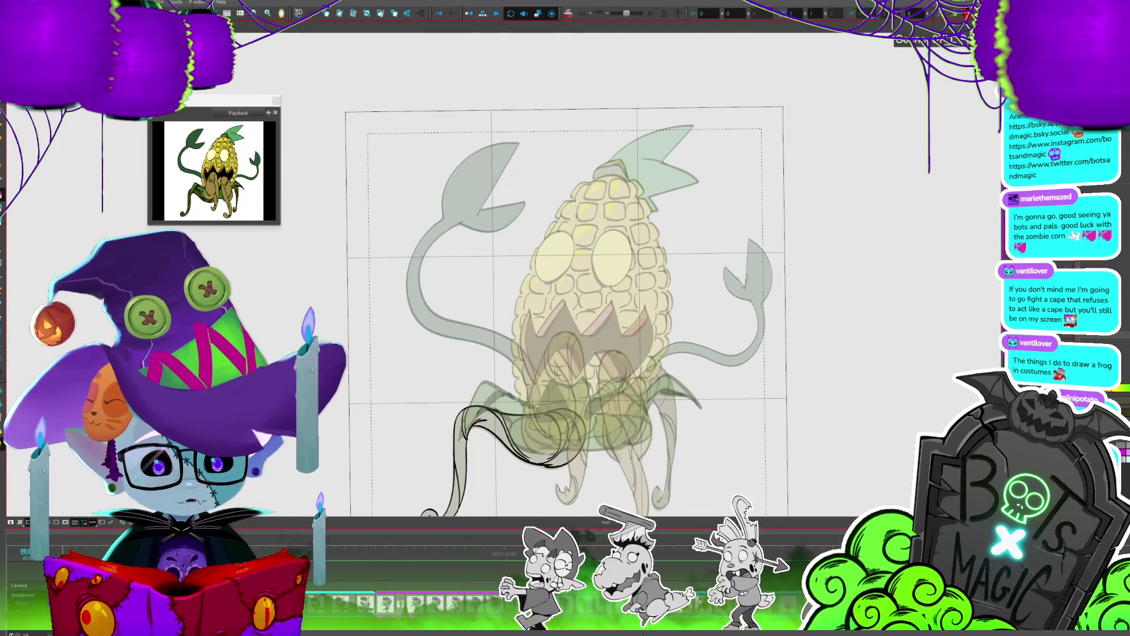
{"action": "key", "text": "."}
{"action": "key", "text": "."}
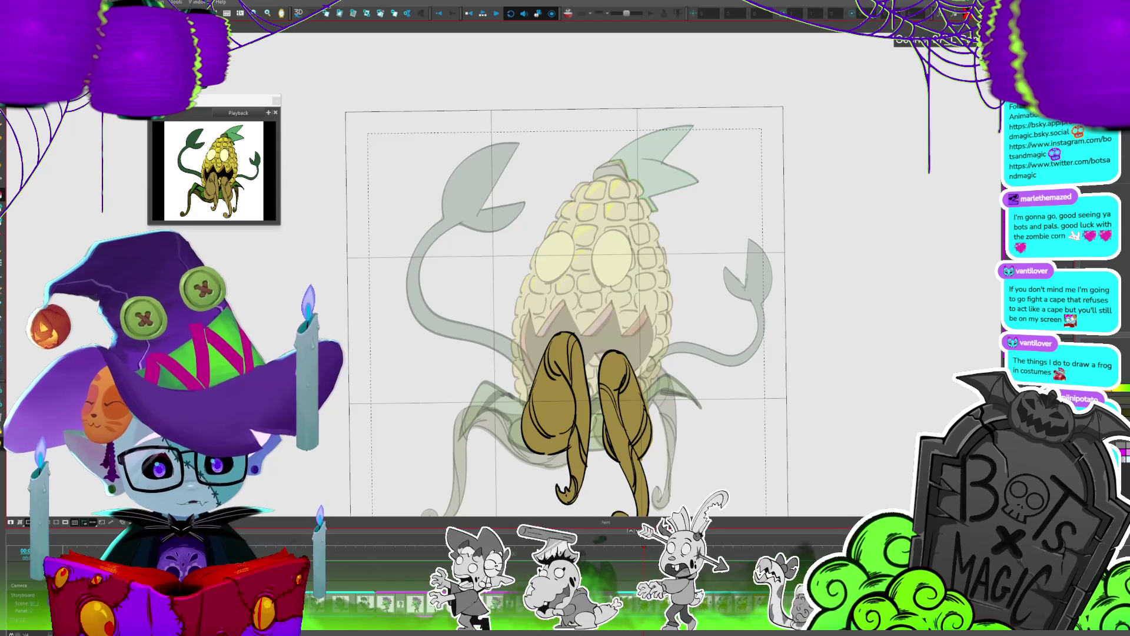
{"action": "key", "text": "."}
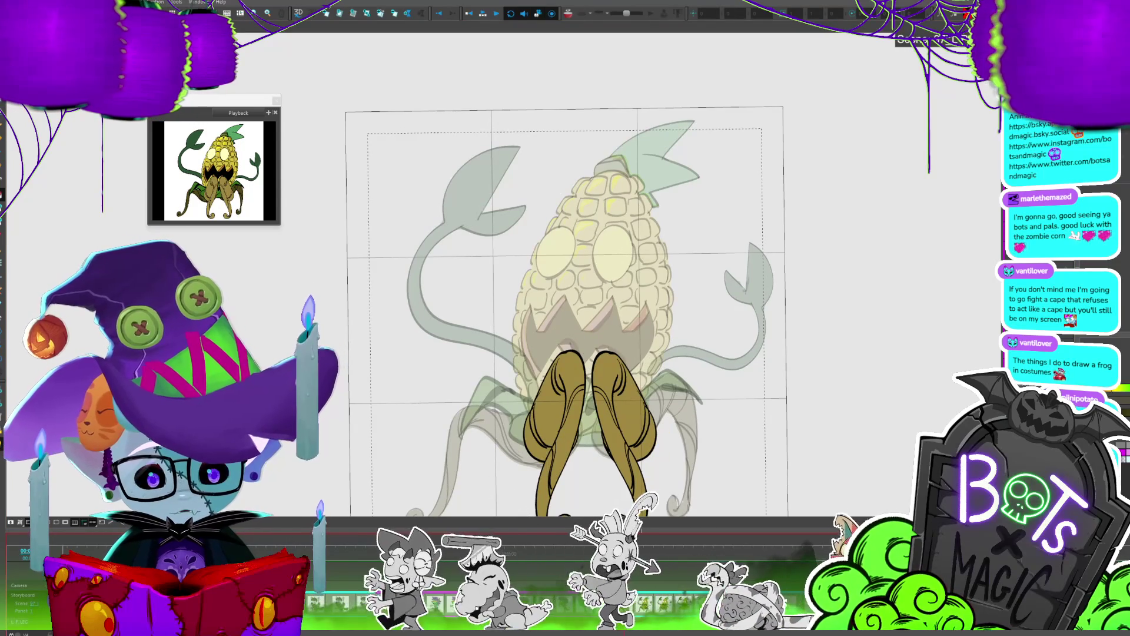
{"action": "key", "text": "period"}
{"action": "key", "text": "comma"}
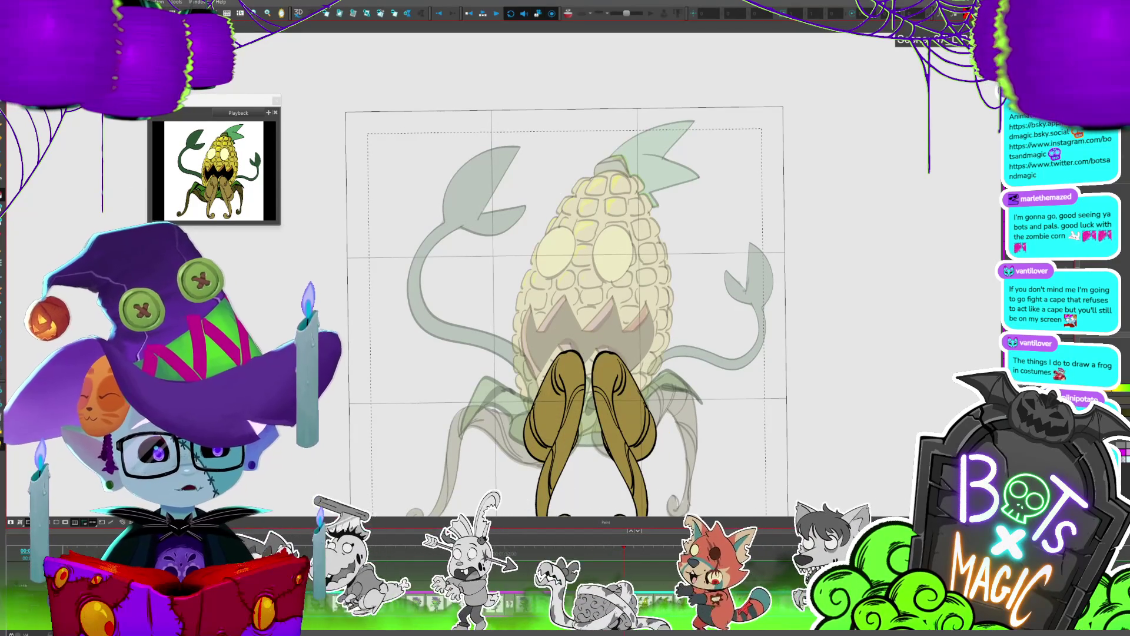
Step: On the later sketch frames, draw a new leg outline under the mouth and fill it olive-brown
{"action": "key", "text": "period"}
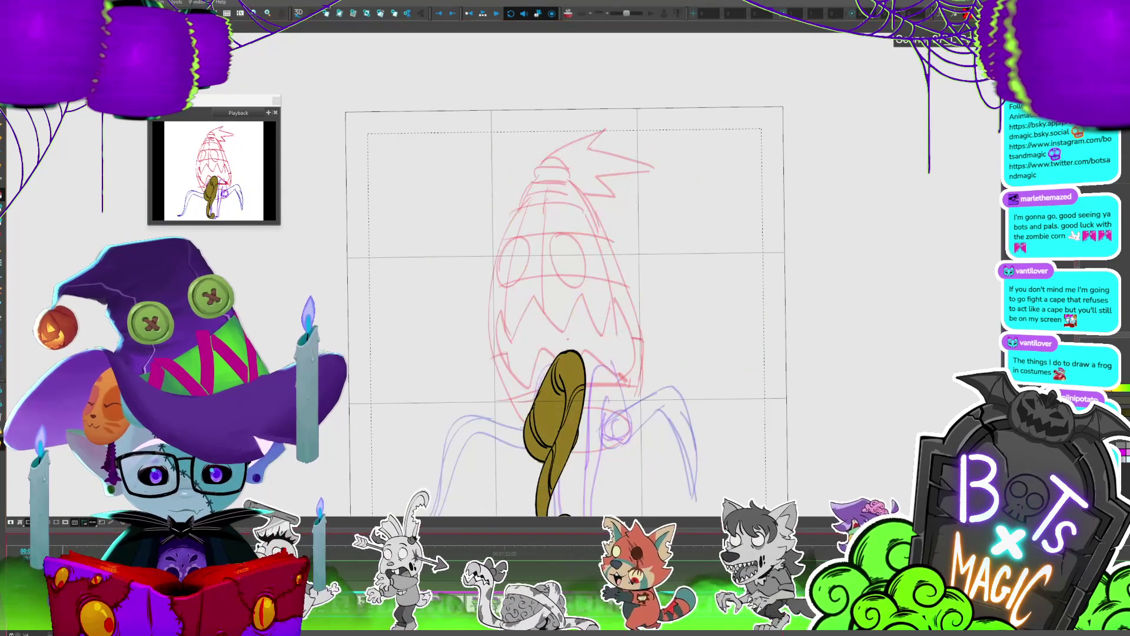
{"action": "key", "text": "period"}
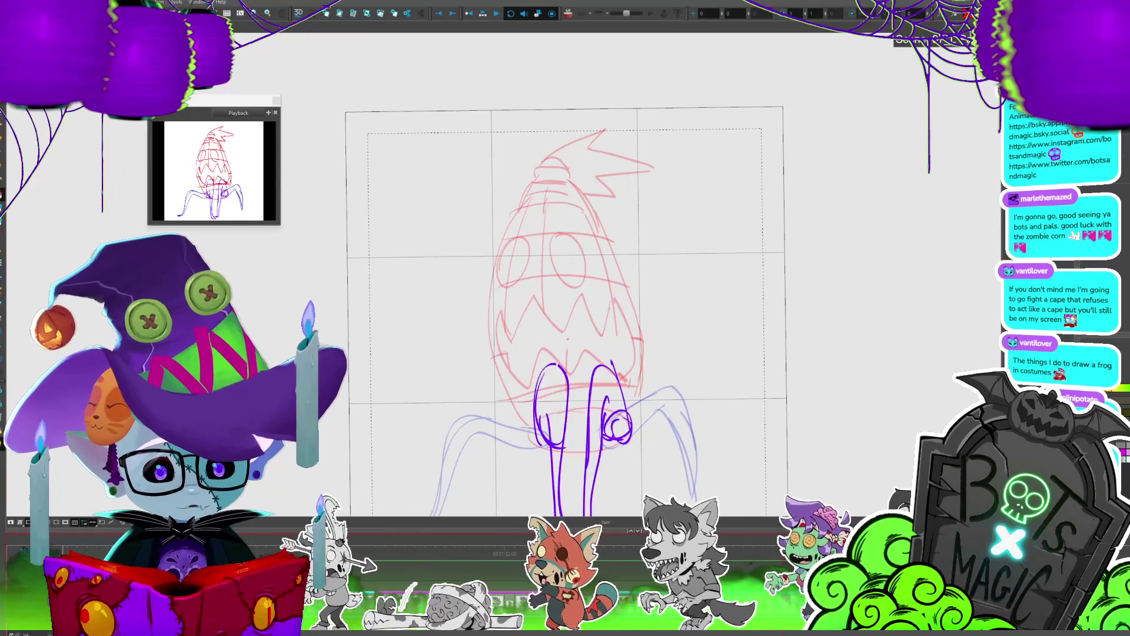
{"action": "key", "text": "period"}
{"action": "key", "text": "period"}
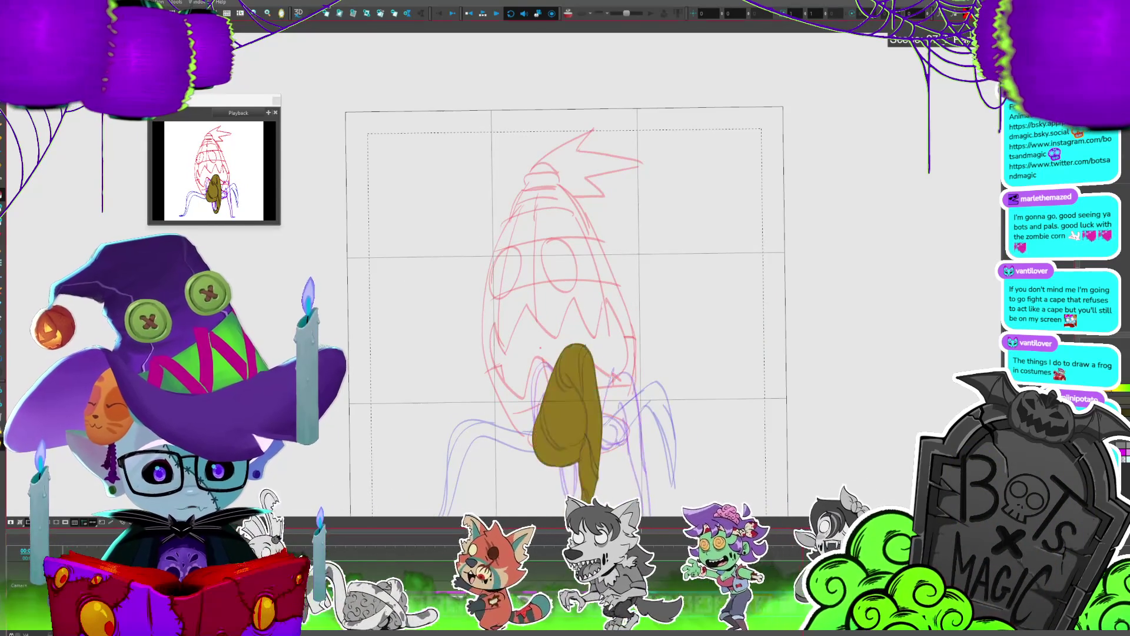
{"action": "key", "text": "period"}
{"action": "key", "text": "period"}
{"action": "key", "text": "period"}
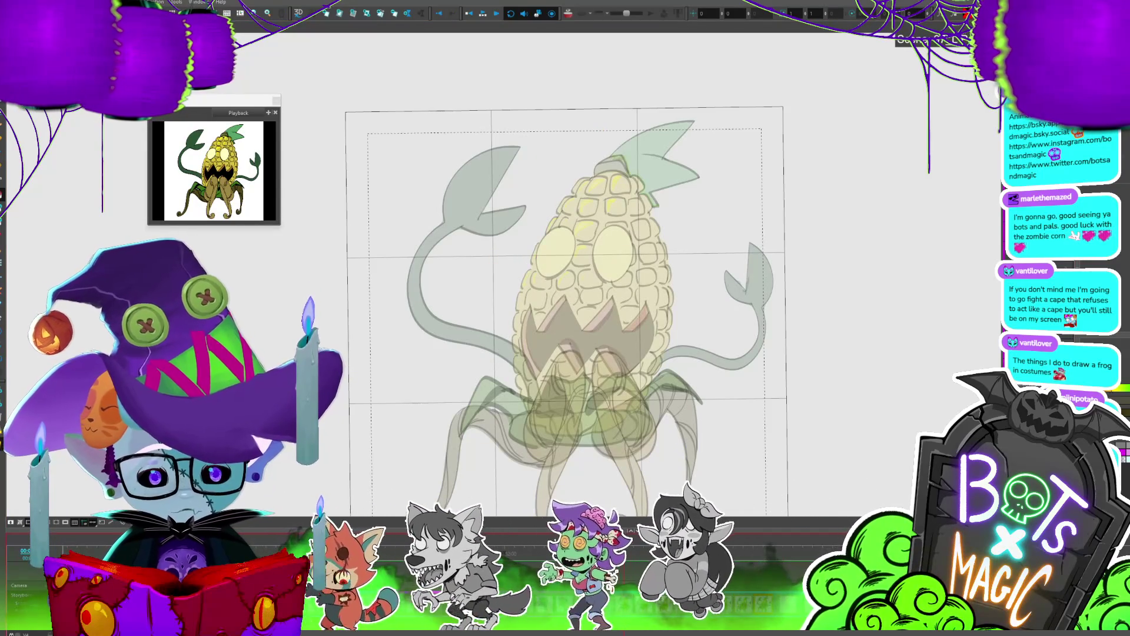
{"action": "left_click_drag", "start_coordinate": [536, 499], "coordinate": [553, 497]}
{"action": "left_click", "coordinate": [556, 412]}
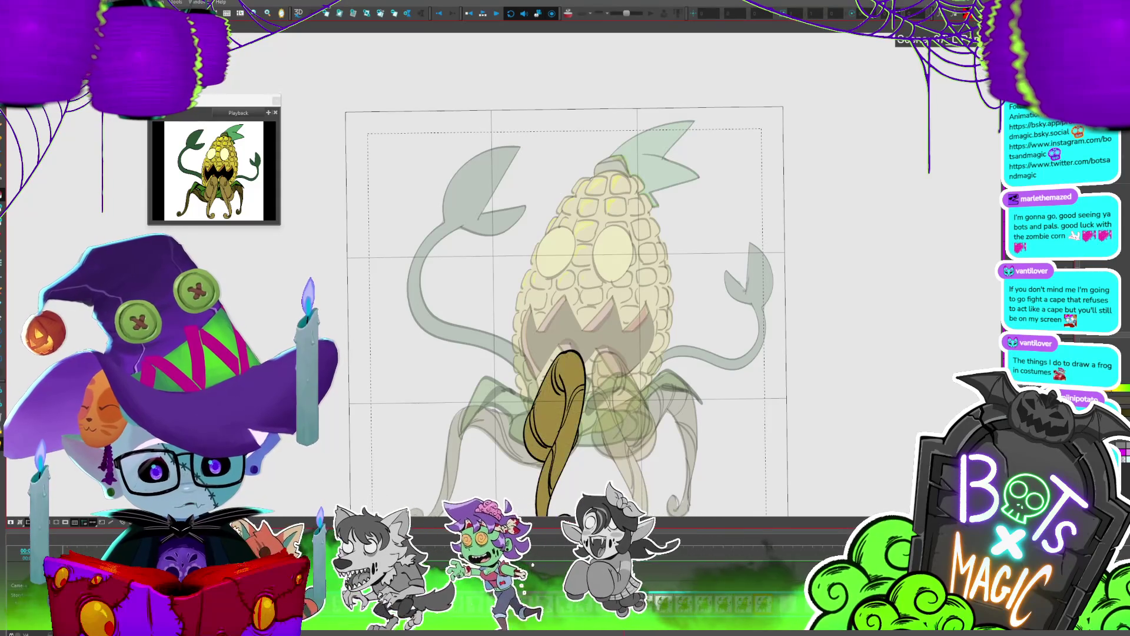
Step: Paste the olive leg onto the rough sketch frame, flipping between frames to compare
{"action": "key", "text": "comma"}
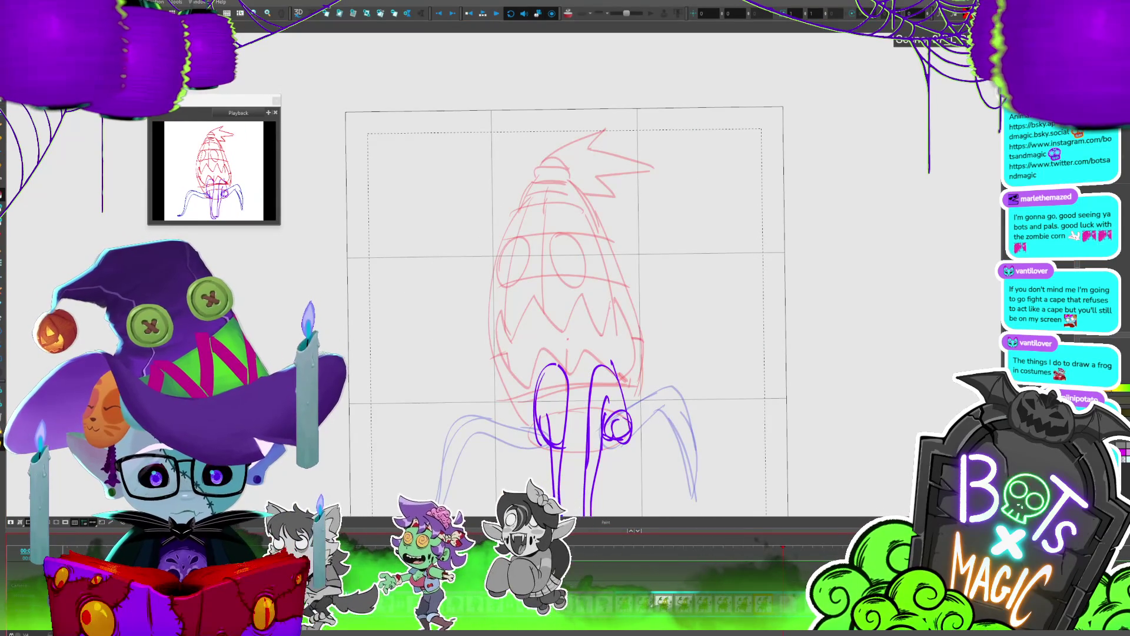
{"action": "key", "text": "ctrl+v"}
{"action": "key", "text": "period"}
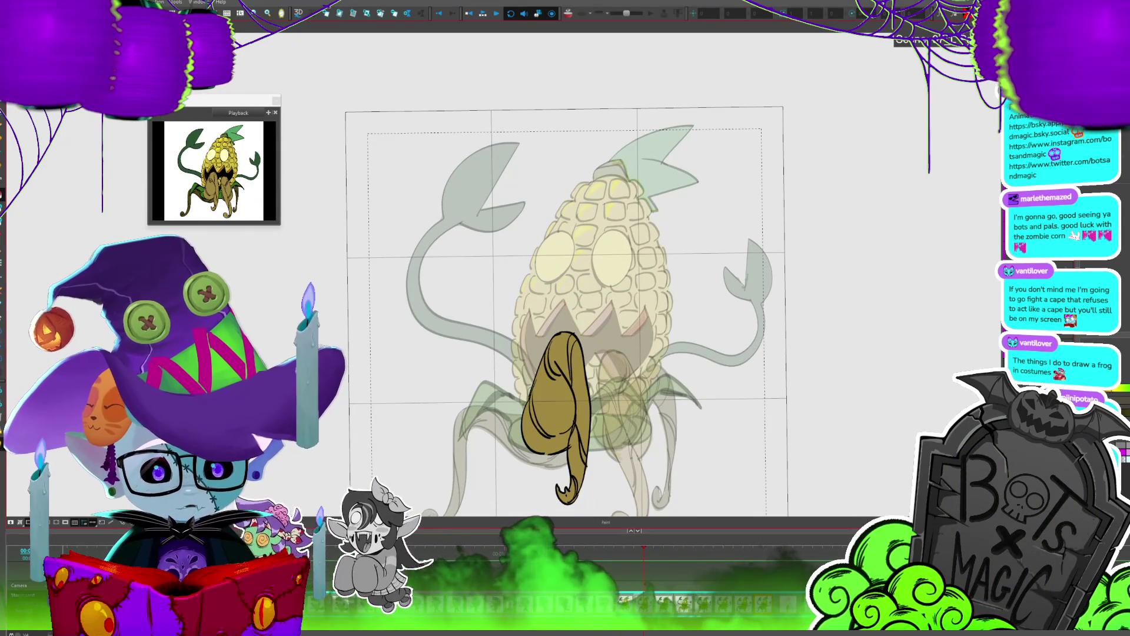
{"action": "key", "text": "comma"}
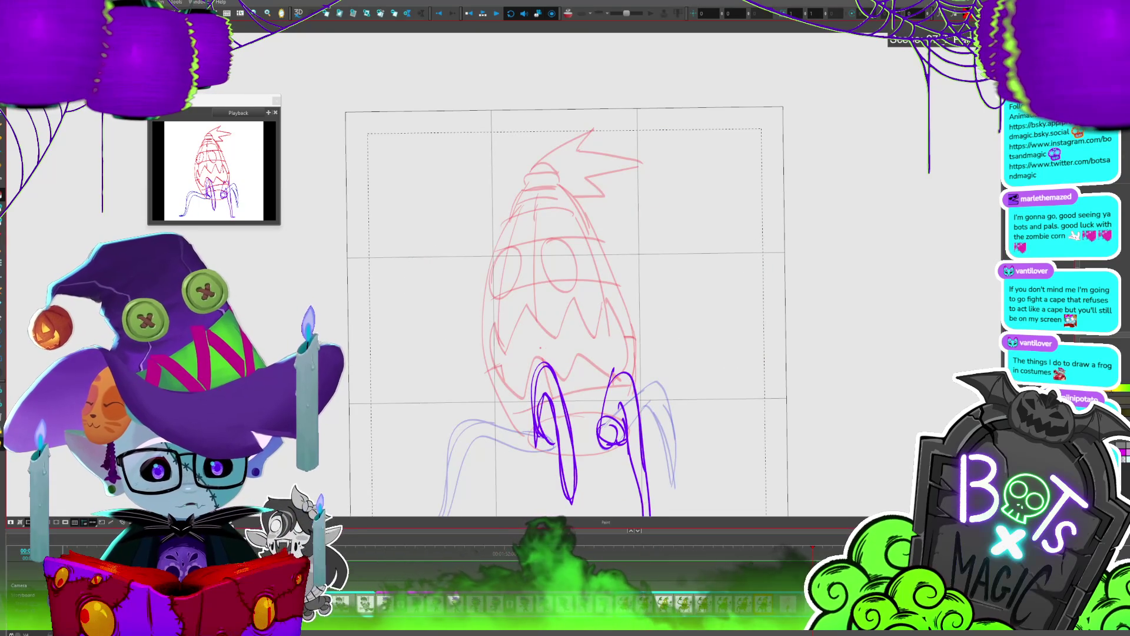
{"action": "key", "text": "ctrl+v"}
{"action": "key", "text": "period"}
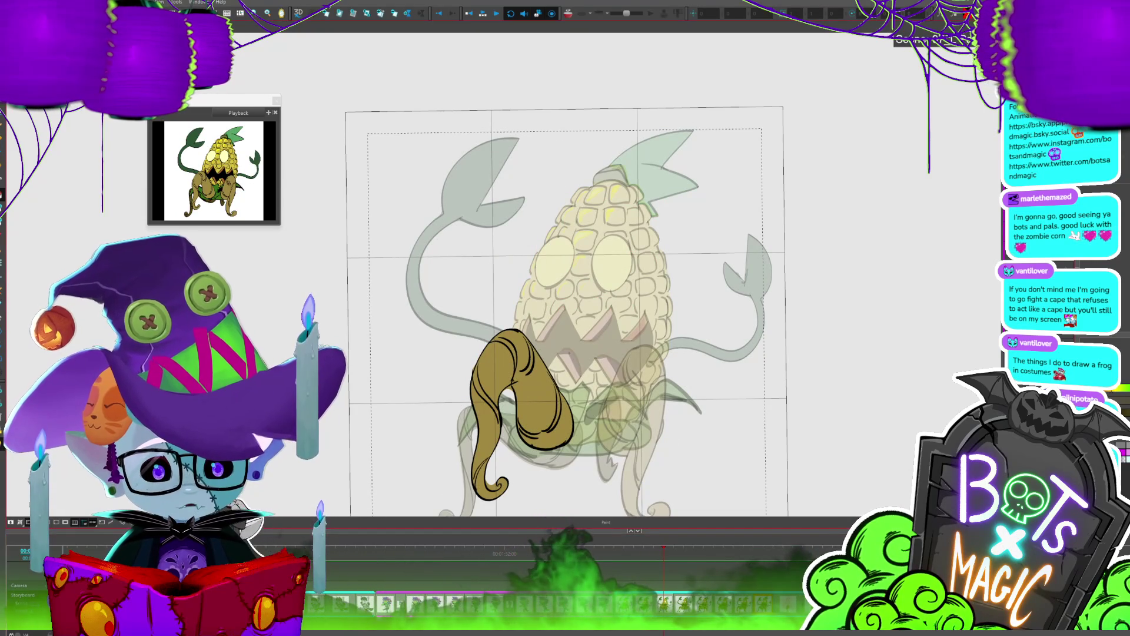
{"action": "key", "text": "comma"}
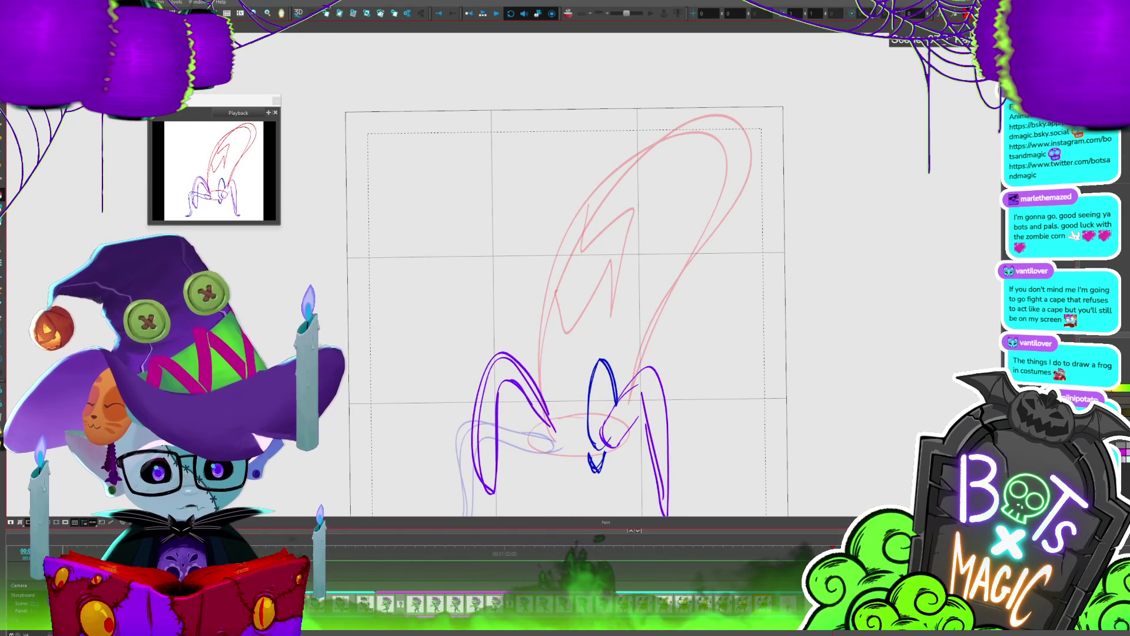
Step: Paste the olive leg onto this frame and turn on onion skin for neighbouring frames
{"action": "key", "text": "ctrl+v"}
{"action": "key", "text": "alt+o"}
{"action": "key", "text": "alt+o"}
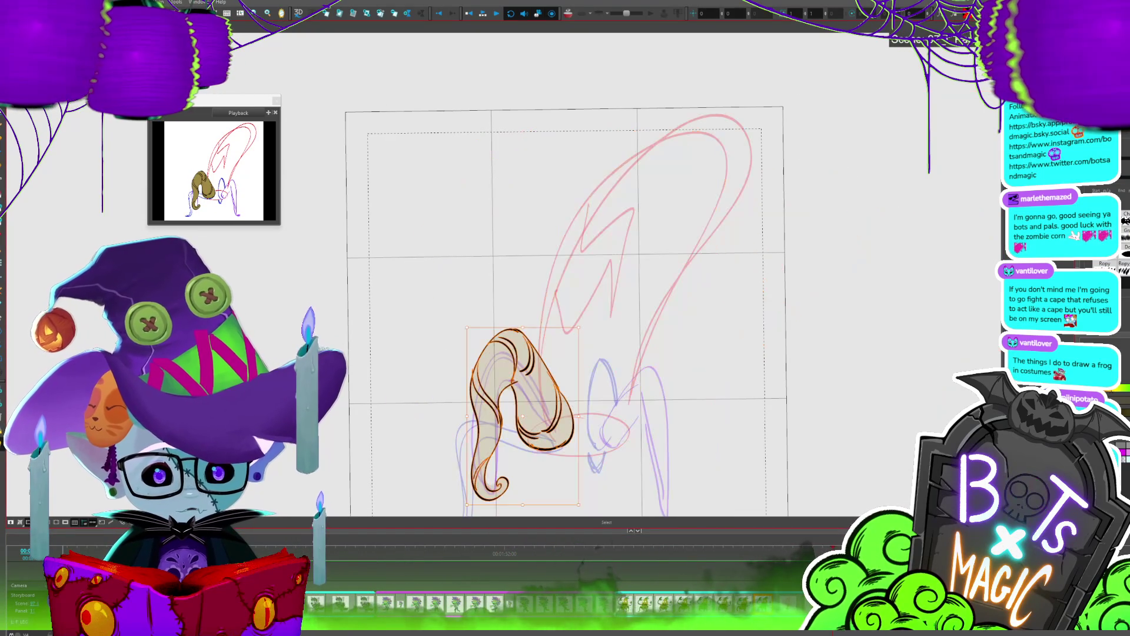
{"action": "key", "text": "period"}
{"action": "key", "text": "period"}
{"action": "key", "text": "comma"}
{"action": "key", "text": "period"}
{"action": "key", "text": "period"}
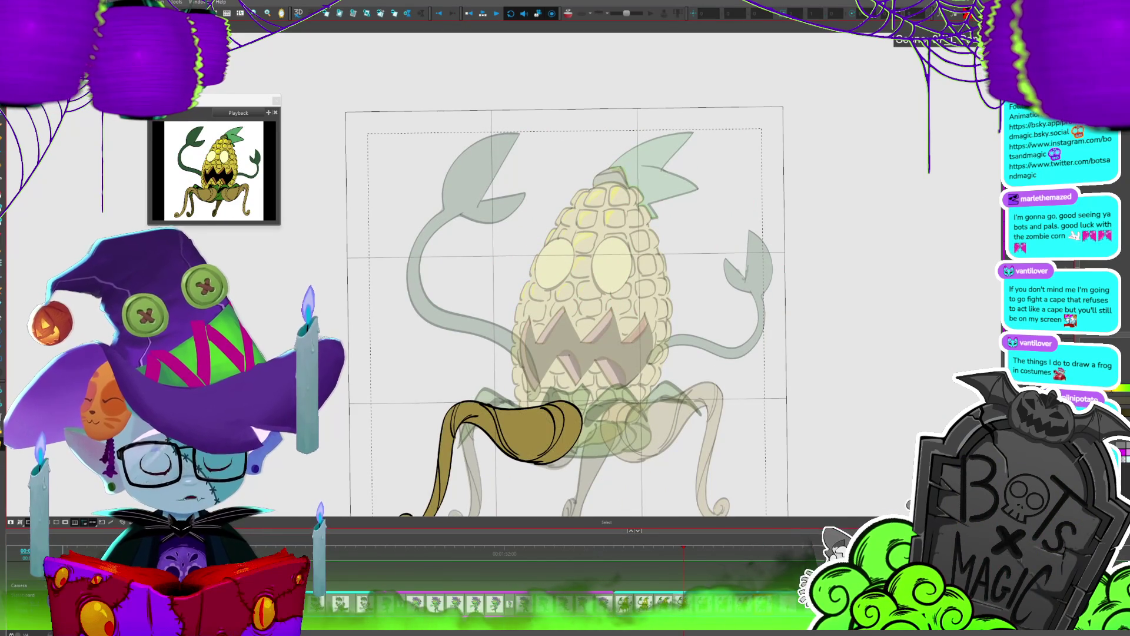
Step: Flip between the rough sketch, olive leg and coloured corn-monster frames to compare them
{"action": "key", "text": "period"}
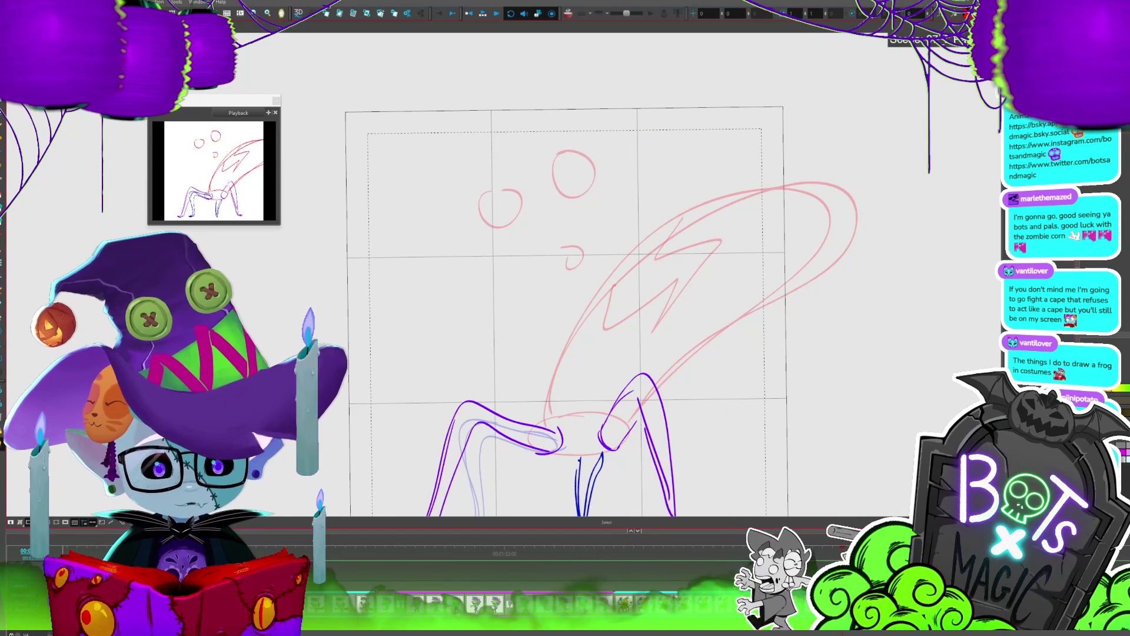
{"action": "key", "text": "comma"}
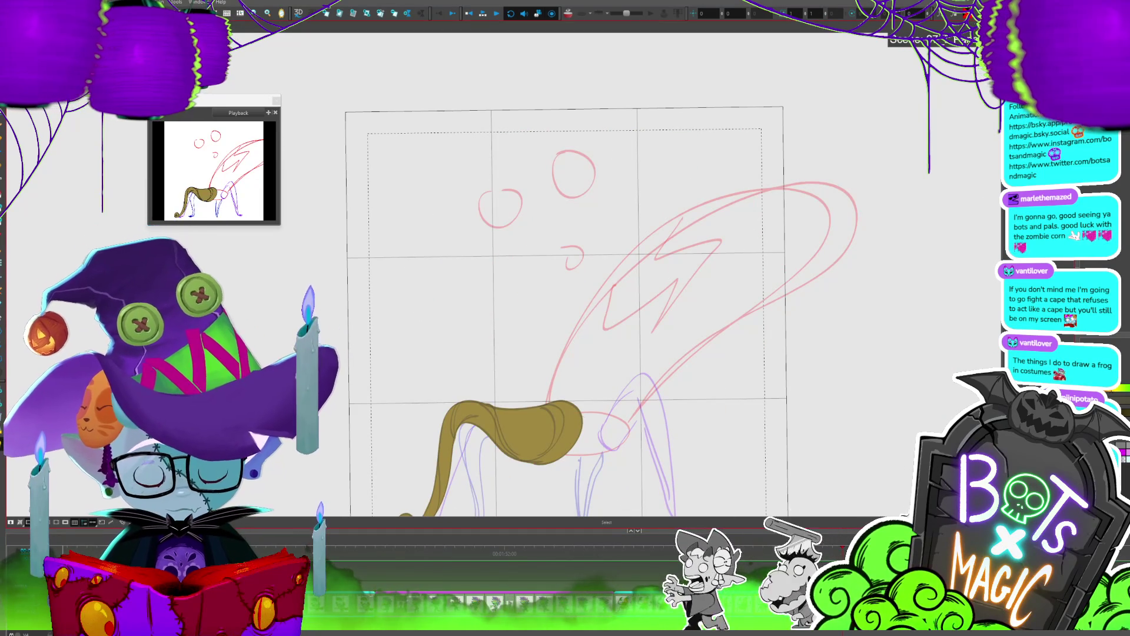
{"action": "key", "text": "comma"}
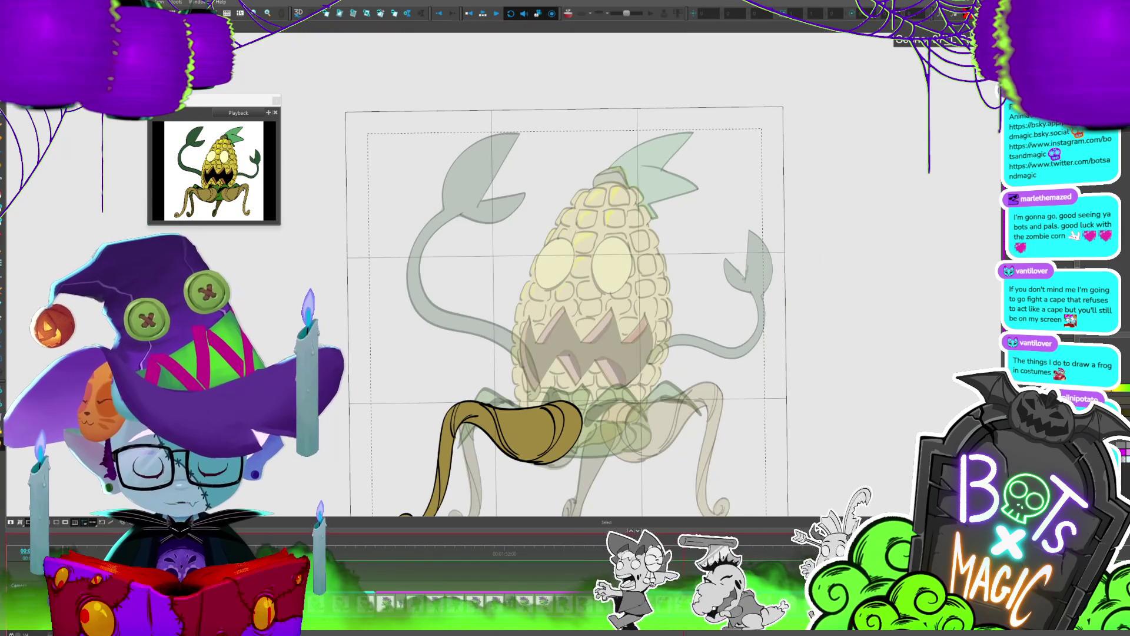
{"action": "key", "text": "period"}
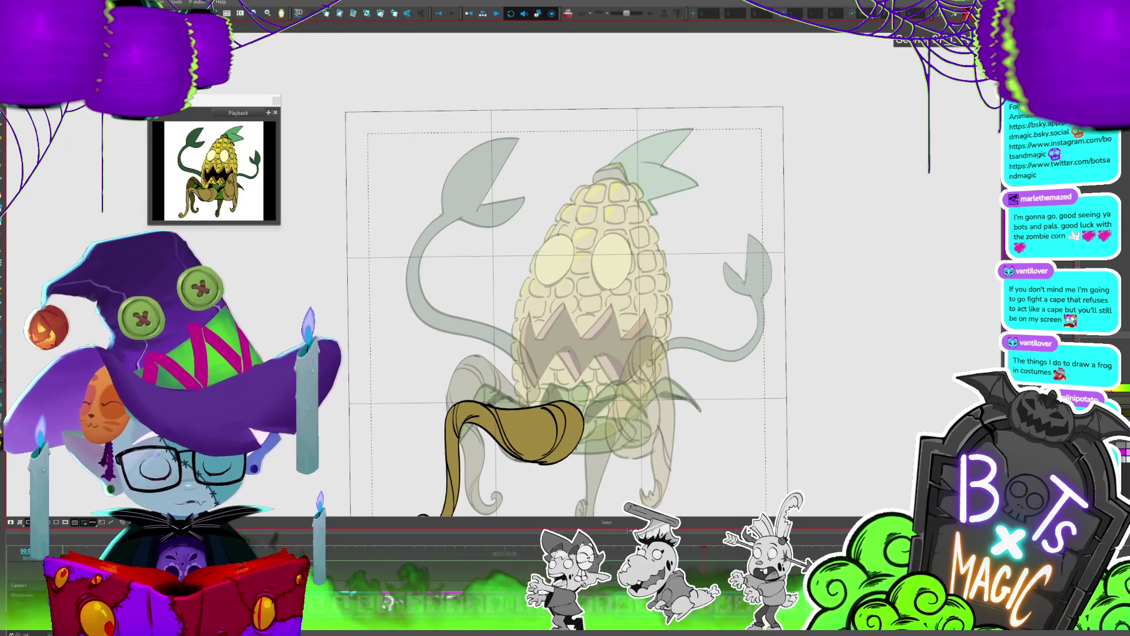
{"action": "key", "text": "period"}
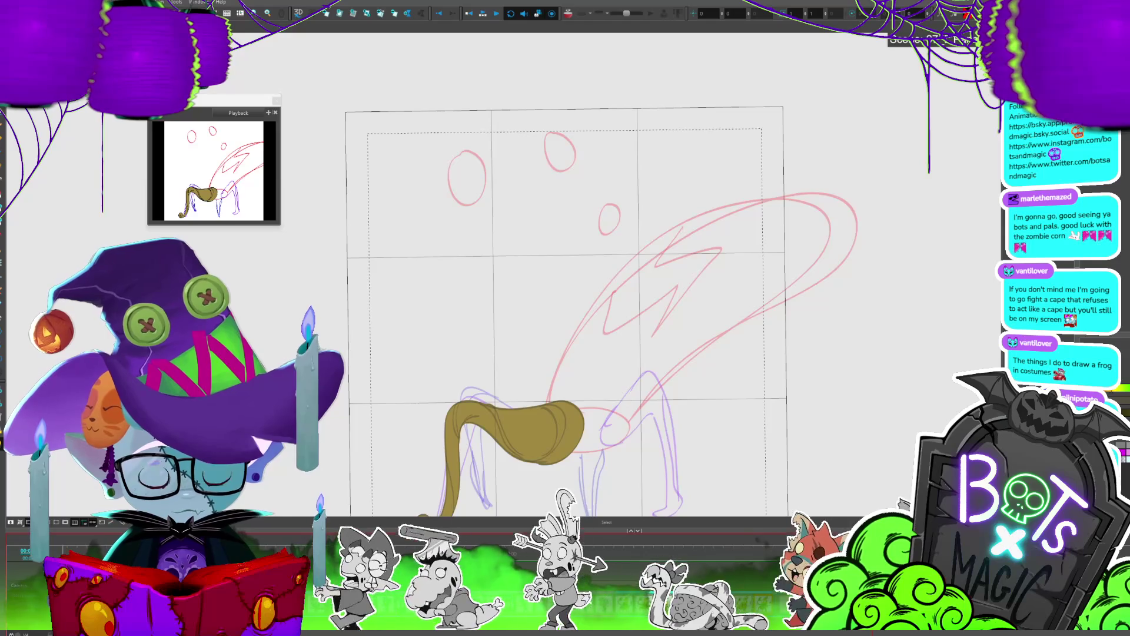
{"action": "key", "text": "comma"}
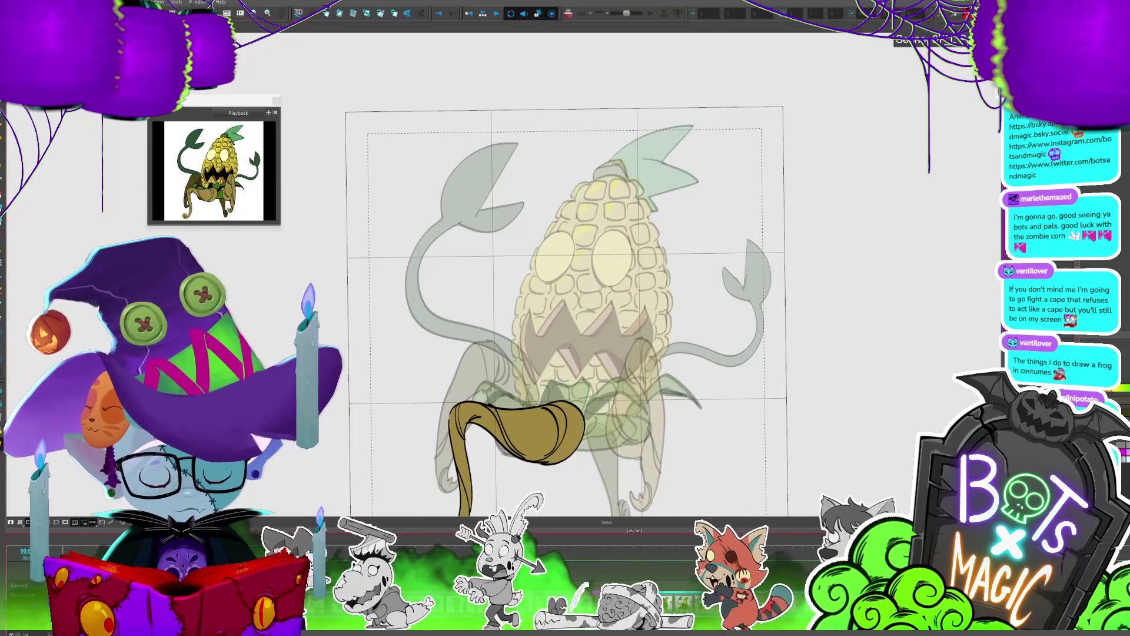
{"action": "key", "text": "period"}
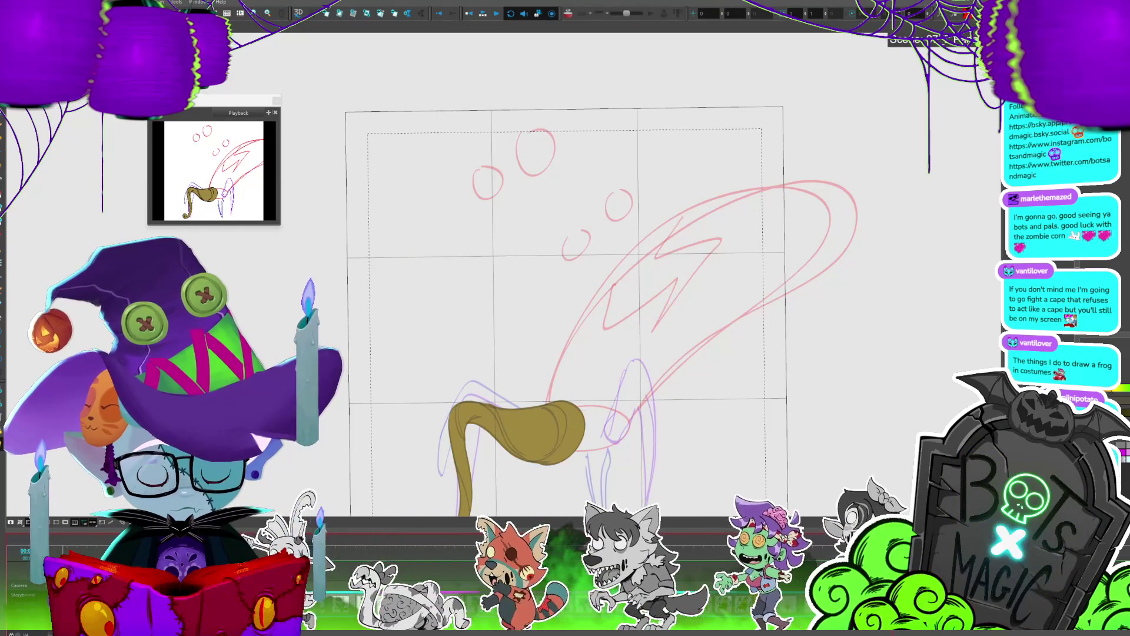
{"action": "key", "text": "comma"}
{"action": "key", "text": "period"}
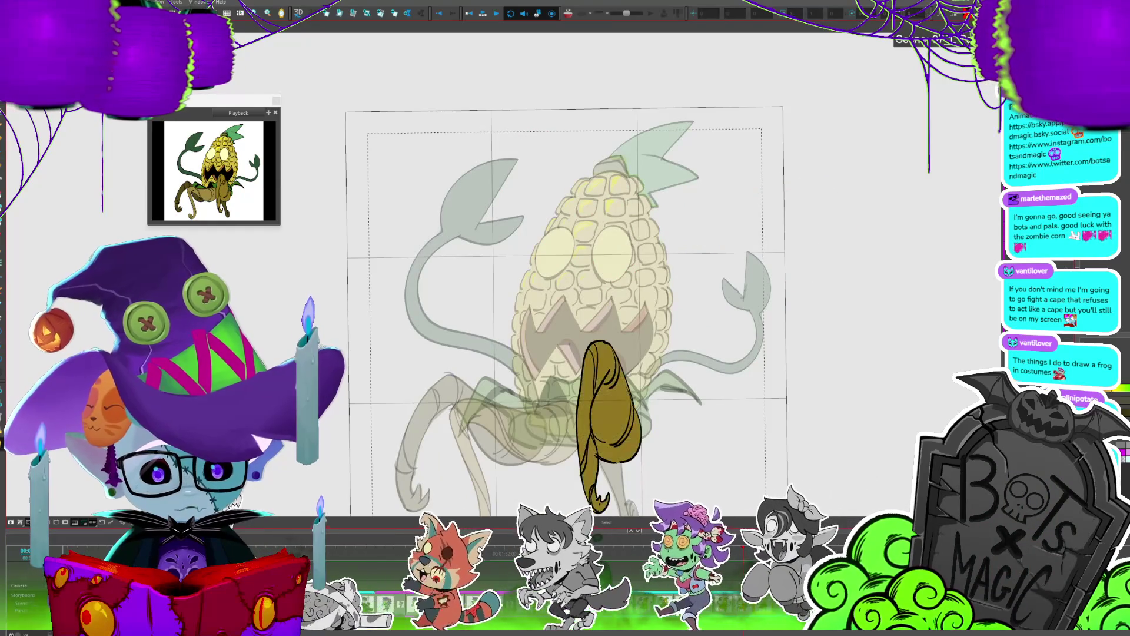
{"action": "key", "text": "period"}
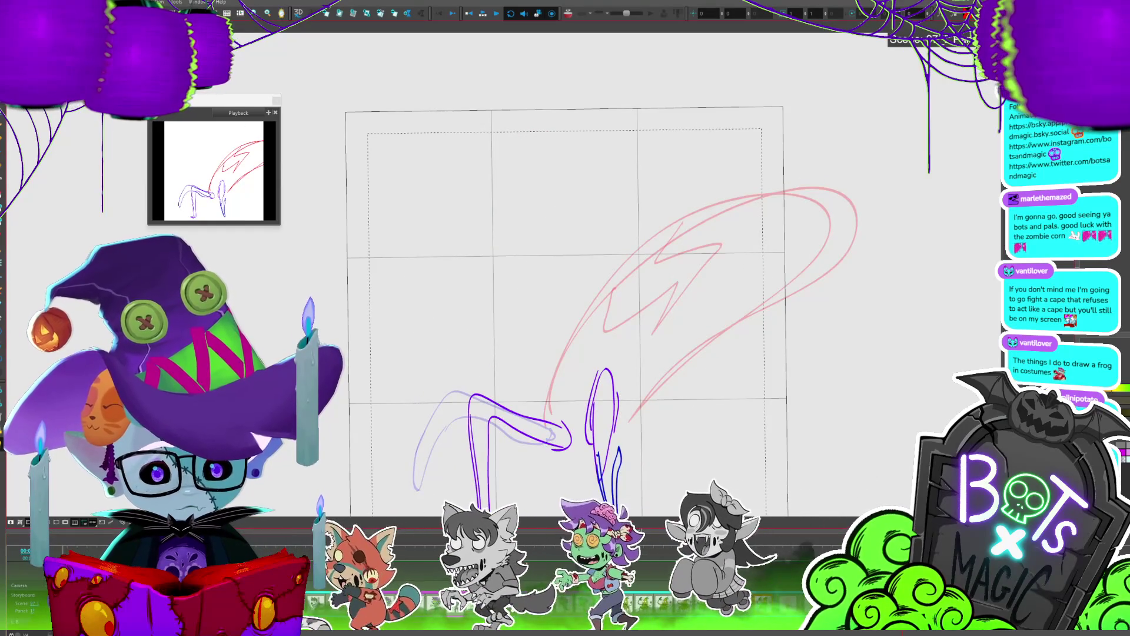
{"action": "key", "text": "period"}
{"action": "key", "text": "comma"}
{"action": "key", "text": "comma"}
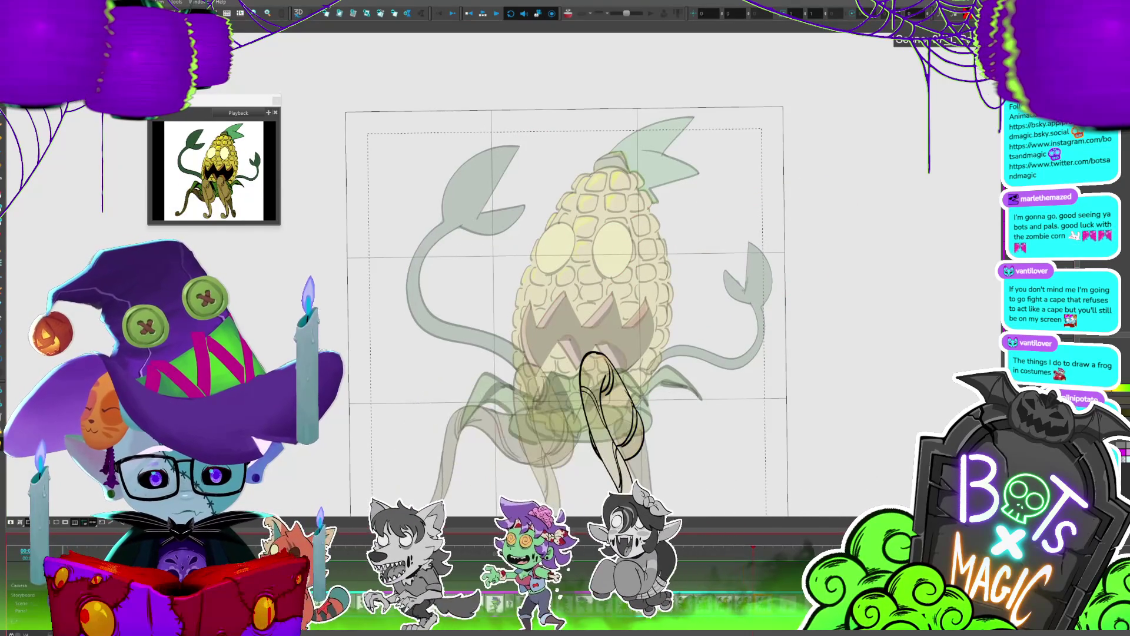
{"action": "key", "text": "period"}
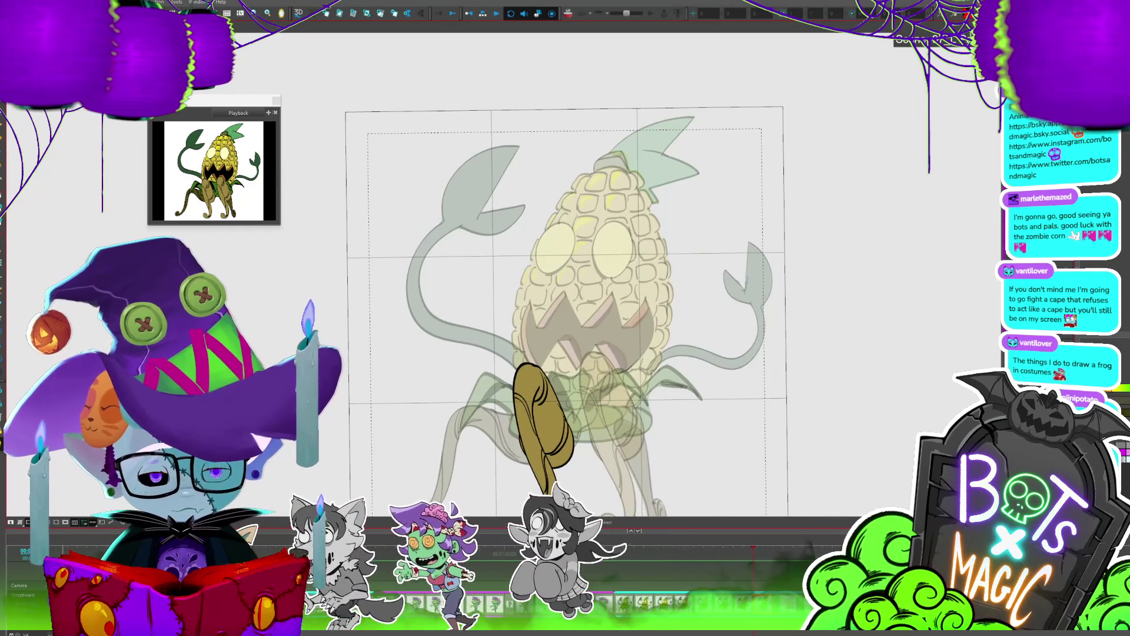
{"action": "key", "text": "period"}
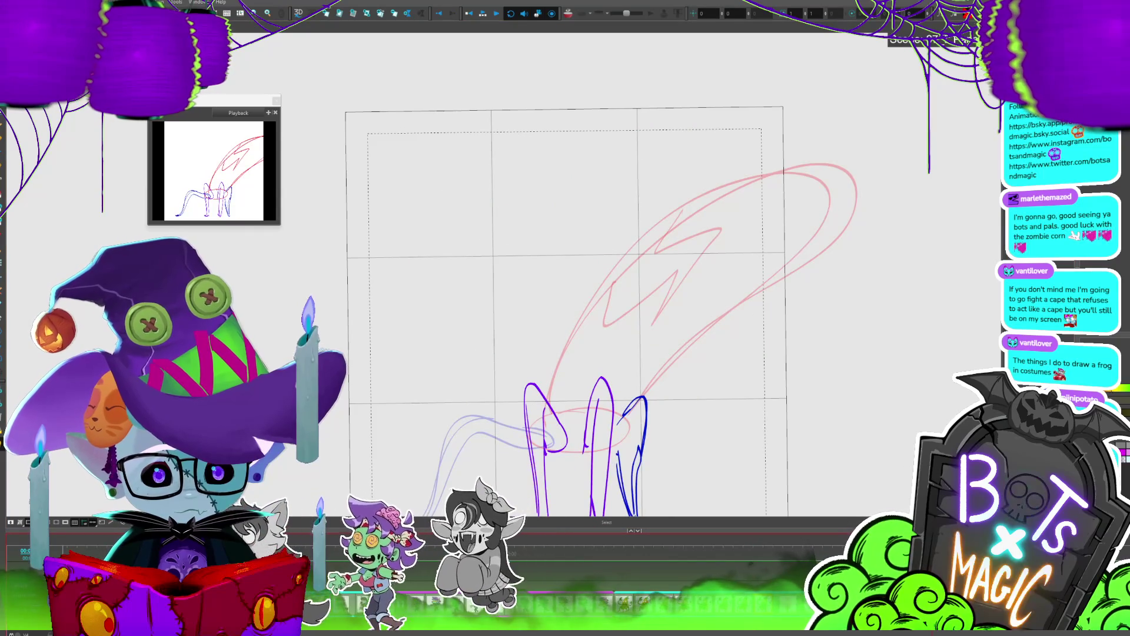
Step: Compare the outlined and gold-filled tentacle leg frames against the sketch and coloured corn drawing
{"action": "key", "text": "period"}
{"action": "key", "text": "period"}
{"action": "key", "text": "period"}
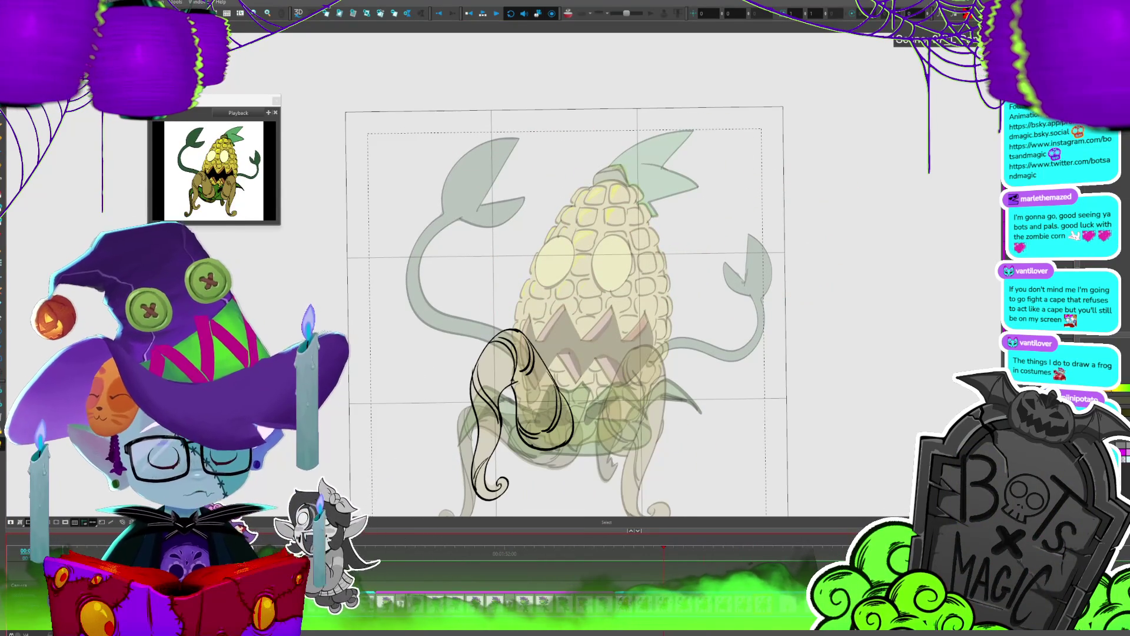
{"action": "key", "text": "comma"}
{"action": "key", "text": "comma"}
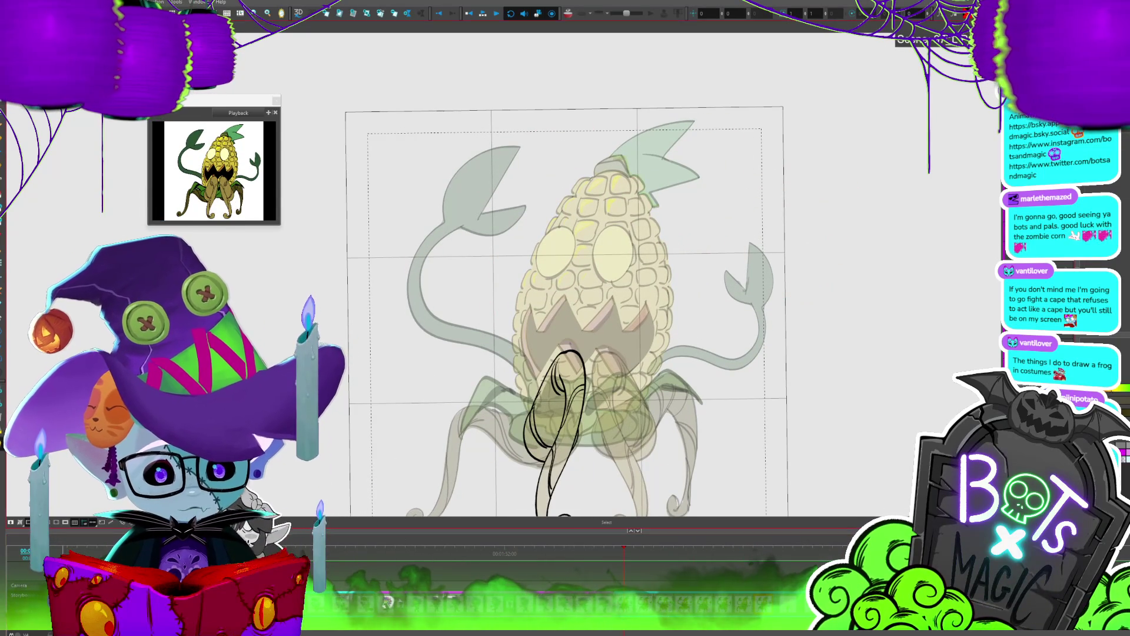
{"action": "key", "text": "period"}
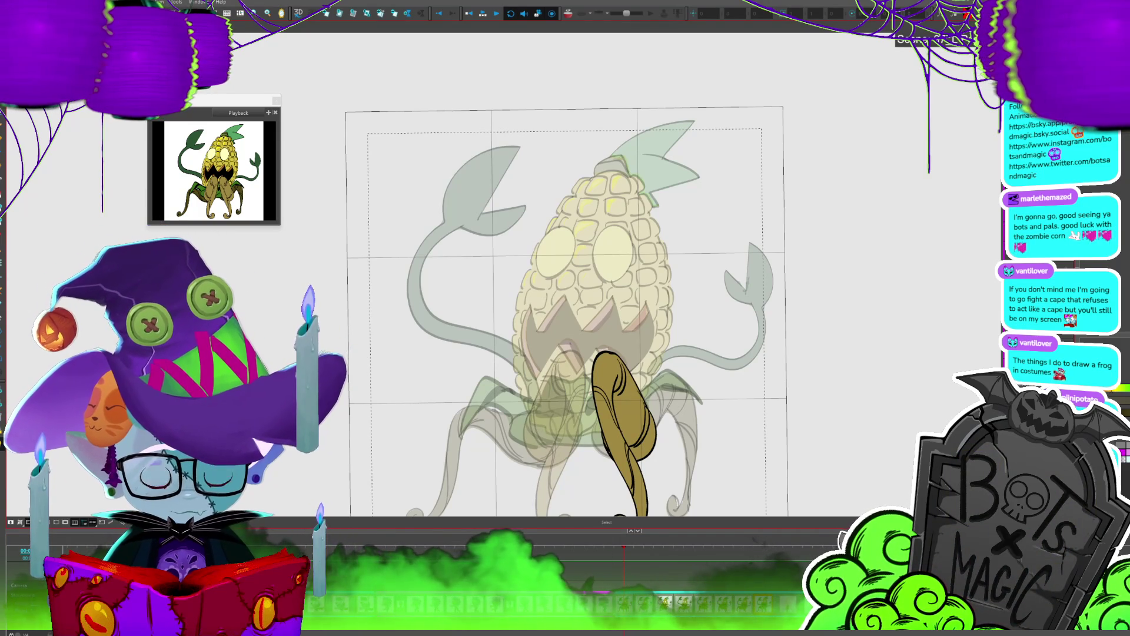
{"action": "key", "text": "period"}
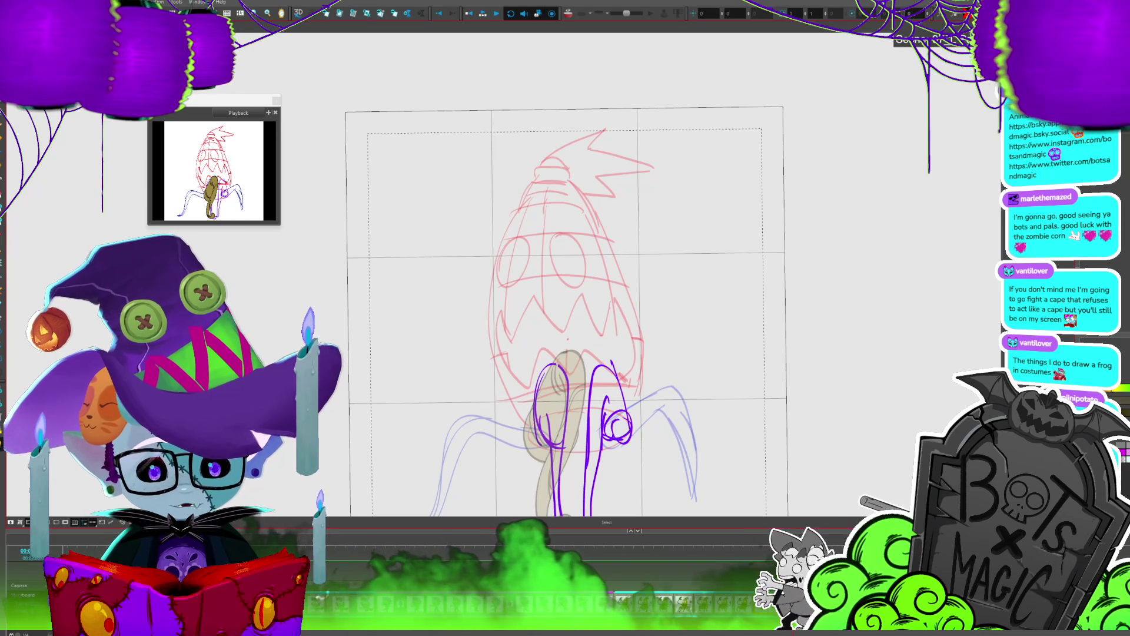
{"action": "key", "text": "period"}
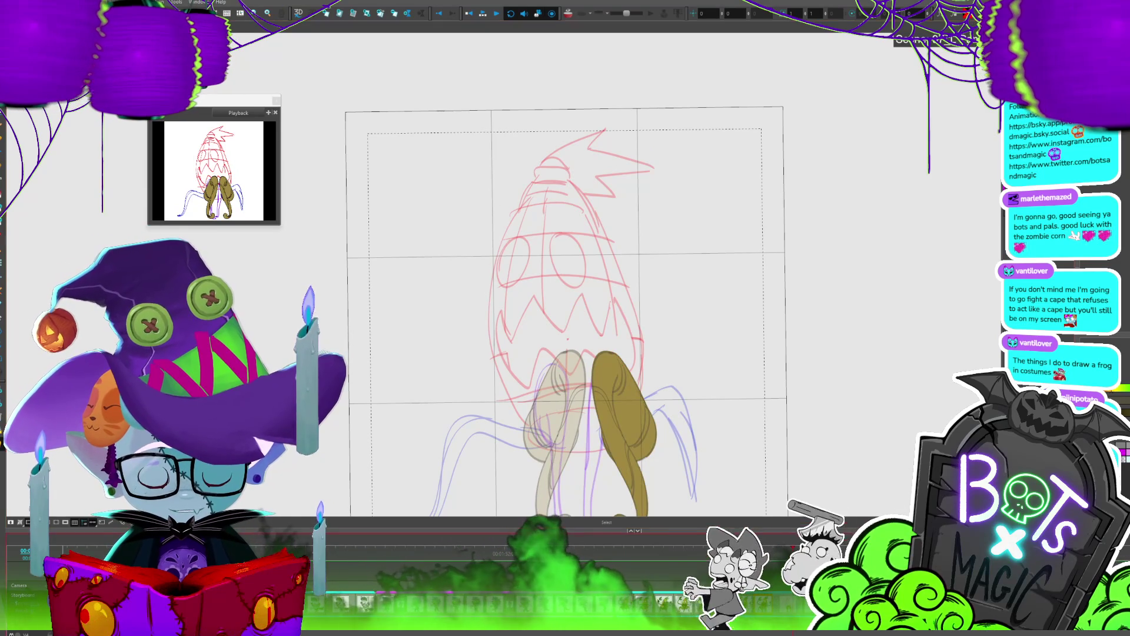
{"action": "key", "text": "period"}
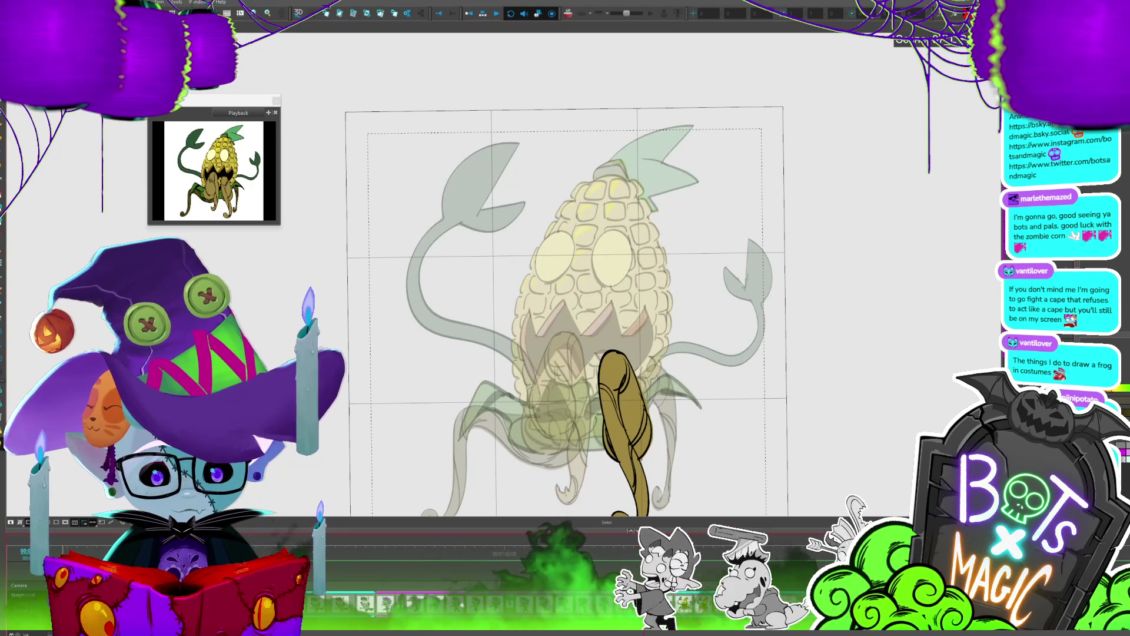
{"action": "key", "text": "comma"}
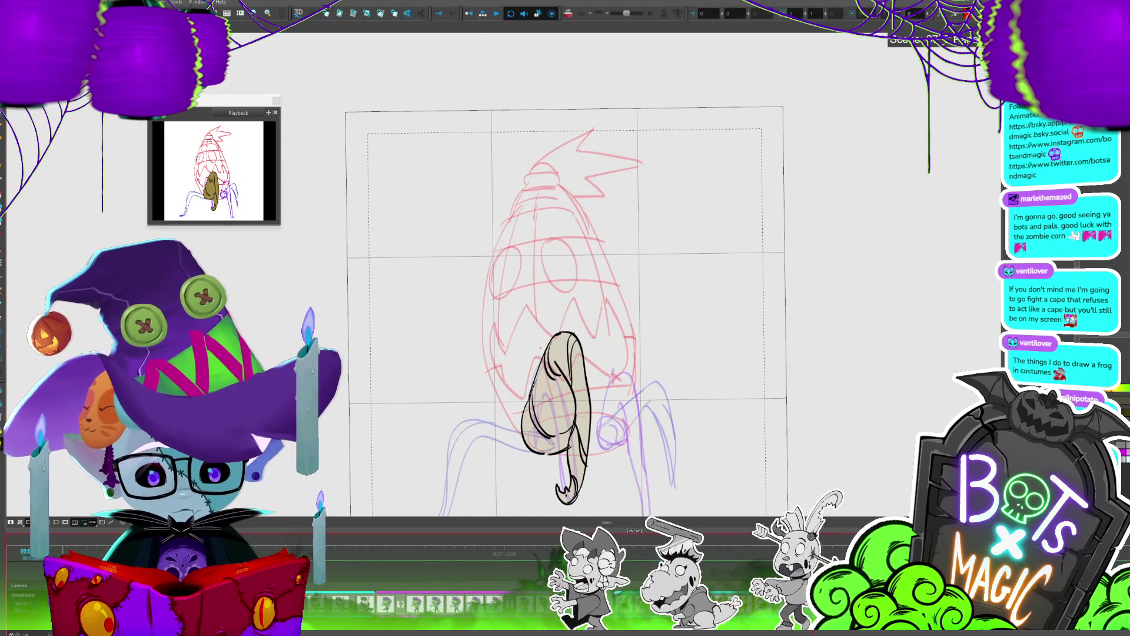
{"action": "key", "text": "period"}
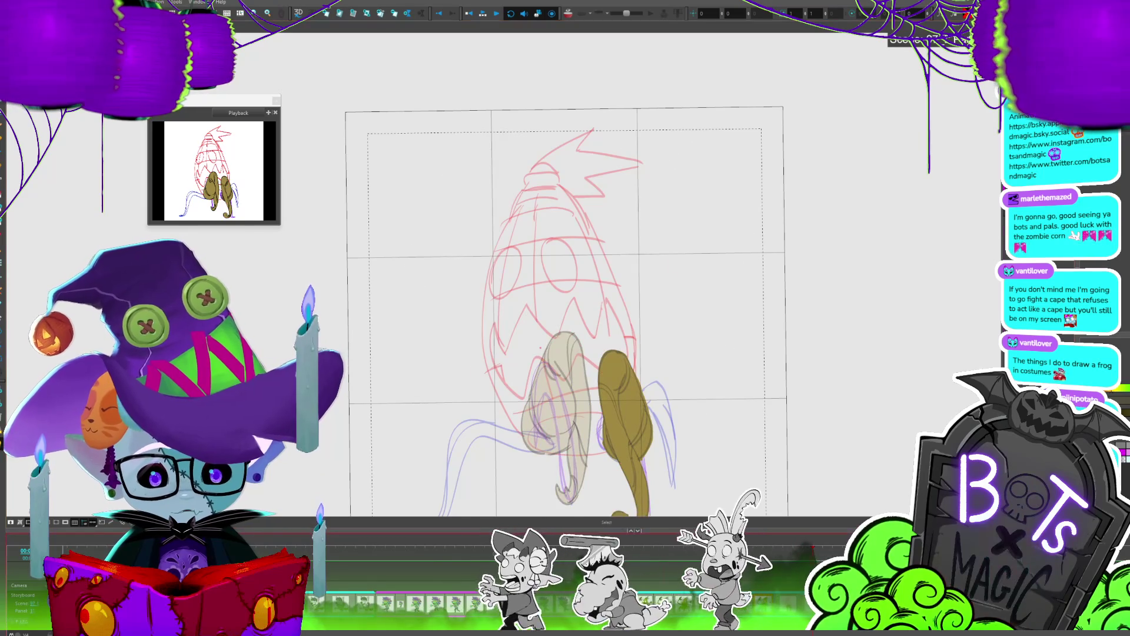
{"action": "key", "text": "period"}
{"action": "key", "text": "comma"}
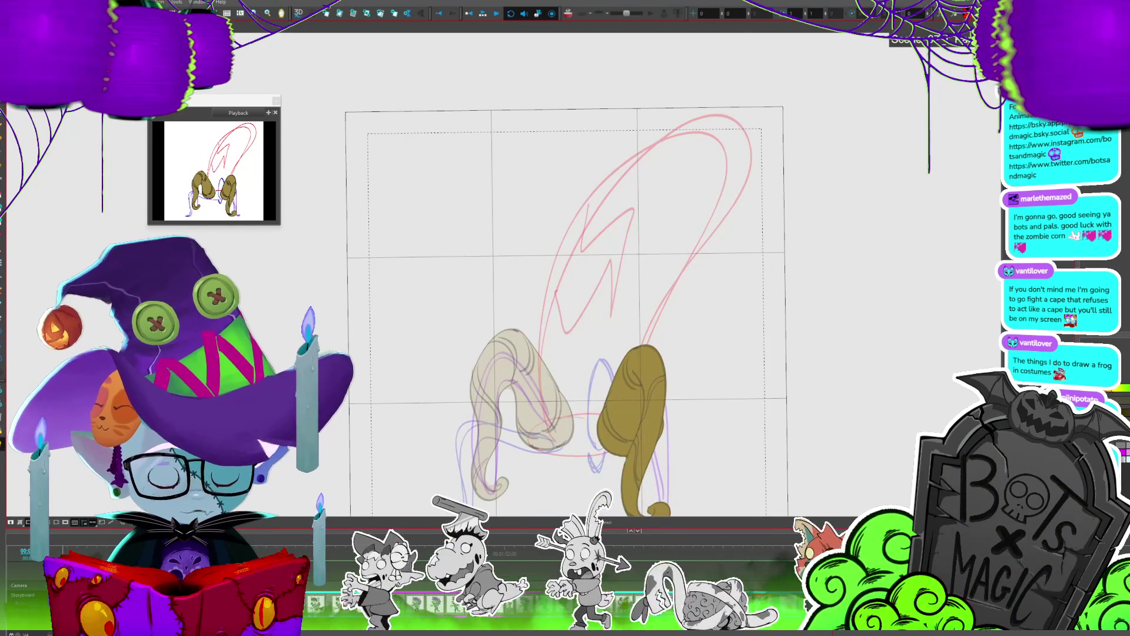
{"action": "key", "text": "period"}
Step: Play through several corn frames, then step across the sketch and neighbouring leg frames again
{"action": "key", "text": "space"}
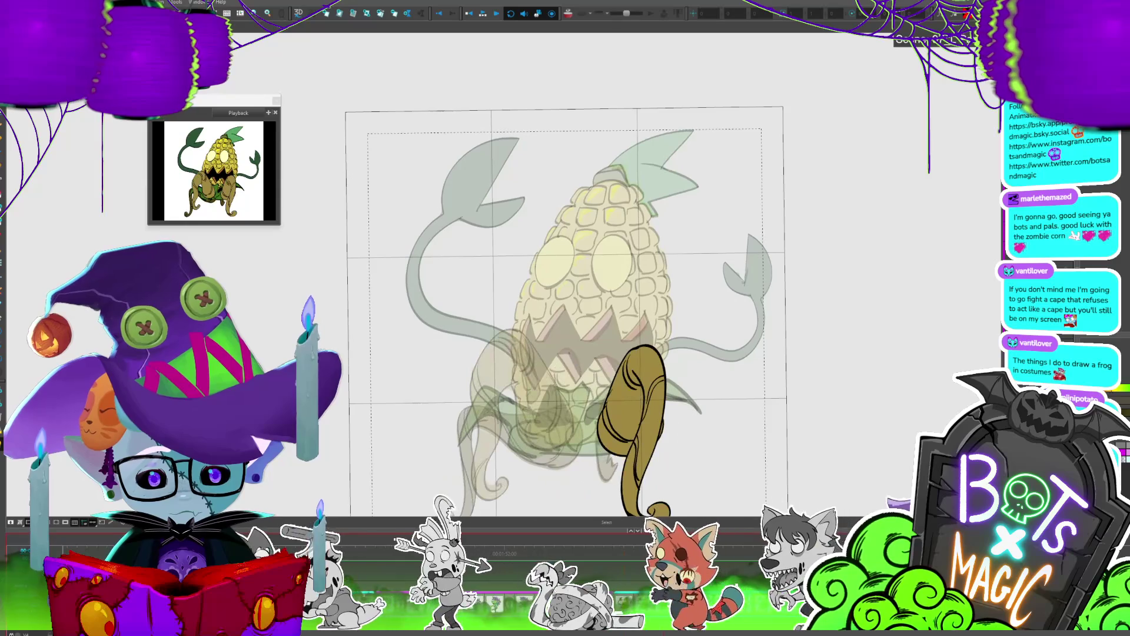
{"action": "key", "text": "space"}
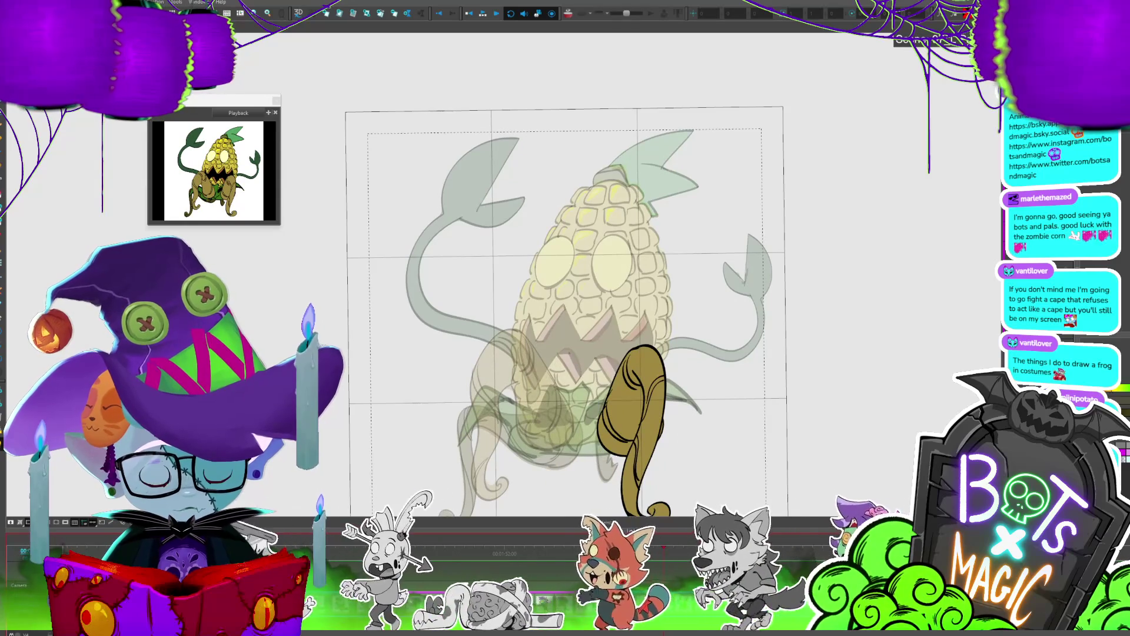
{"action": "key", "text": "period"}
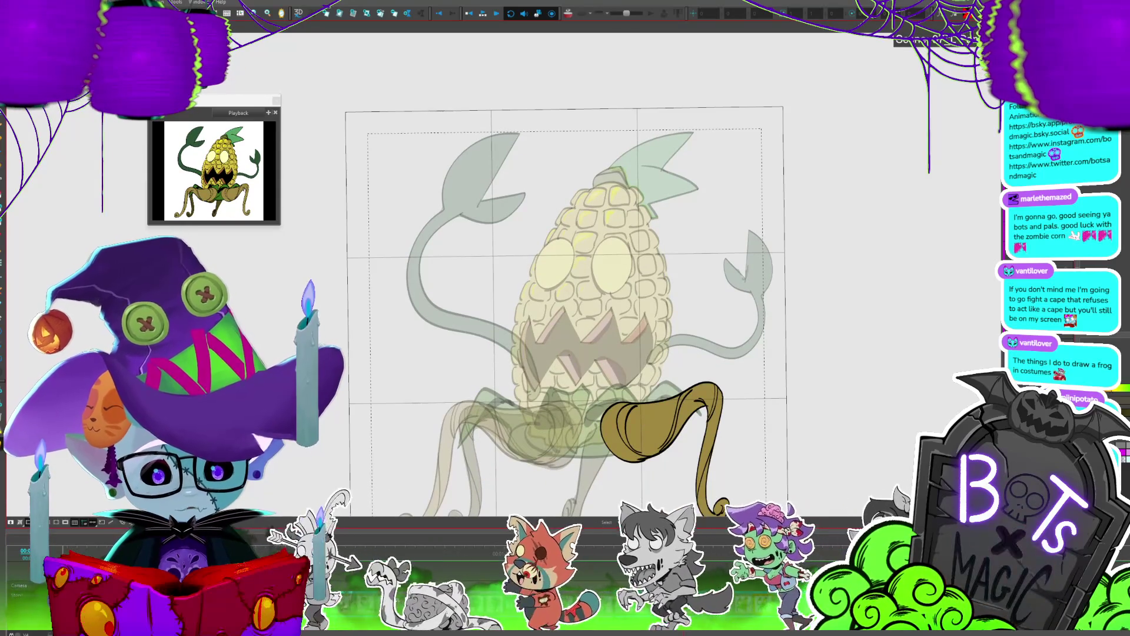
{"action": "key", "text": "period"}
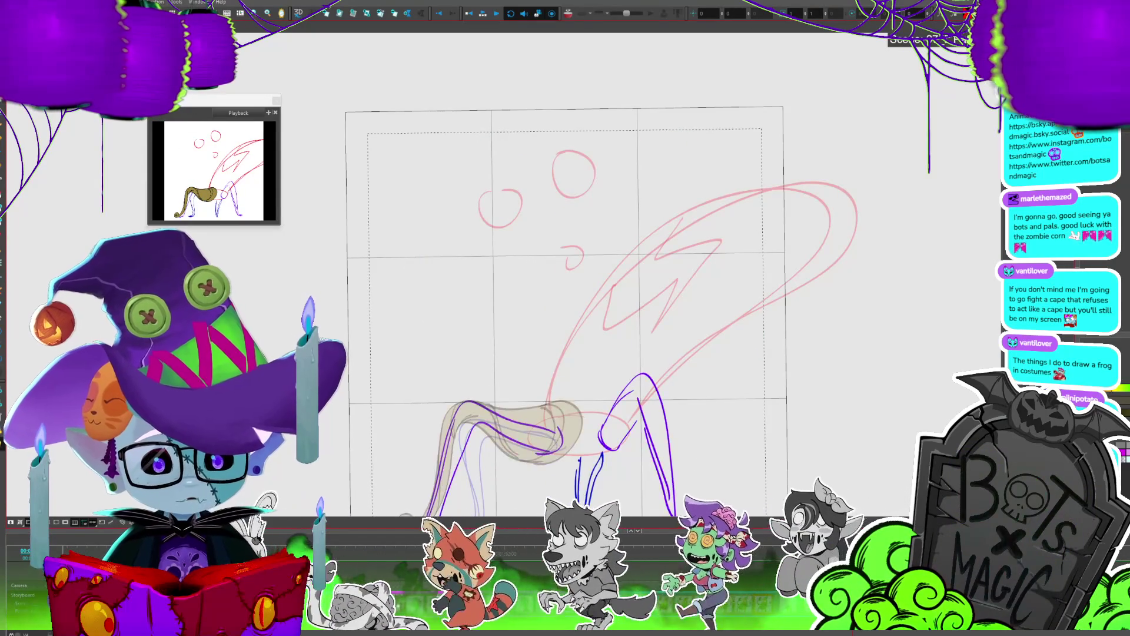
{"action": "key", "text": "period"}
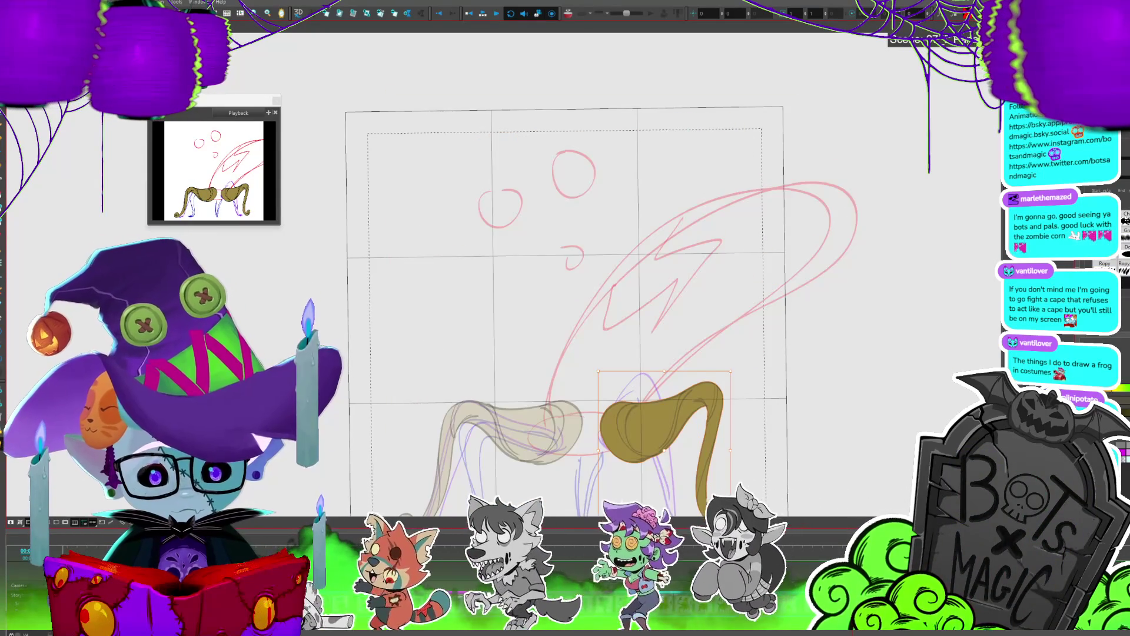
{"action": "key", "text": "period"}
{"action": "key", "text": "period"}
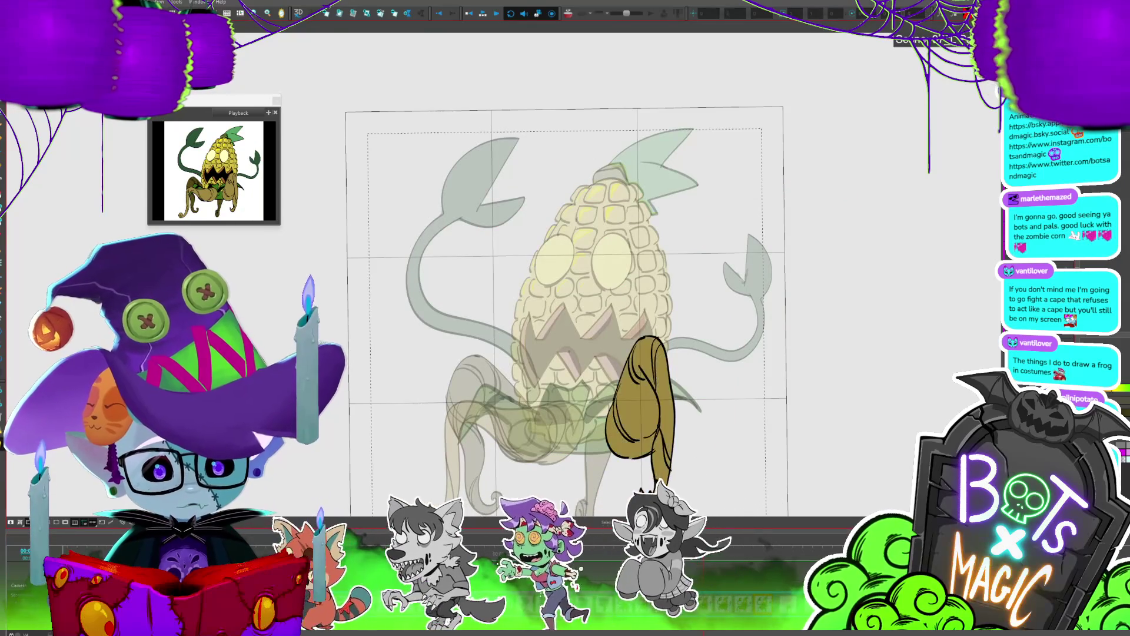
{"action": "key", "text": "period"}
{"action": "key", "text": "period"}
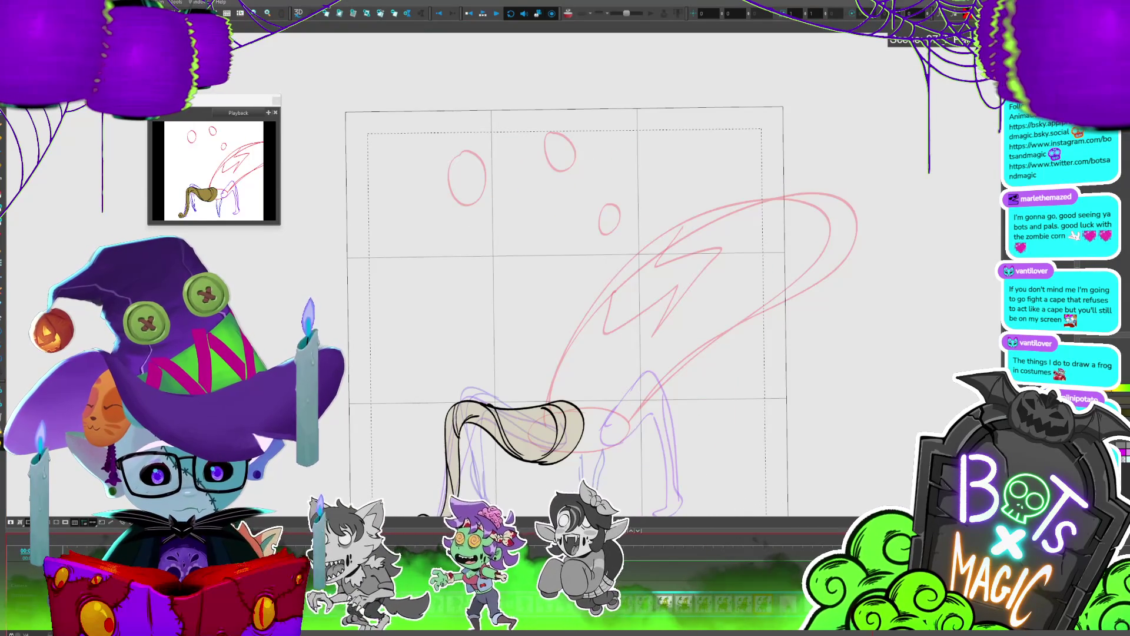
{"action": "key", "text": "period"}
{"action": "key", "text": "period"}
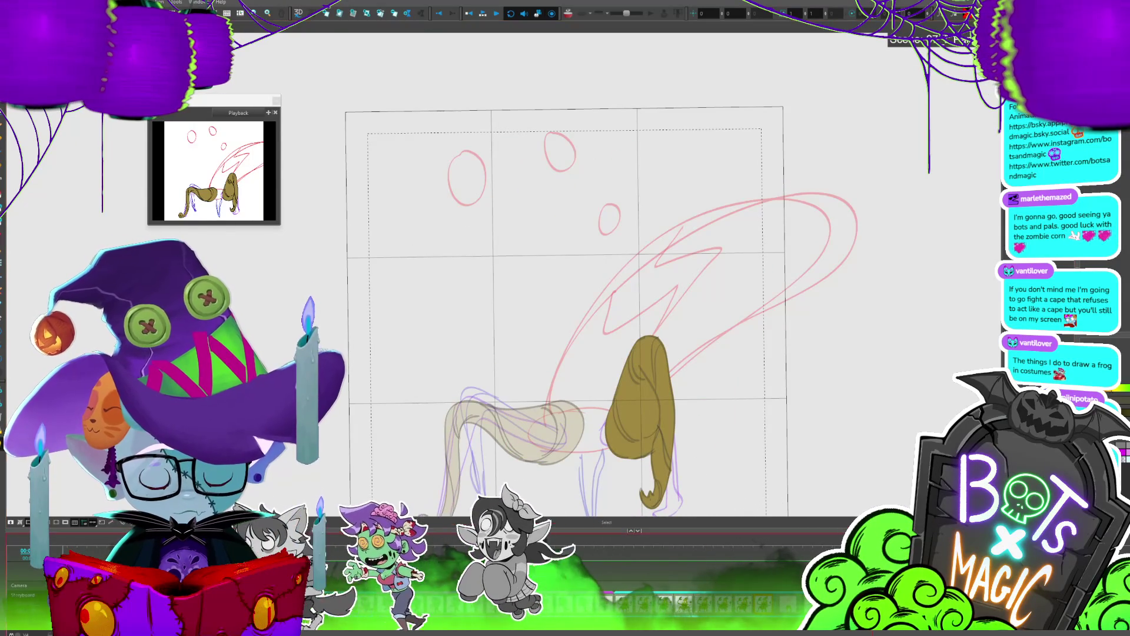
{"action": "key", "text": "period"}
{"action": "key", "text": "period"}
{"action": "key", "text": "period"}
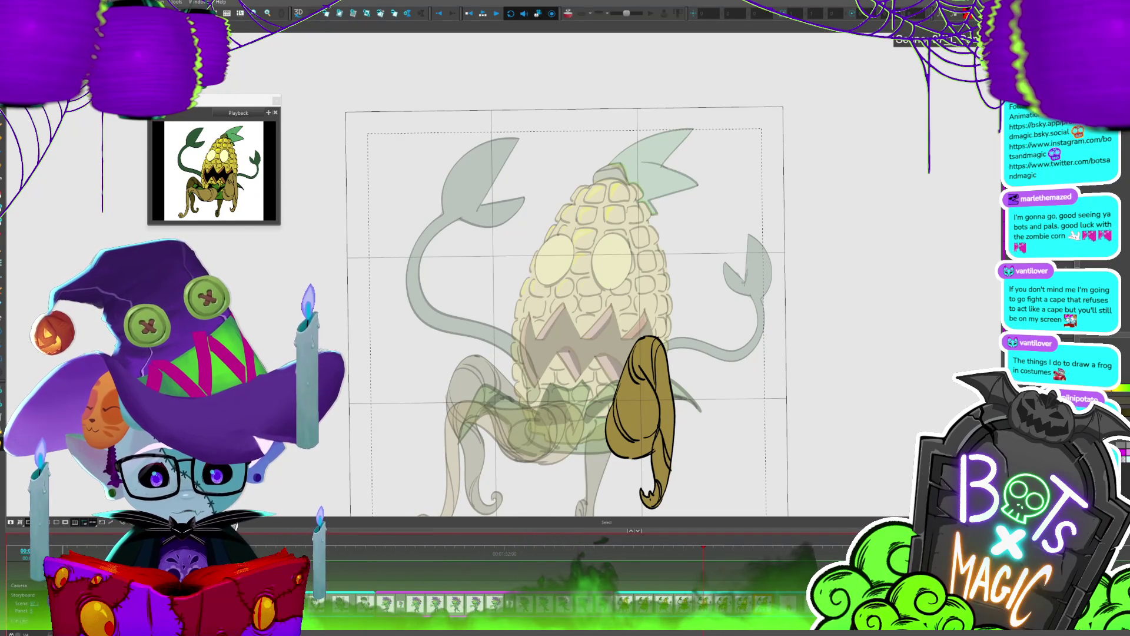
Step: Step through the golden leg frames past the sketch and corn monster, then play the animation
{"action": "key", "text": "period"}
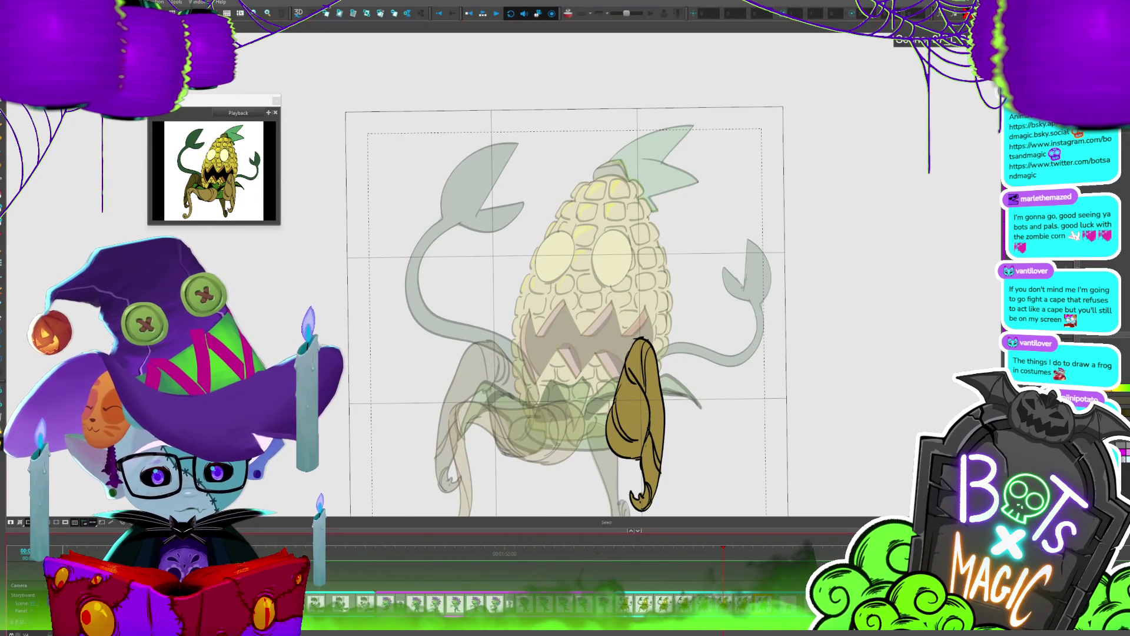
{"action": "key", "text": "period"}
{"action": "key", "text": "period"}
{"action": "key", "text": "period"}
{"action": "key", "text": "period"}
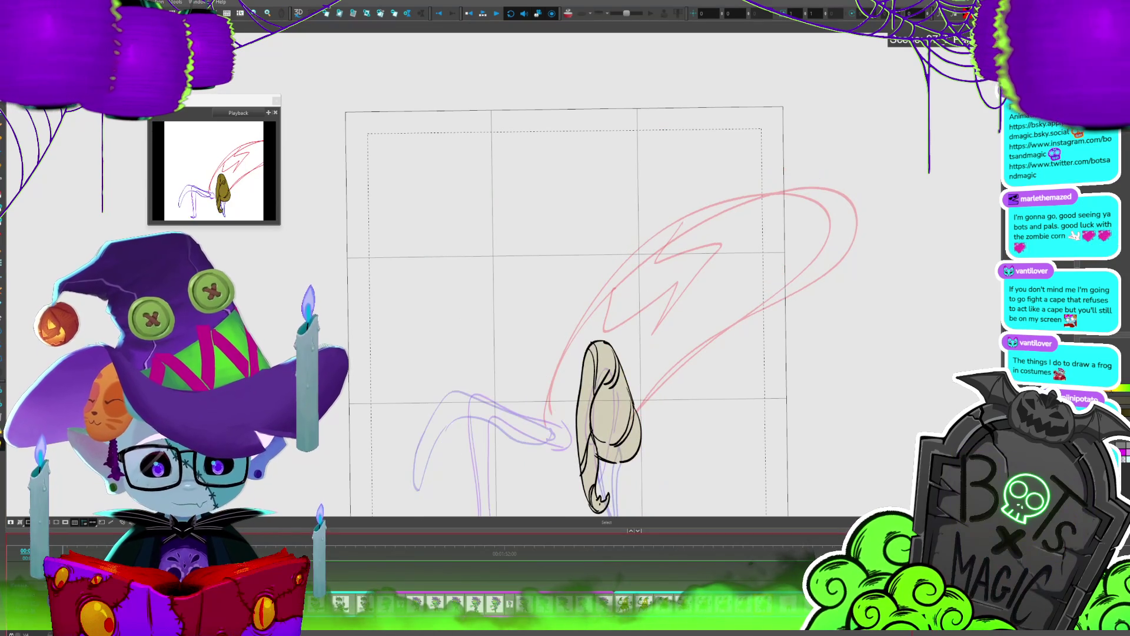
{"action": "key", "text": "period"}
{"action": "key", "text": "period"}
{"action": "key", "text": "period"}
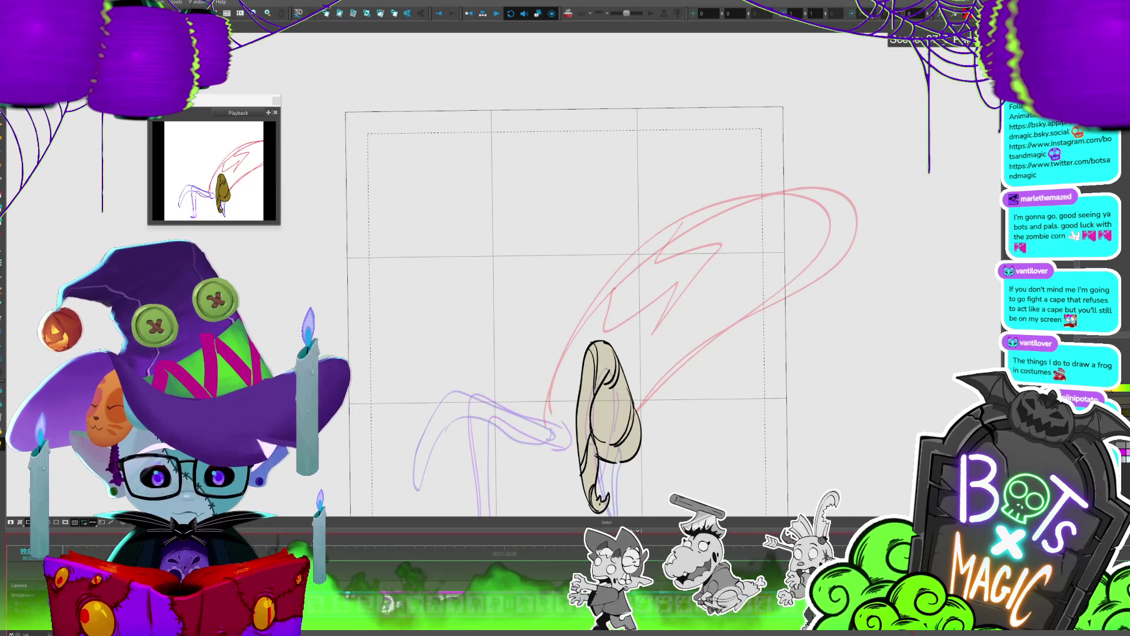
{"action": "key", "text": "period"}
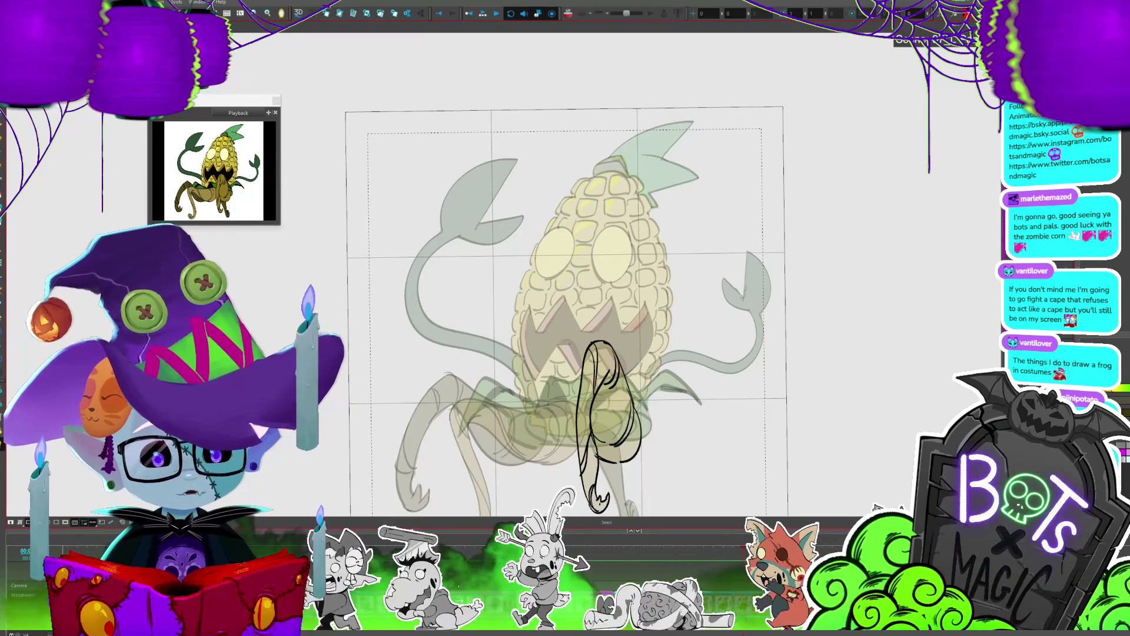
{"action": "key", "text": "period"}
{"action": "key", "text": "period"}
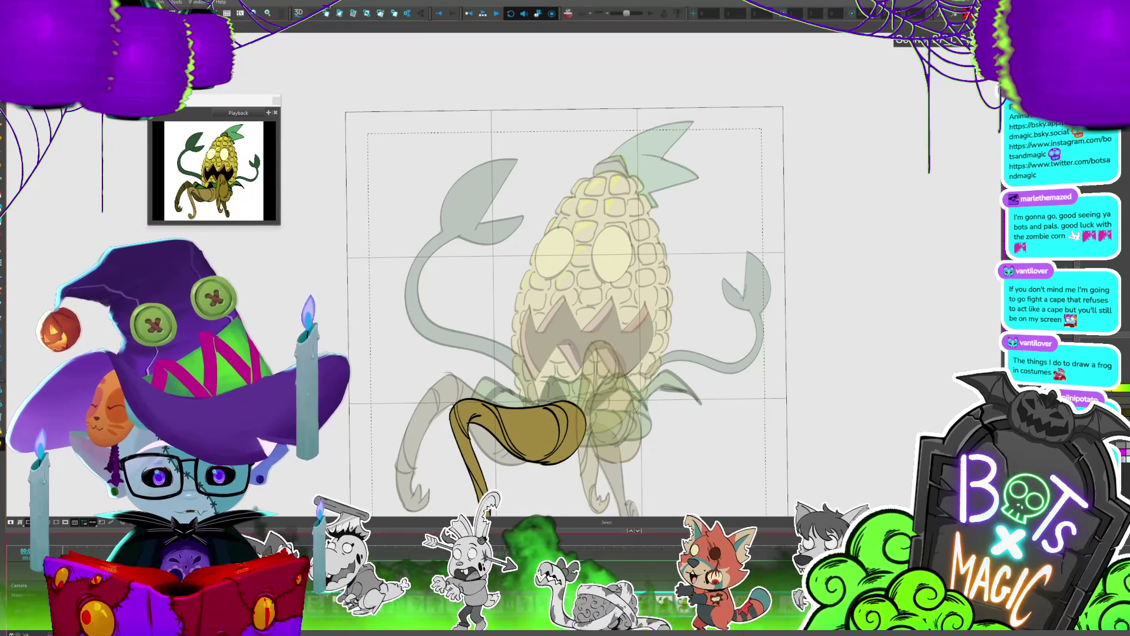
{"action": "key", "text": "period"}
{"action": "key", "text": "period"}
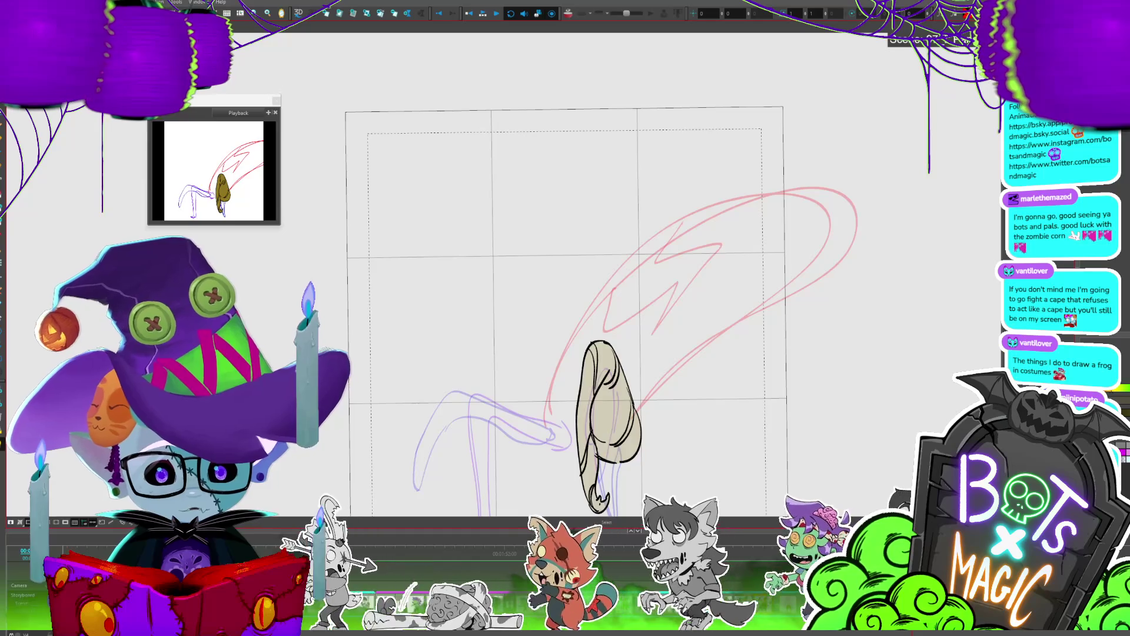
{"action": "key", "text": "period"}
{"action": "key", "text": "period"}
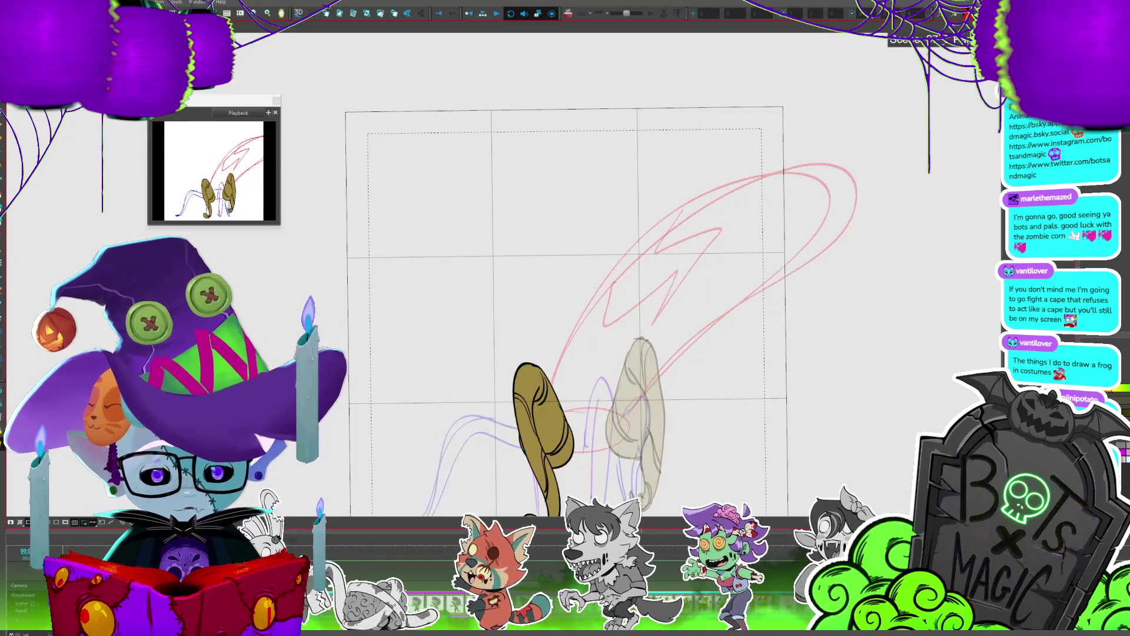
{"action": "key", "text": "comma"}
{"action": "key", "text": "period"}
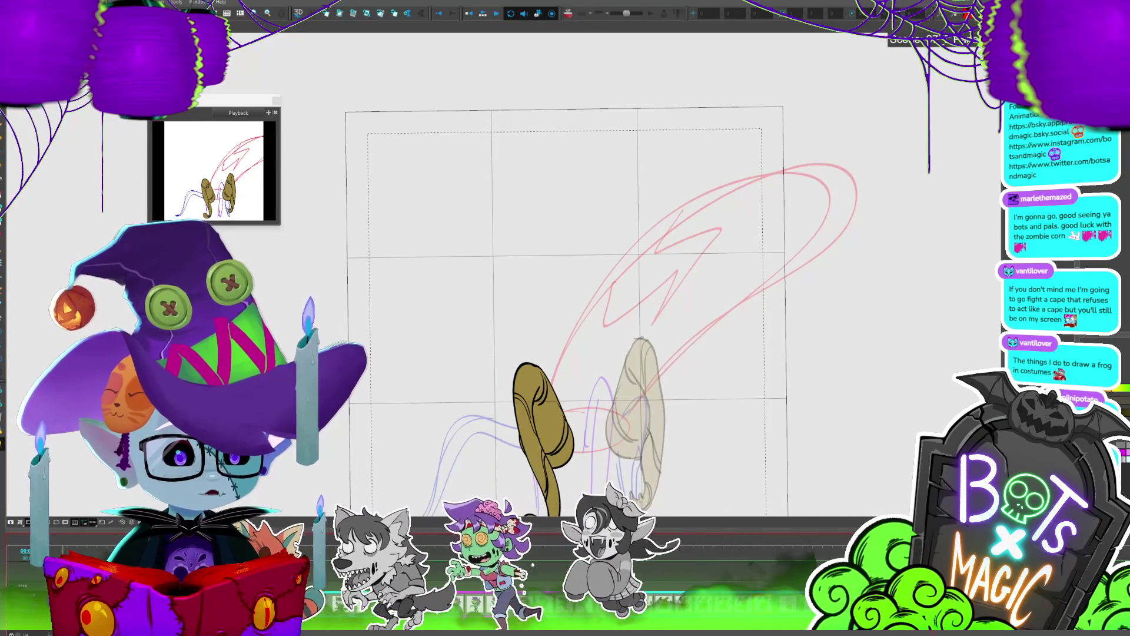
{"action": "key", "text": "Return"}
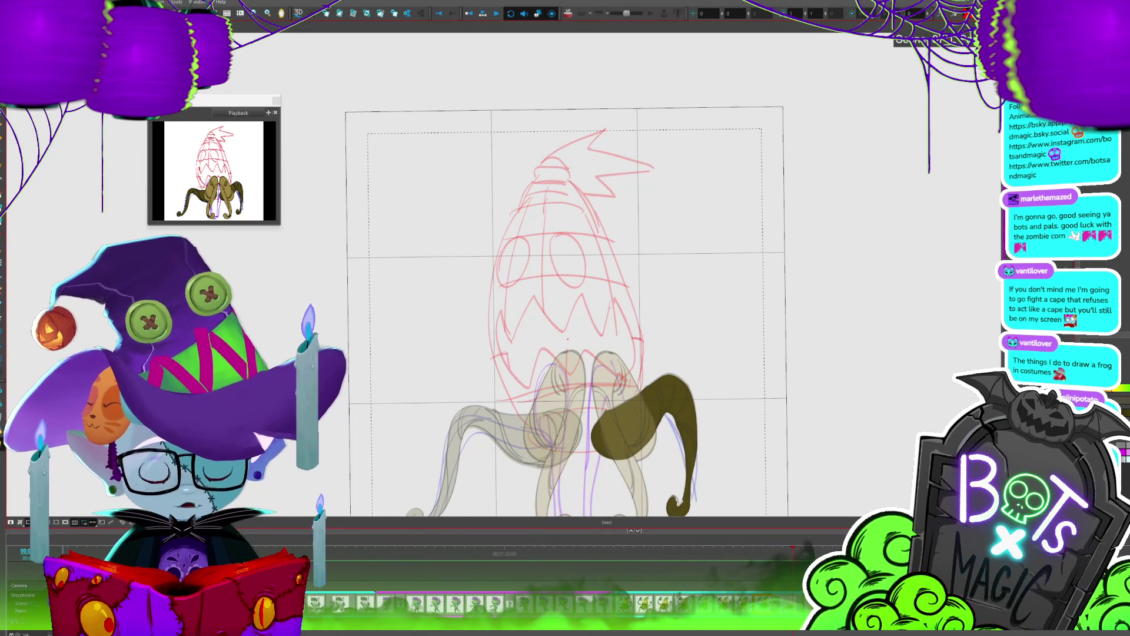
Step: Select all strokes of the dark olive curled leg drawing
{"action": "key", "text": "ctrl+a"}
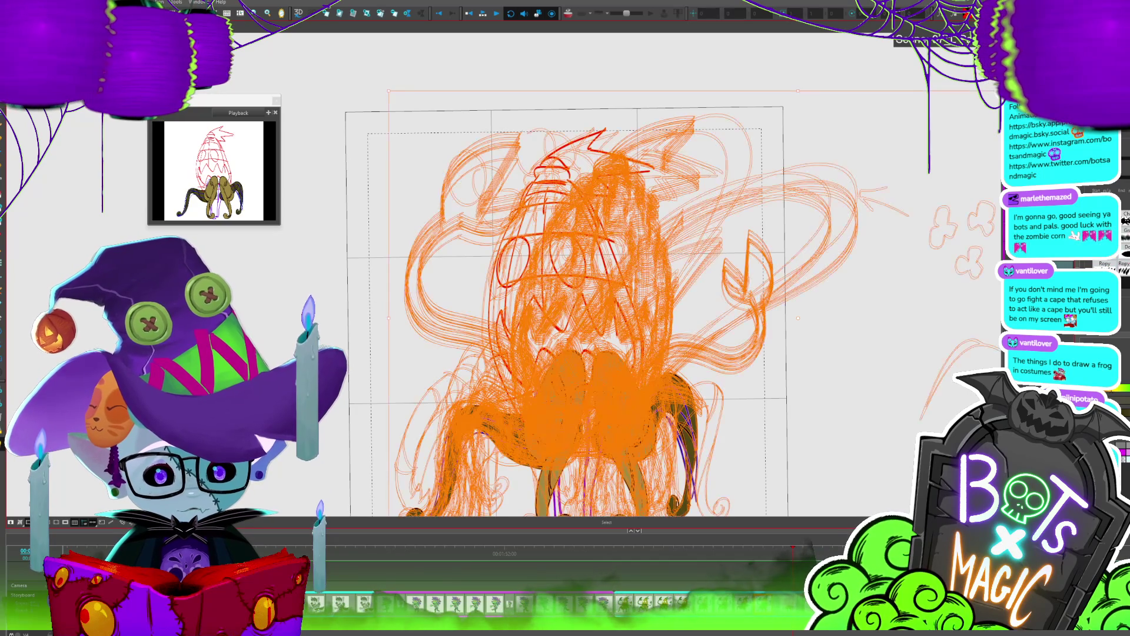
Step: Select the left leg stroke on the bubbles frame
{"action": "left_click", "coordinate": [518, 436]}
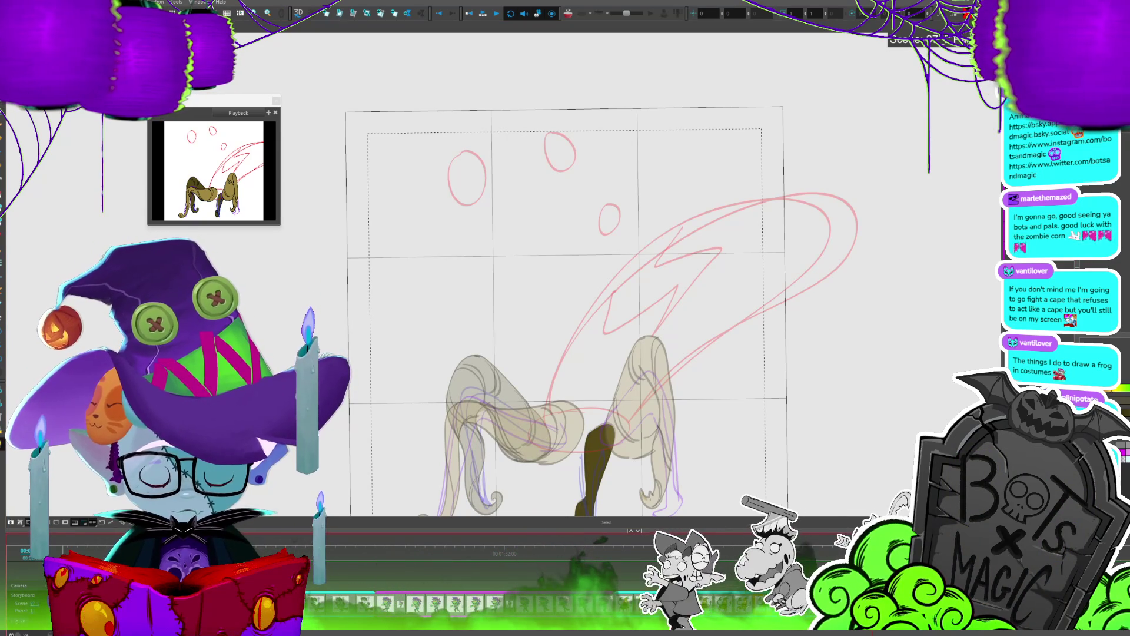
Step: Step back and forth between the pink sketch, dark olive leg and finished corn monster frames
{"action": "key", "text": "Right"}
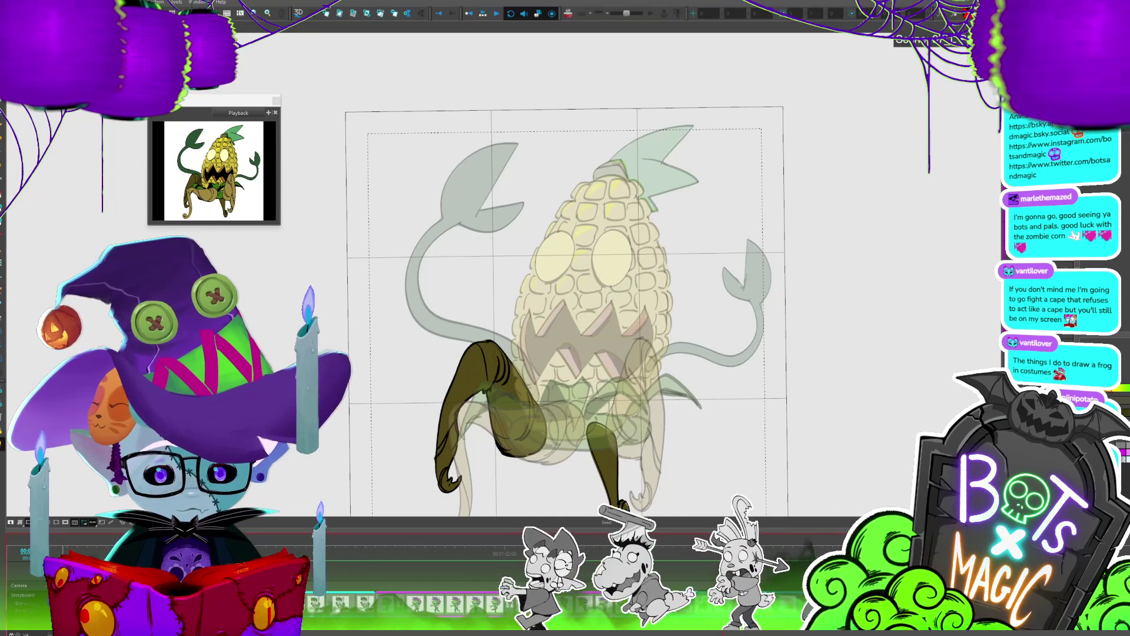
{"action": "key", "text": "Left"}
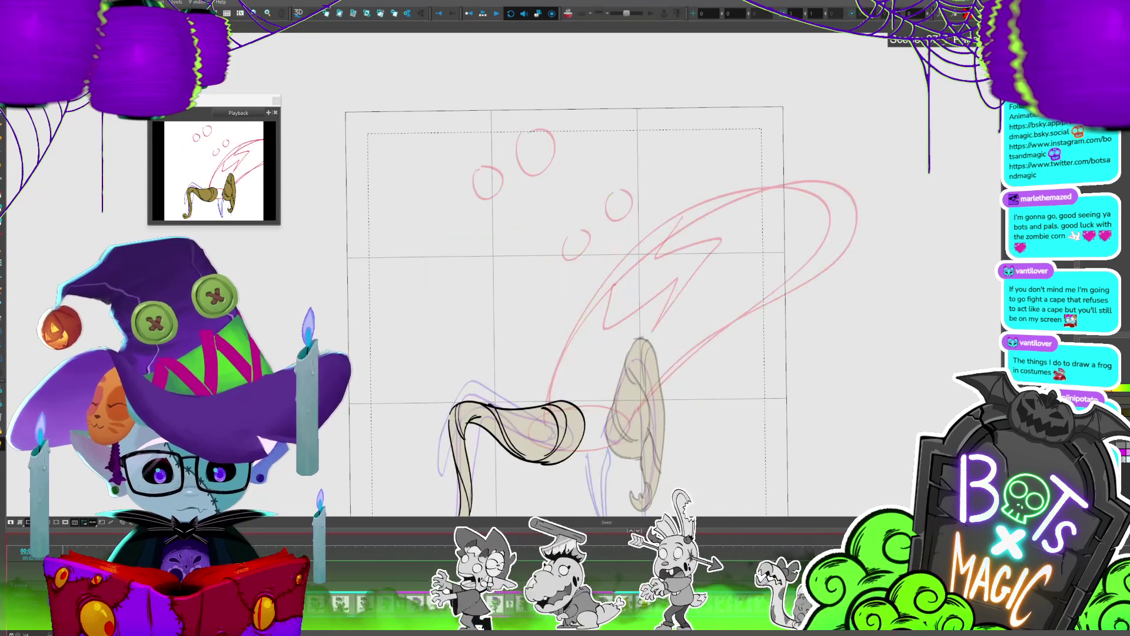
{"action": "key", "text": "Left"}
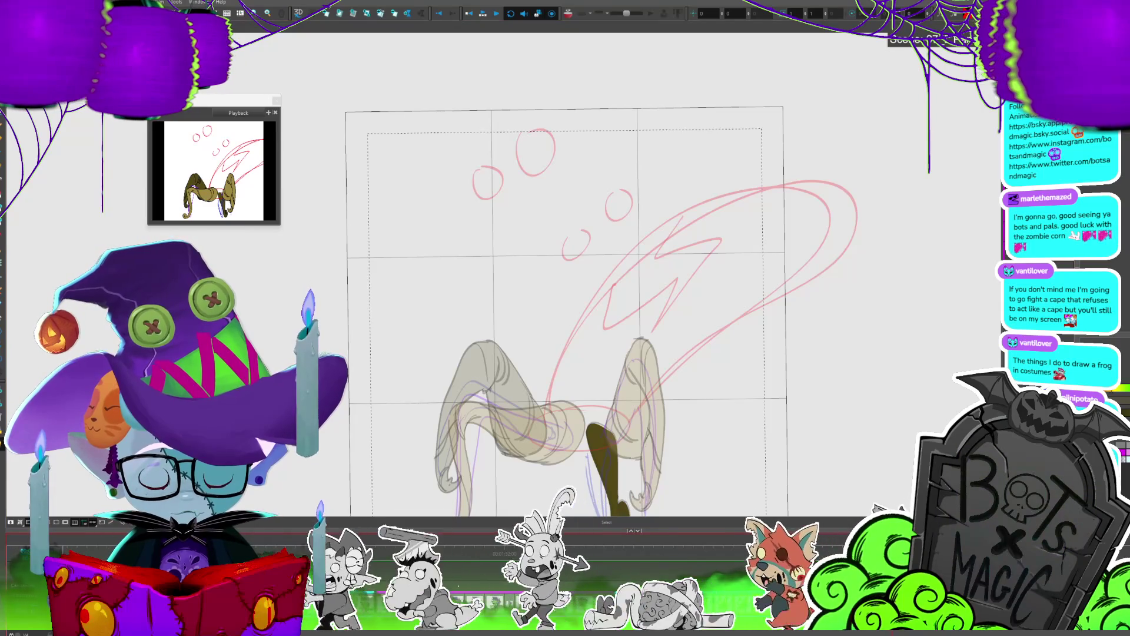
{"action": "key", "text": "Right"}
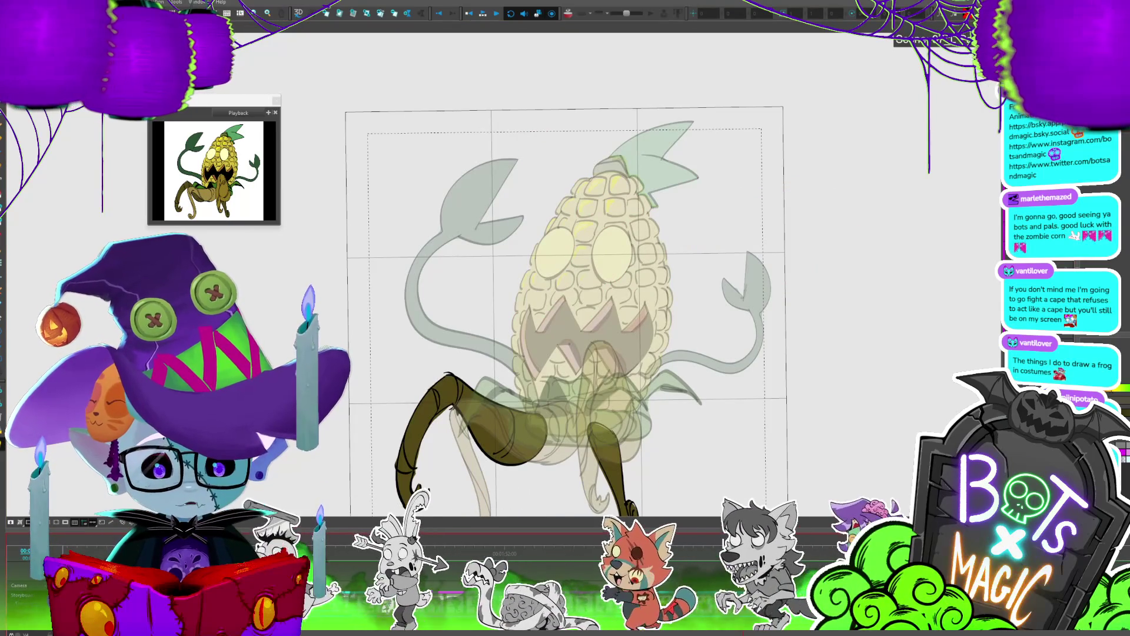
{"action": "key", "text": "comma"}
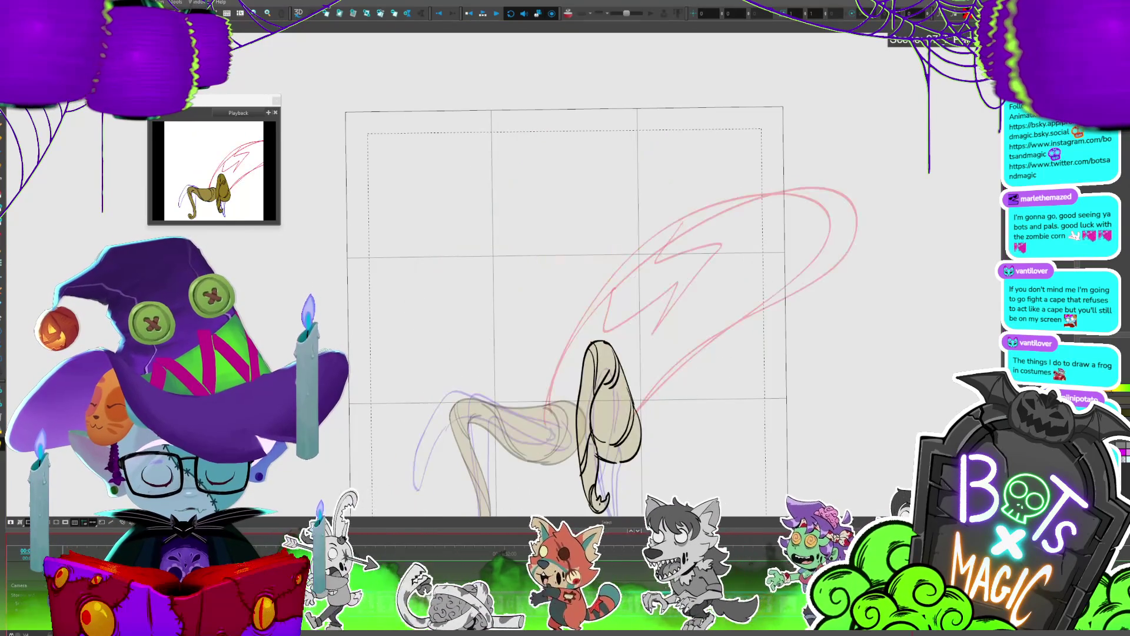
{"action": "key", "text": "comma"}
{"action": "key", "text": "comma"}
{"action": "key", "text": "comma"}
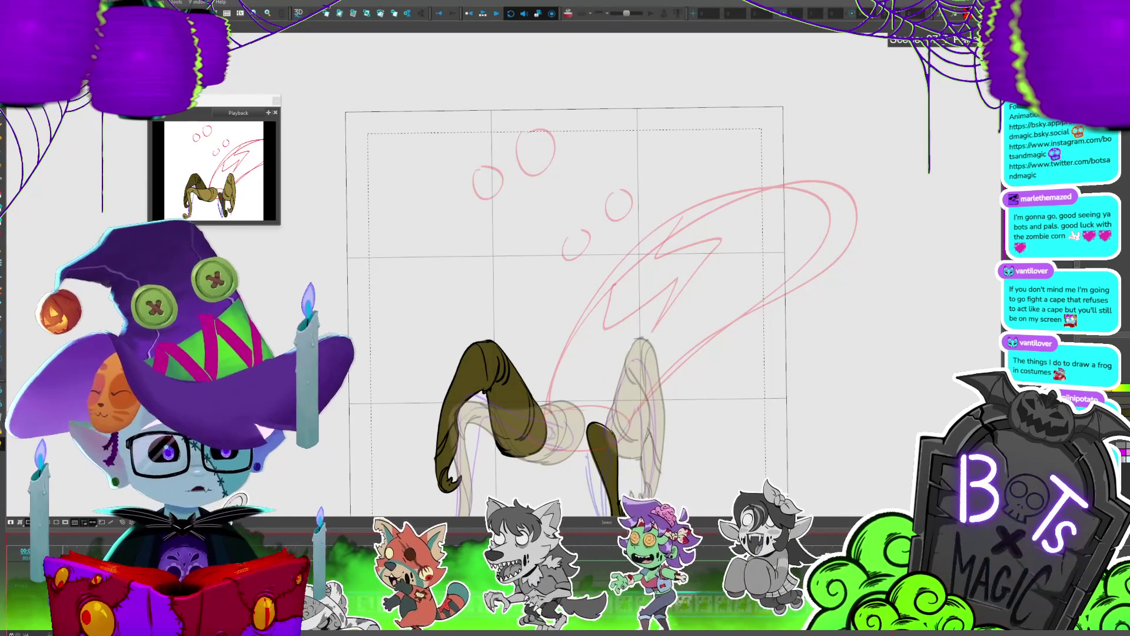
{"action": "key", "text": "comma"}
{"action": "key", "text": "comma"}
{"action": "key", "text": "comma"}
{"action": "key", "text": "comma"}
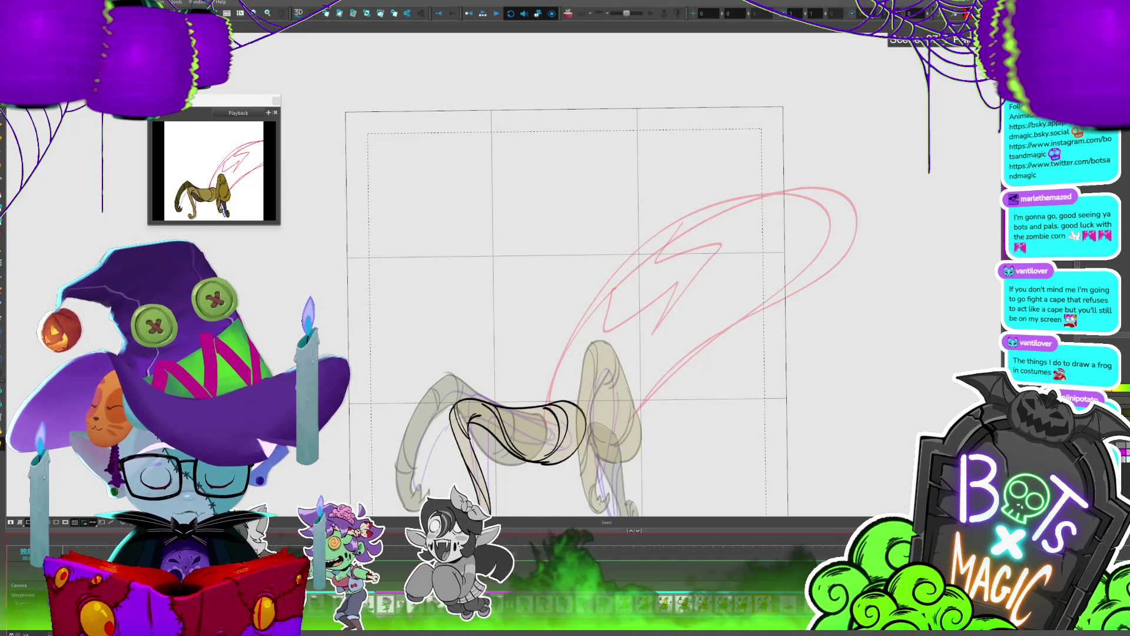
{"action": "key", "text": "comma"}
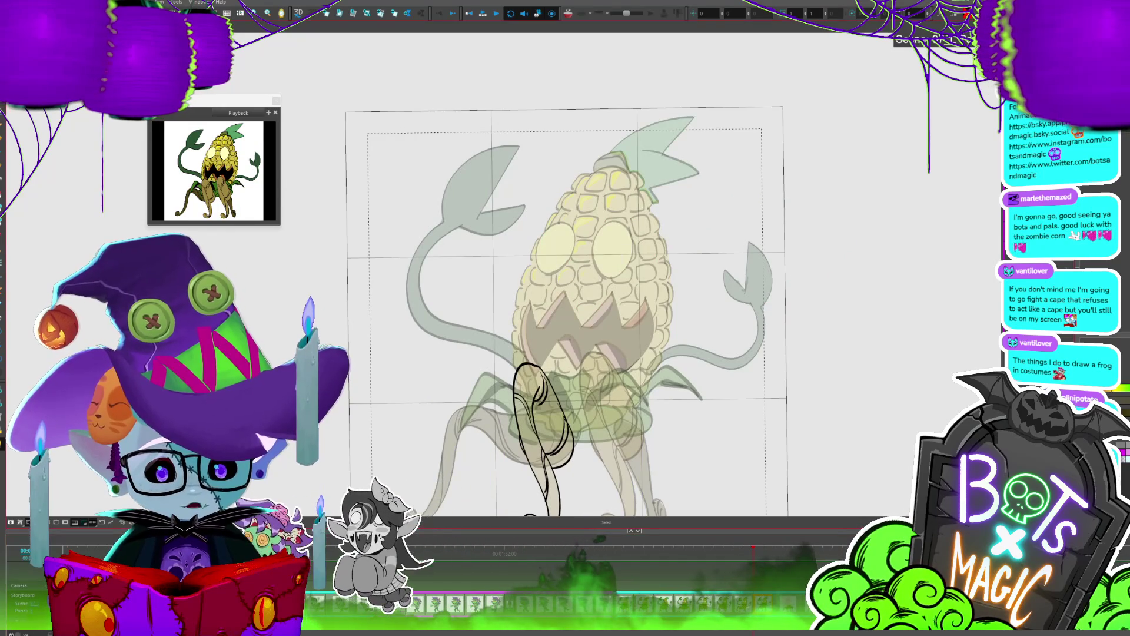
{"action": "key", "text": "comma"}
{"action": "key", "text": "comma"}
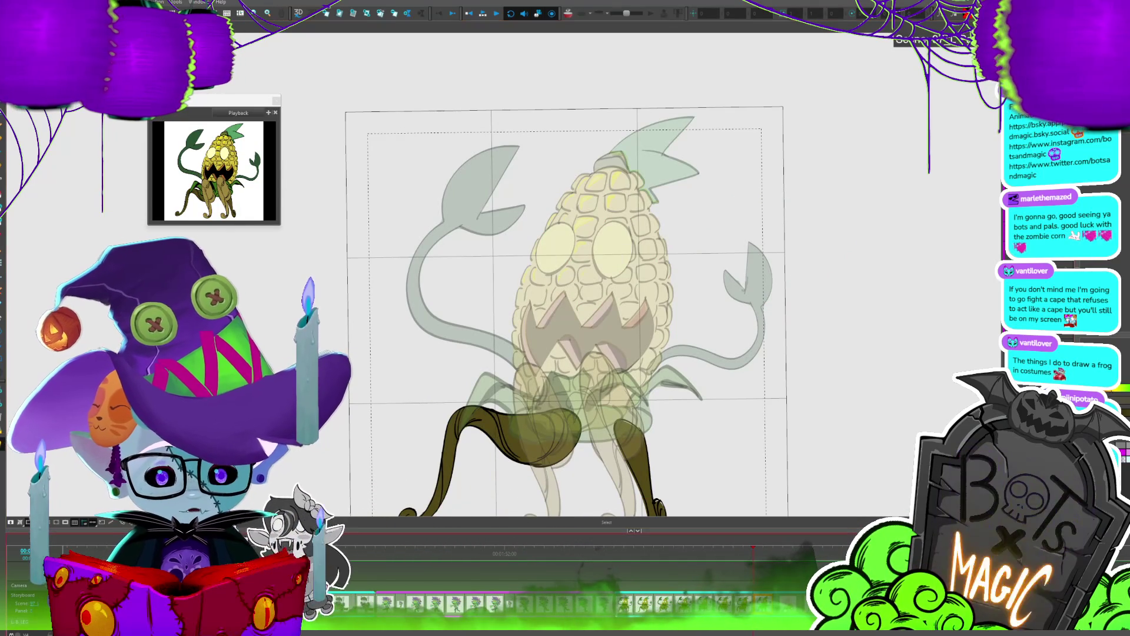
{"action": "key", "text": "comma"}
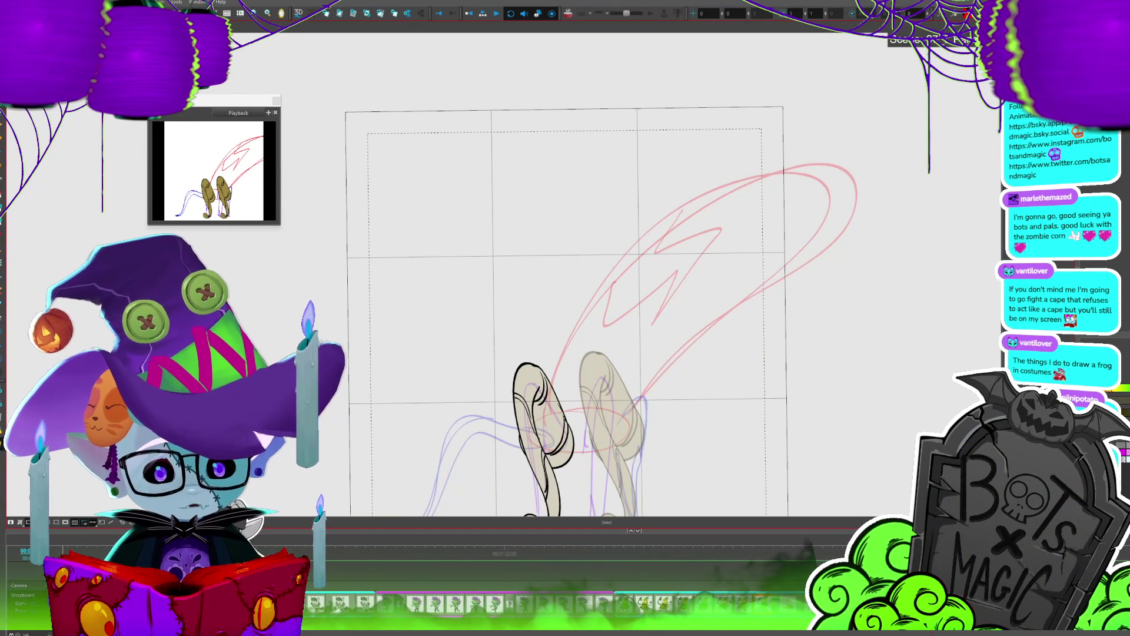
{"action": "key", "text": "comma"}
{"action": "key", "text": "comma"}
{"action": "key", "text": "2"}
{"action": "key", "text": "2"}
{"action": "key", "text": "period"}
{"action": "key", "text": "period"}
{"action": "key", "text": "period"}
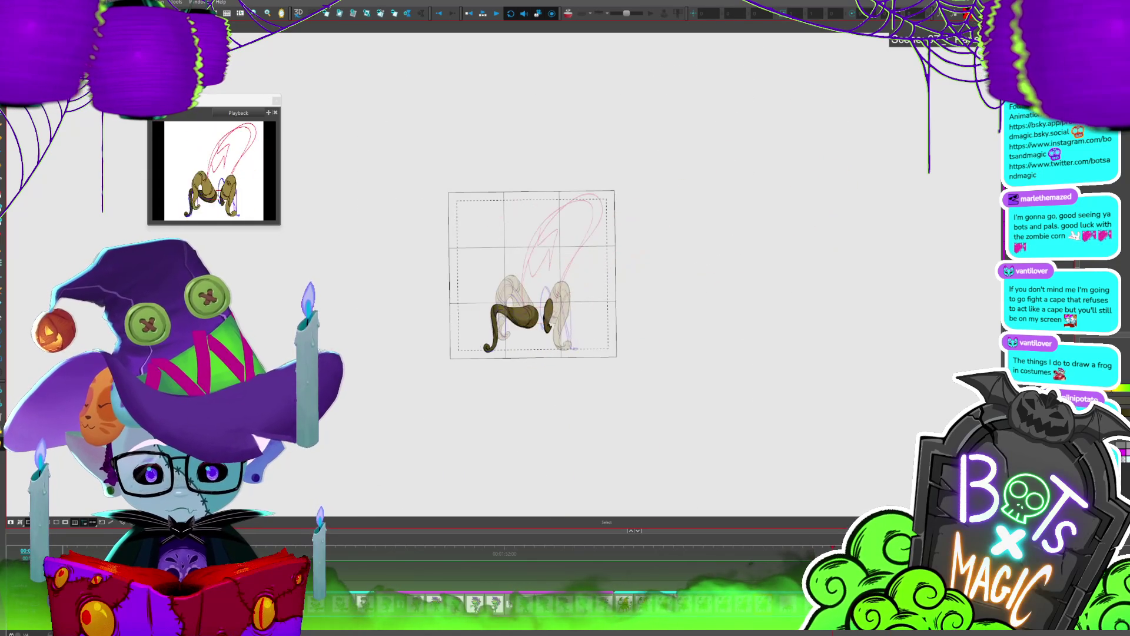
Step: Step back two frames and play the full animation through to the vine-armed corn creature
{"action": "key", "text": "comma"}
{"action": "key", "text": "comma"}
{"action": "key", "text": "comma"}
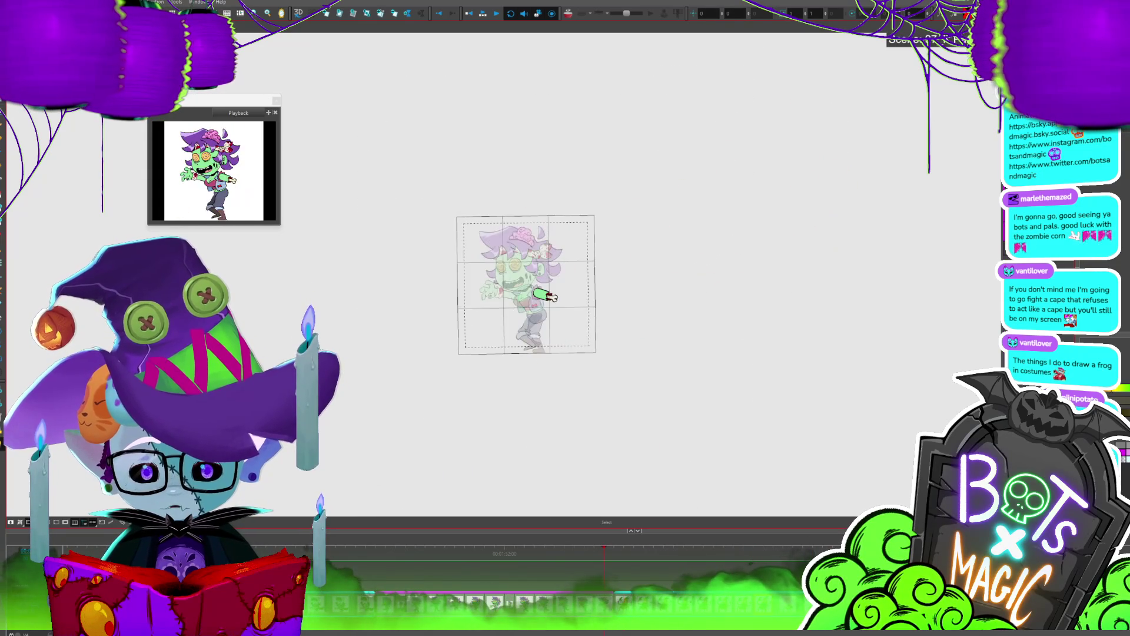
{"action": "key", "text": "comma"}
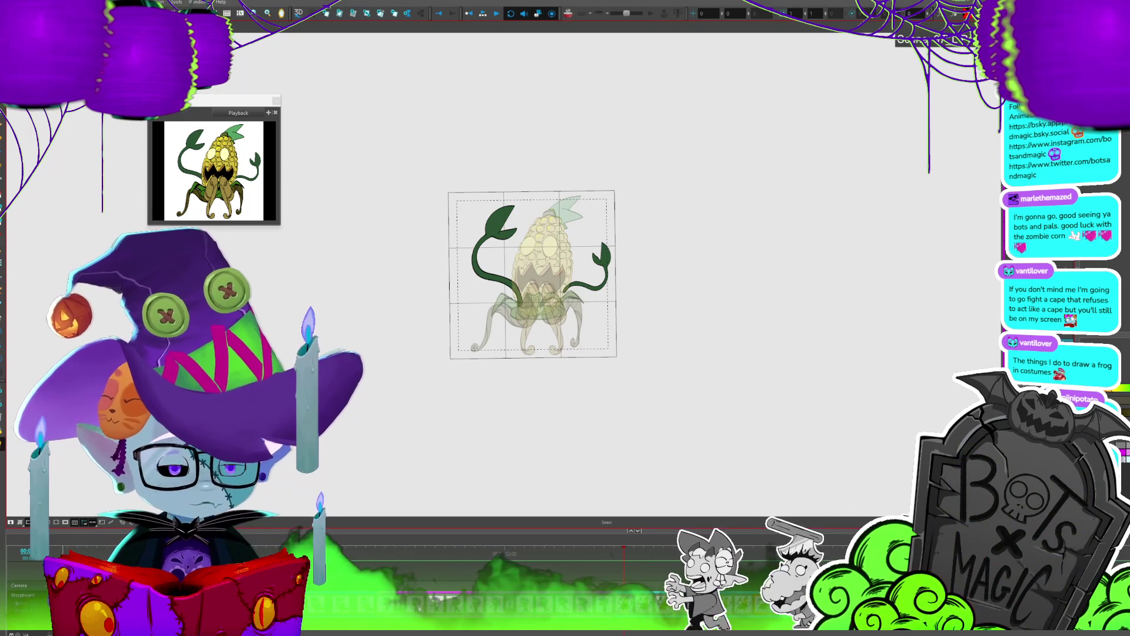
{"action": "key", "text": "Return"}
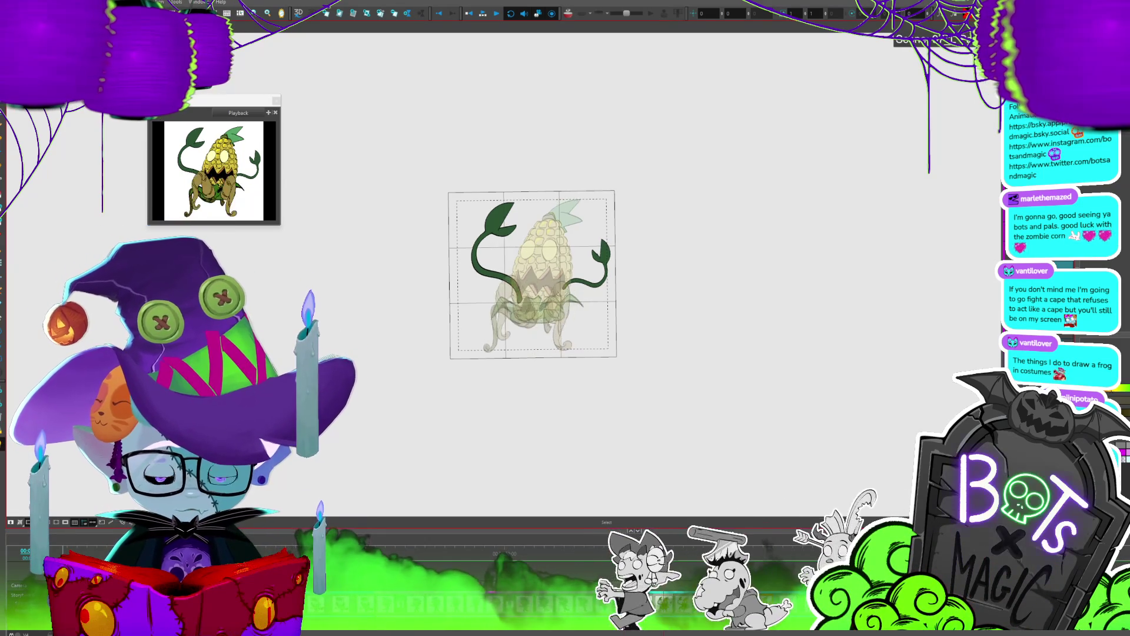
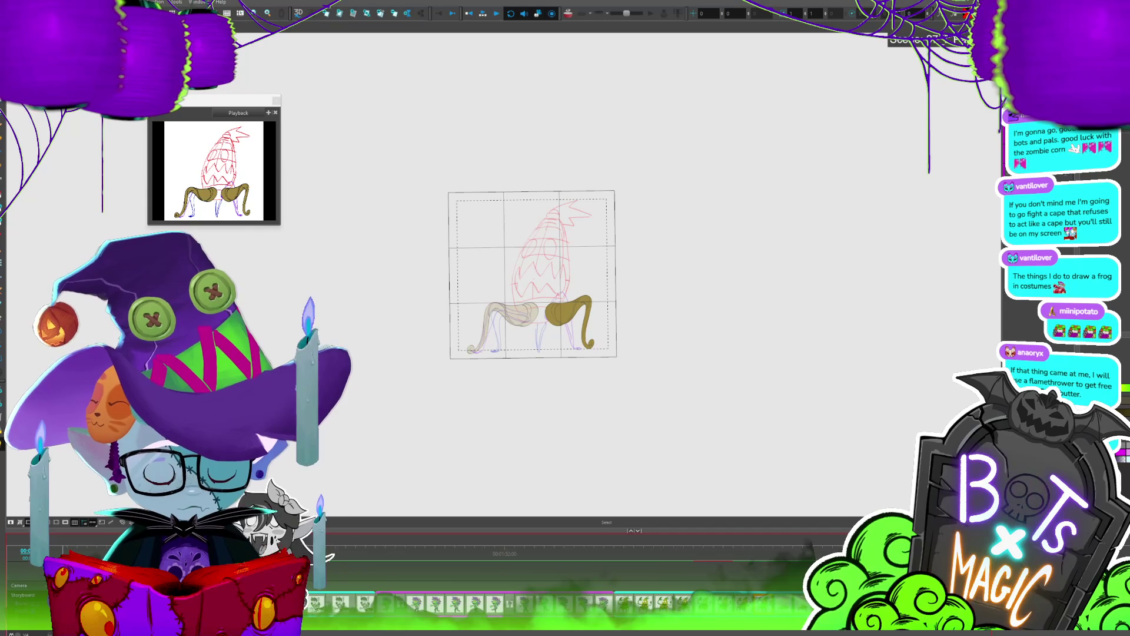
Step: Save the scene with Ctrl+S and let the save progress finish
{"action": "key", "text": "ctrl+s"}
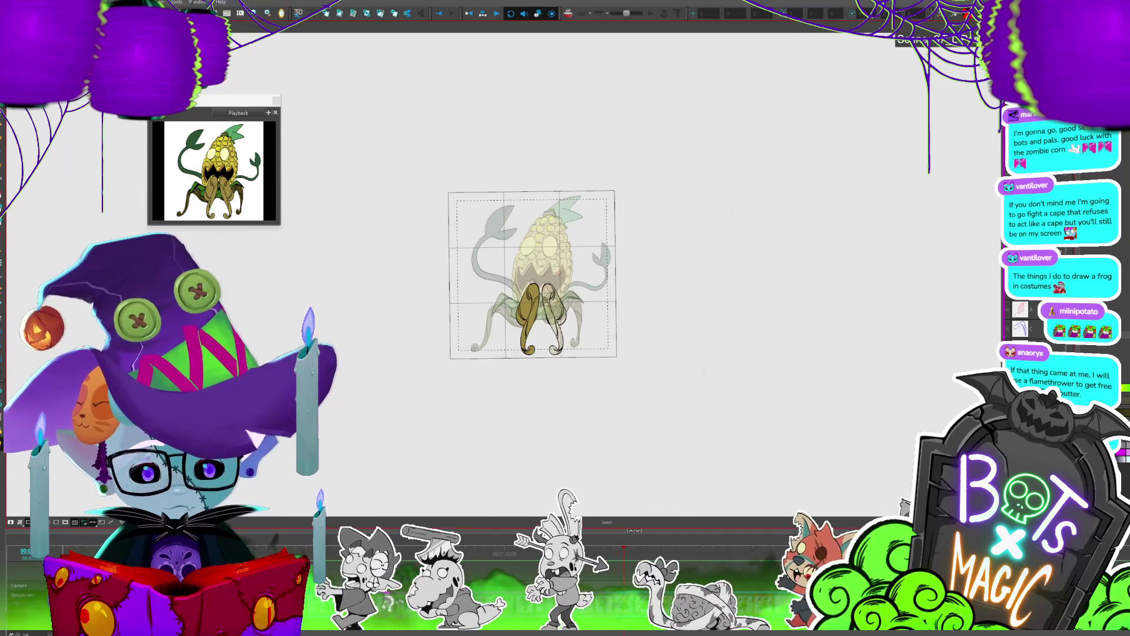
Step: Zoom the Camera view so the corn monster fills the canvas, then step to the next walk-cycle frame
{"action": "key", "text": "2"}
{"action": "key", "text": "2"}
{"action": "key", "text": "2"}
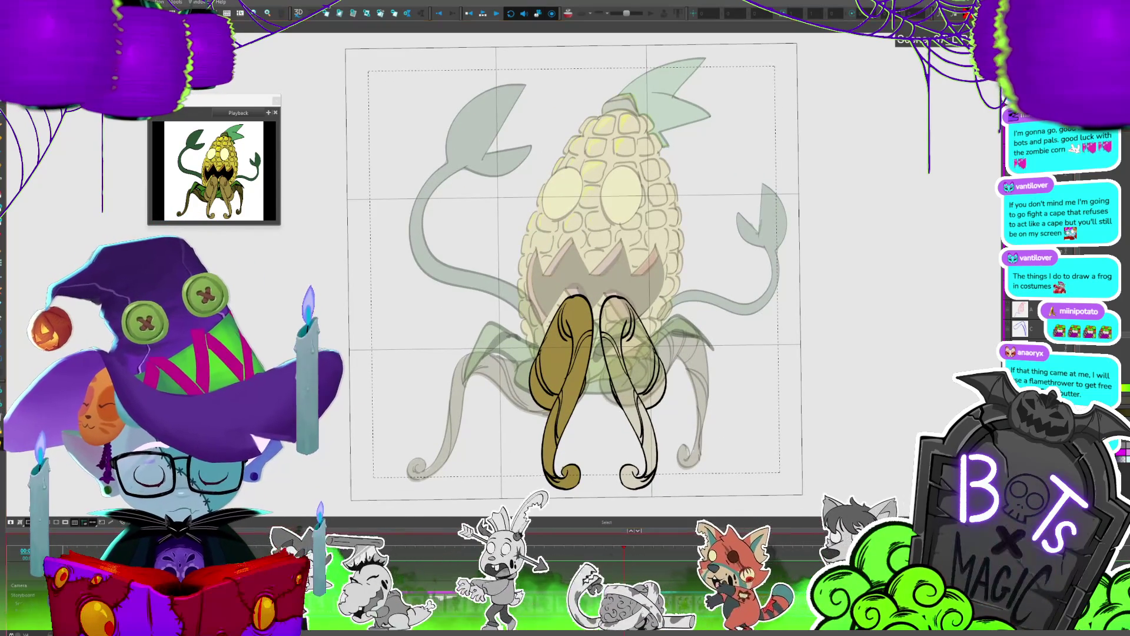
{"action": "key", "text": "period"}
{"action": "key", "text": "period"}
{"action": "key", "text": "period"}
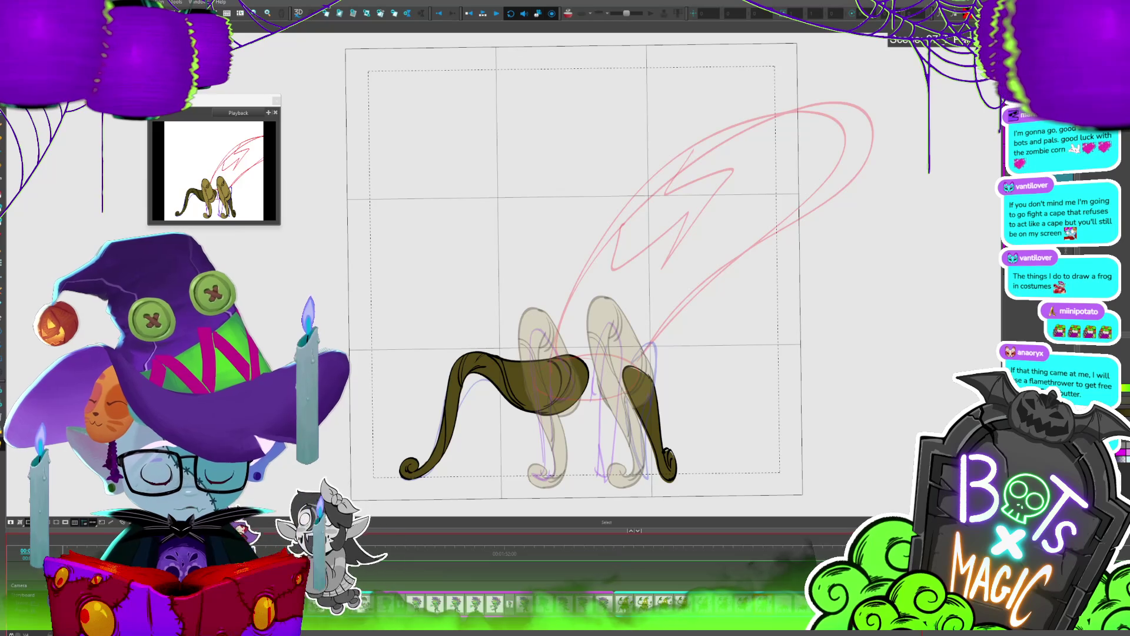
{"action": "right_click", "coordinate": [927, 391]}
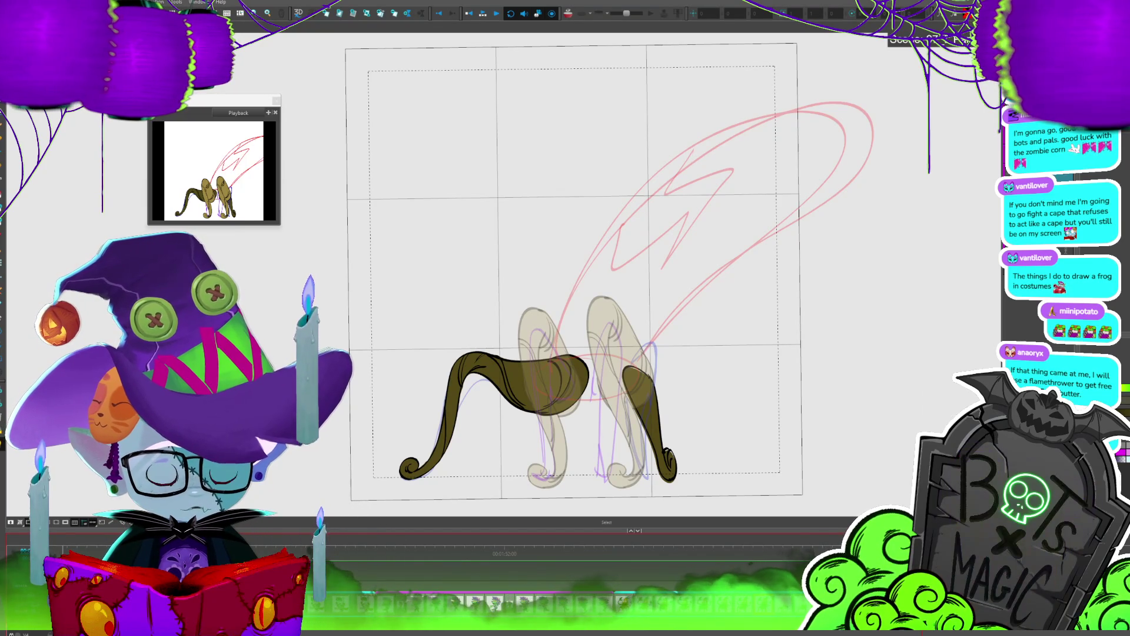
Step: Step frame by frame through the leg poses up to the finished corn creature
{"action": "left_click", "coordinate": [763, 551]}
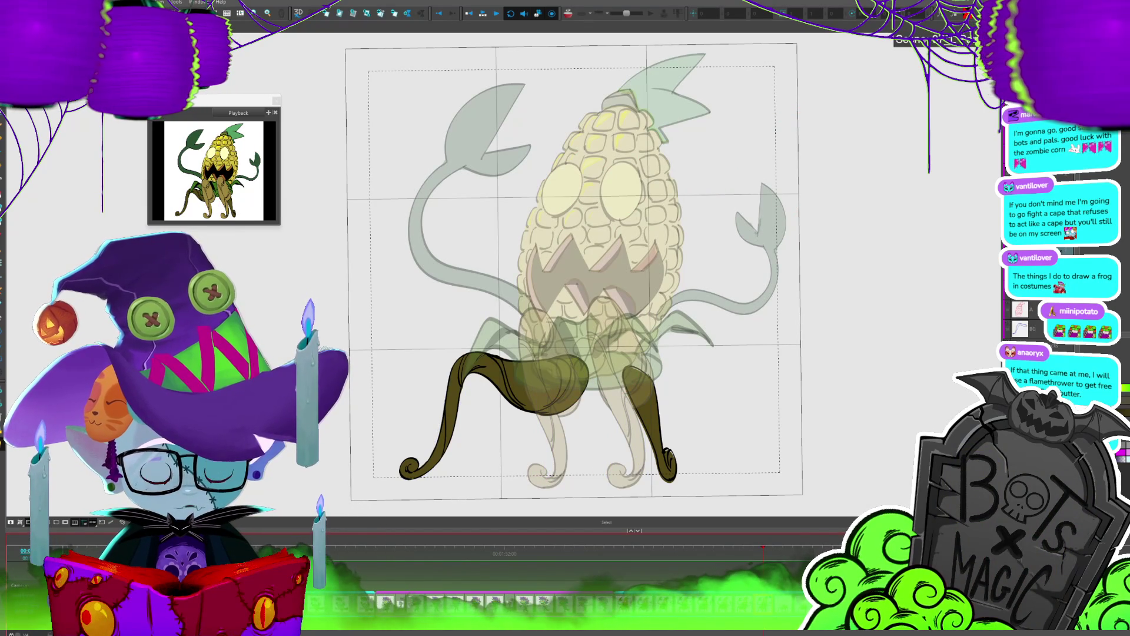
{"action": "key", "text": "Left"}
{"action": "key", "text": "Left"}
{"action": "key", "text": "Right"}
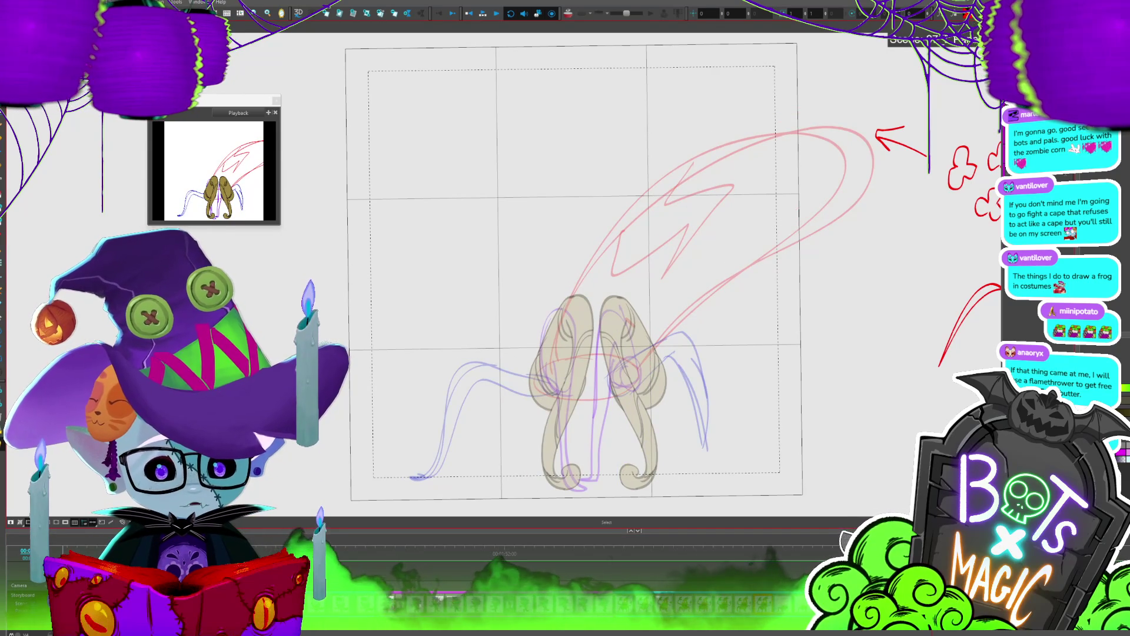
{"action": "key", "text": "Right"}
{"action": "key", "text": "Right"}
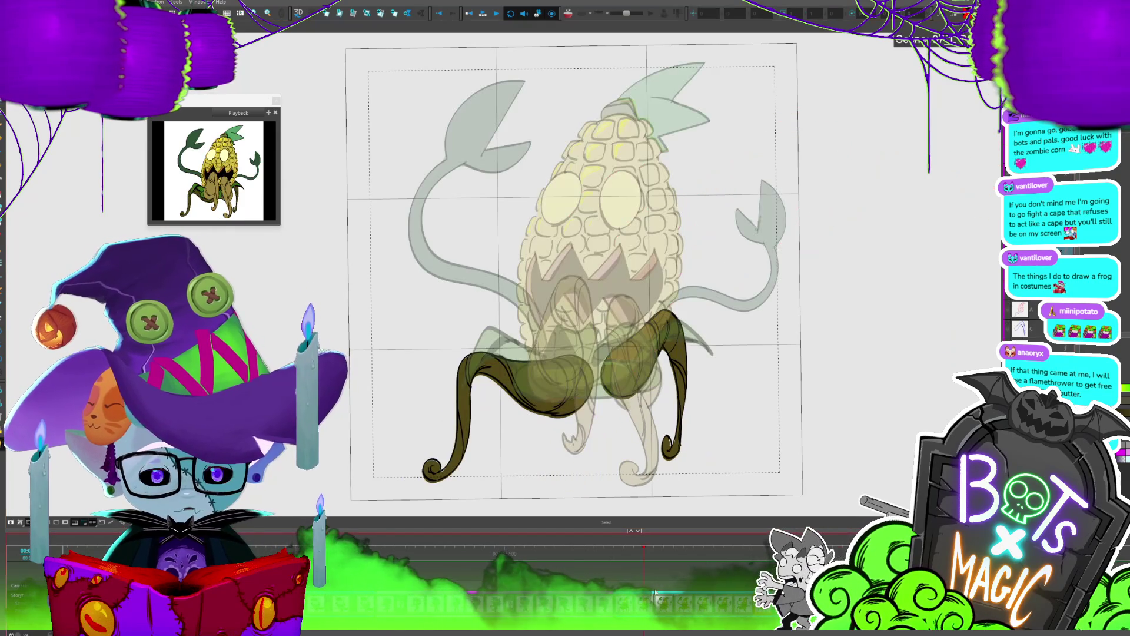
{"action": "key", "text": "Right"}
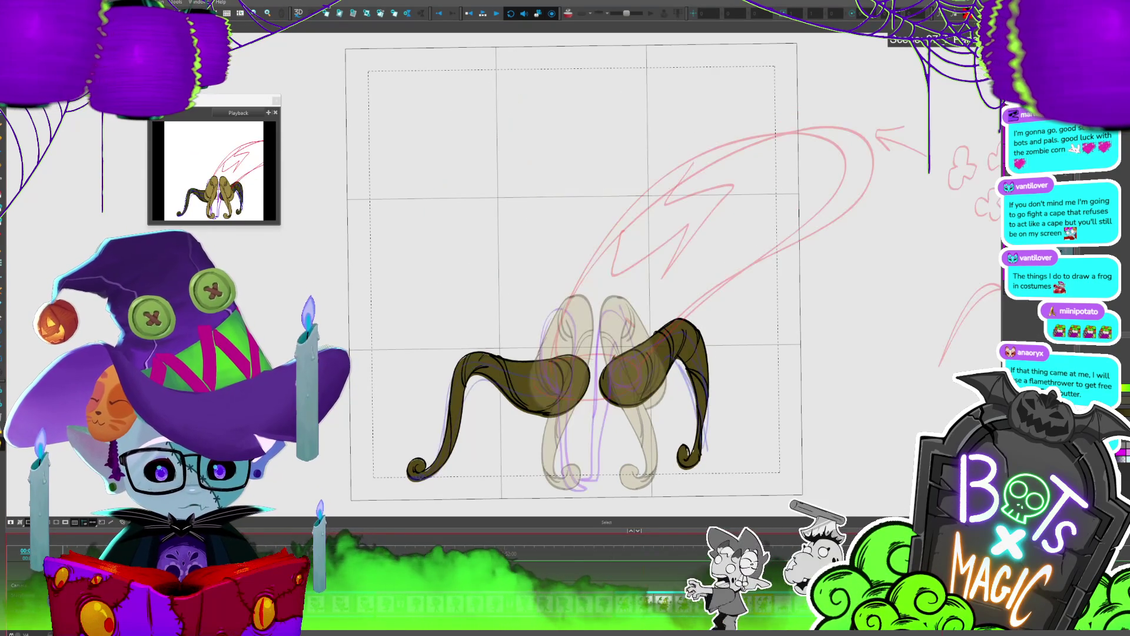
{"action": "key", "text": "Right"}
{"action": "key", "text": "Right"}
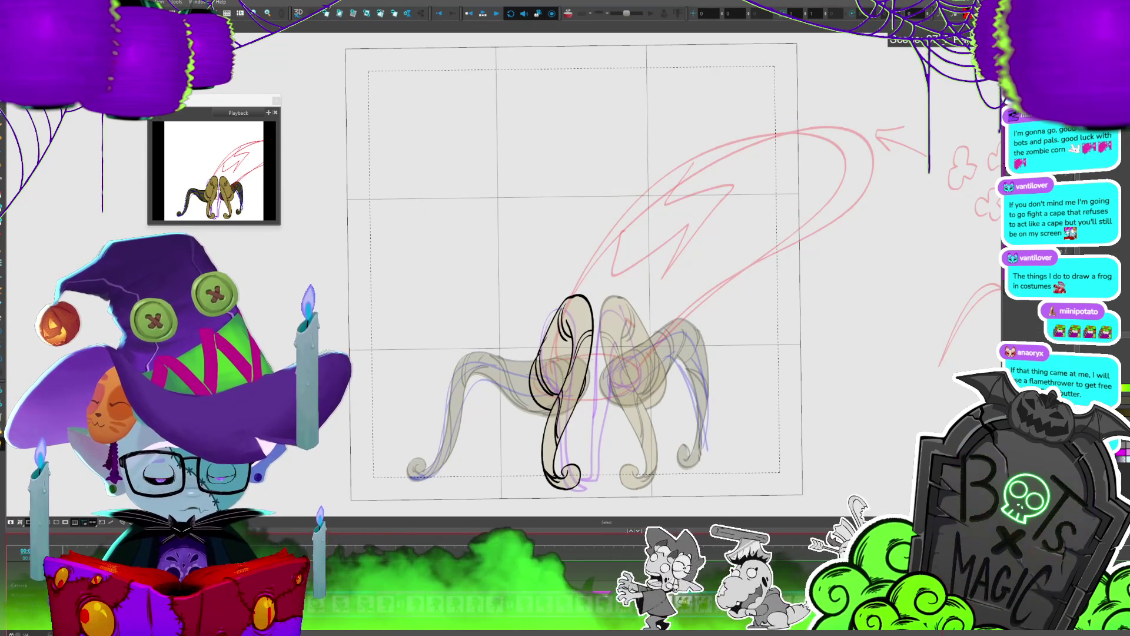
{"action": "key", "text": "Right"}
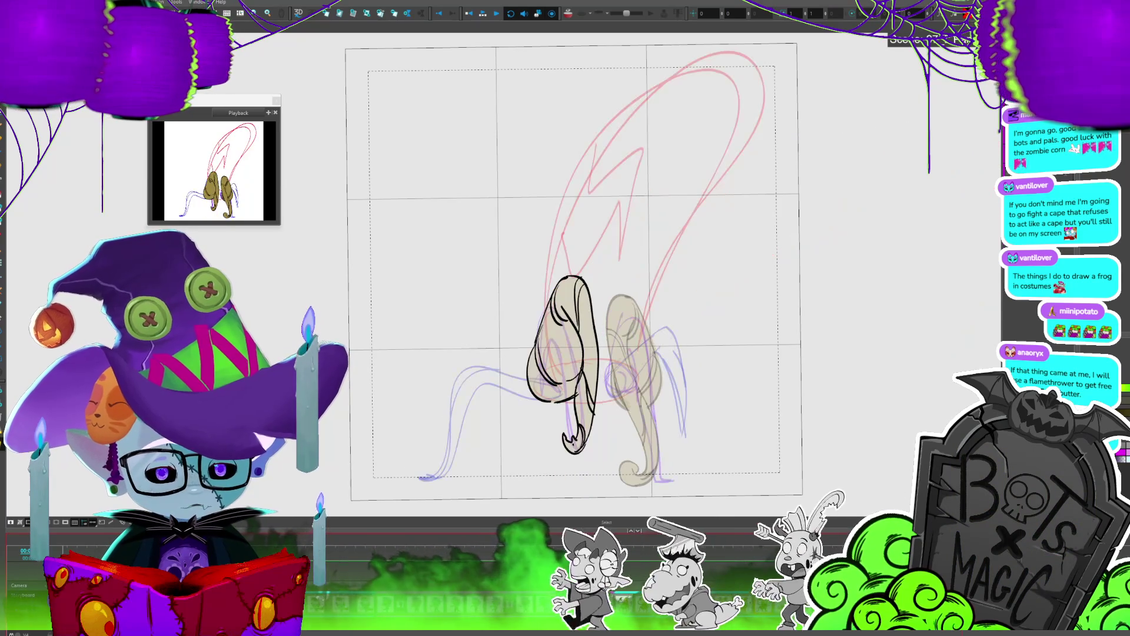
{"action": "key", "text": "Right"}
{"action": "key", "text": "Right"}
{"action": "key", "text": "Right"}
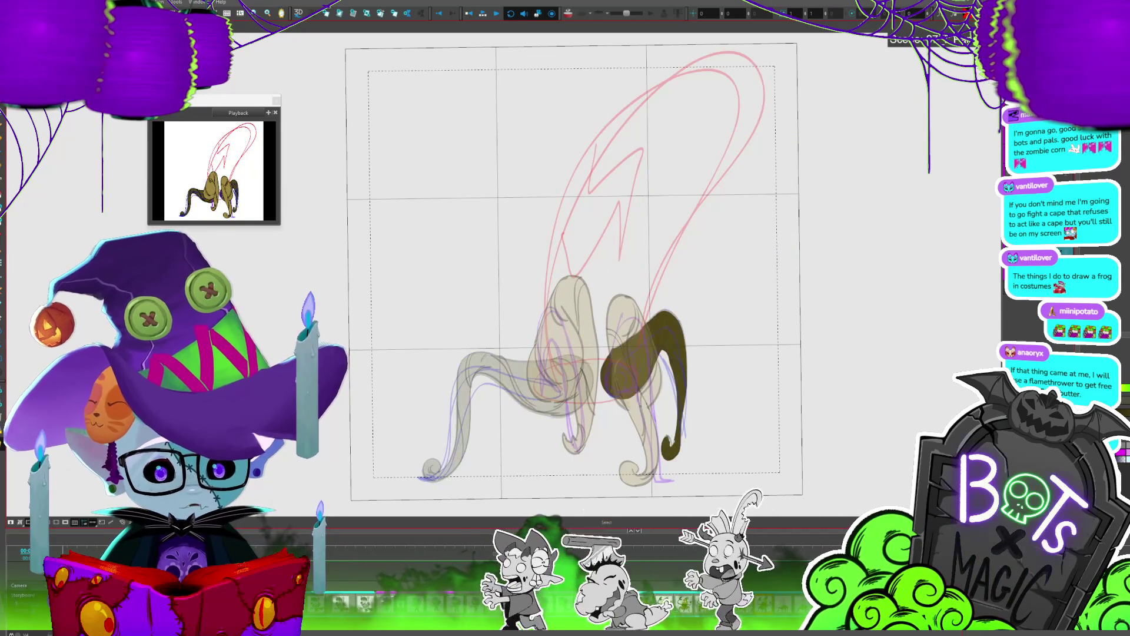
{"action": "key", "text": "Right"}
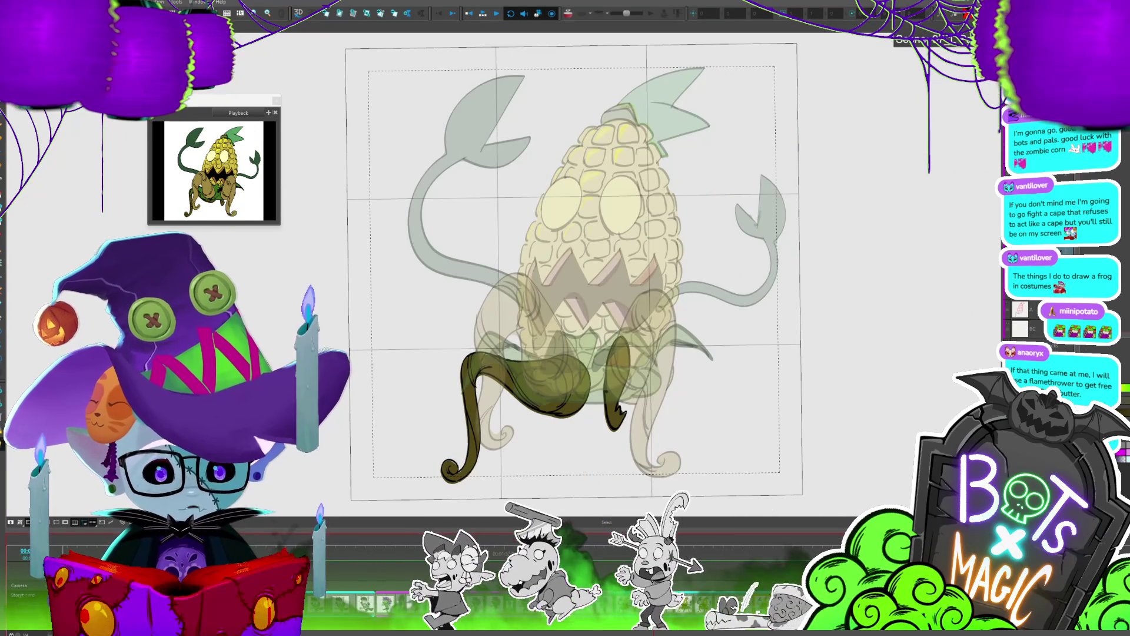
{"action": "key", "text": "Right"}
{"action": "key", "text": "Right"}
{"action": "key", "text": "Right"}
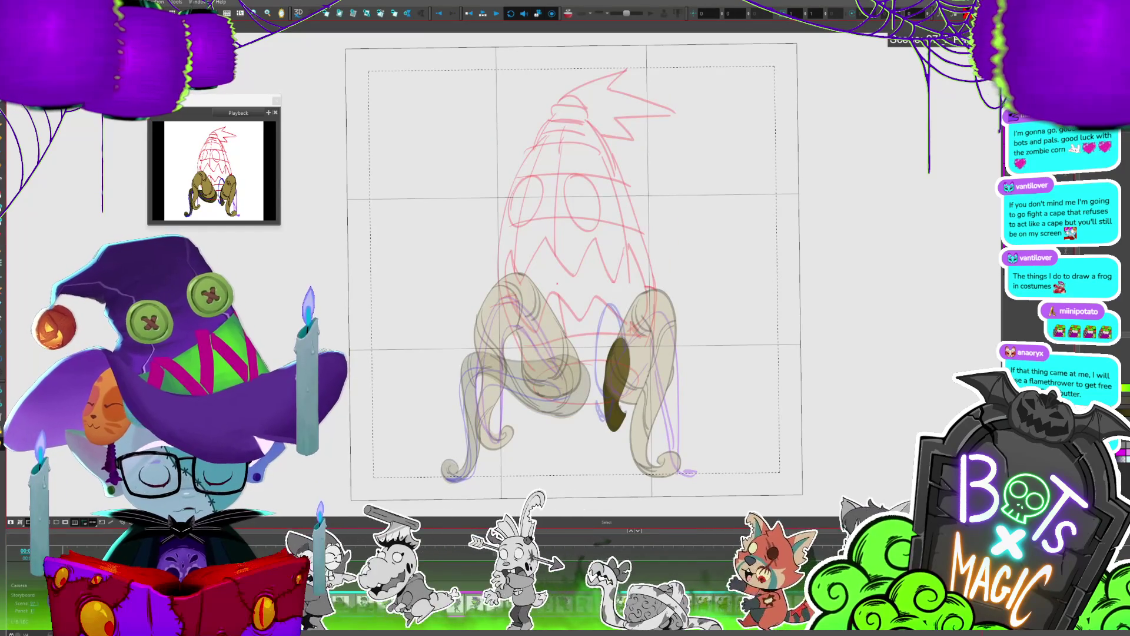
Step: Flip between the red sketch and the coloured frame, toggling onion skin on and off
{"action": "key", "text": "Right"}
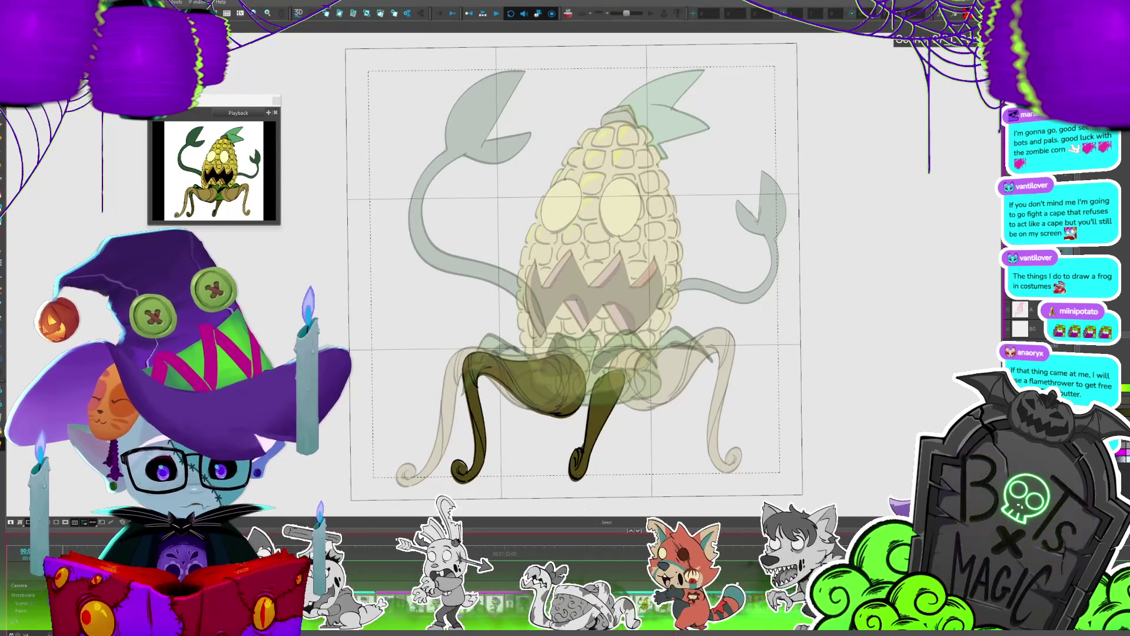
{"action": "key", "text": "Left"}
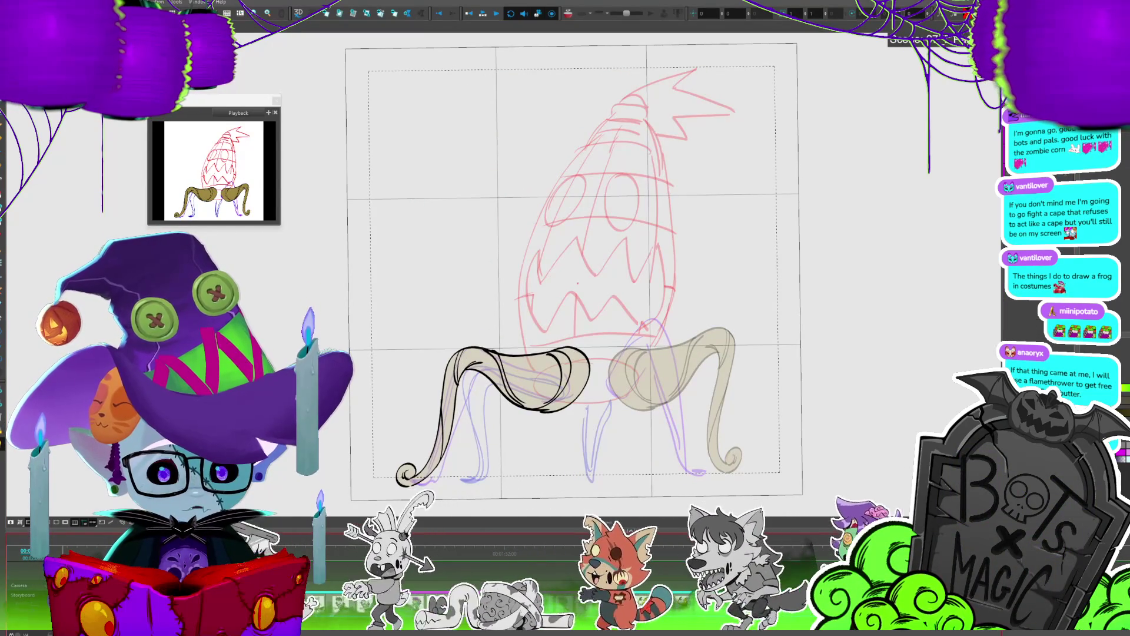
{"action": "key", "text": "Right"}
{"action": "key", "text": "Right"}
{"action": "key", "text": "Right"}
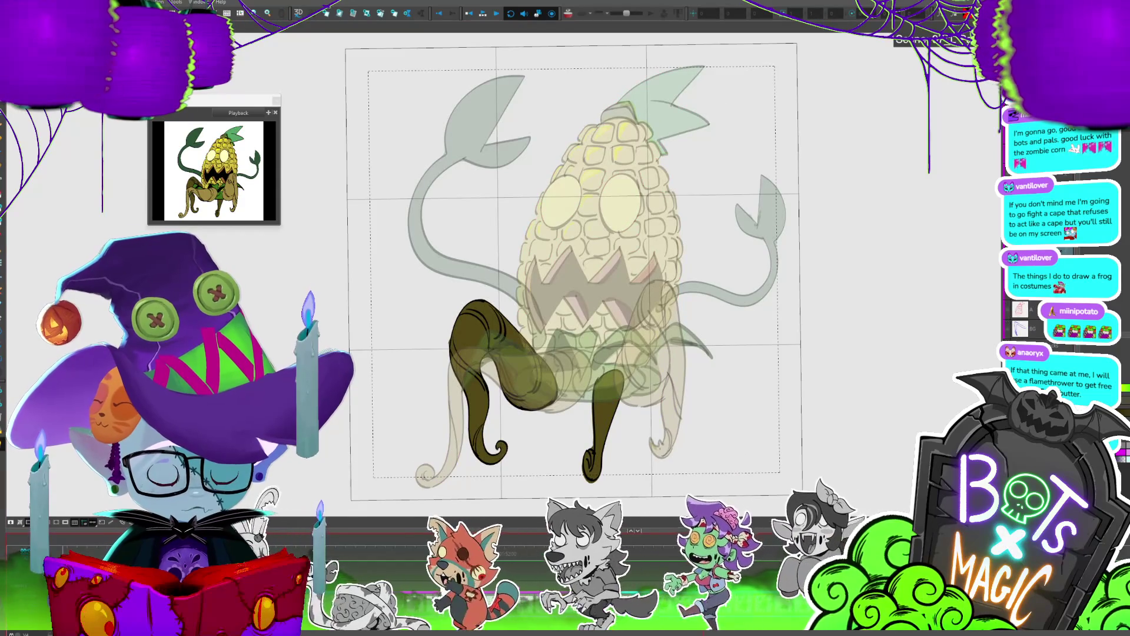
{"action": "key", "text": "Left"}
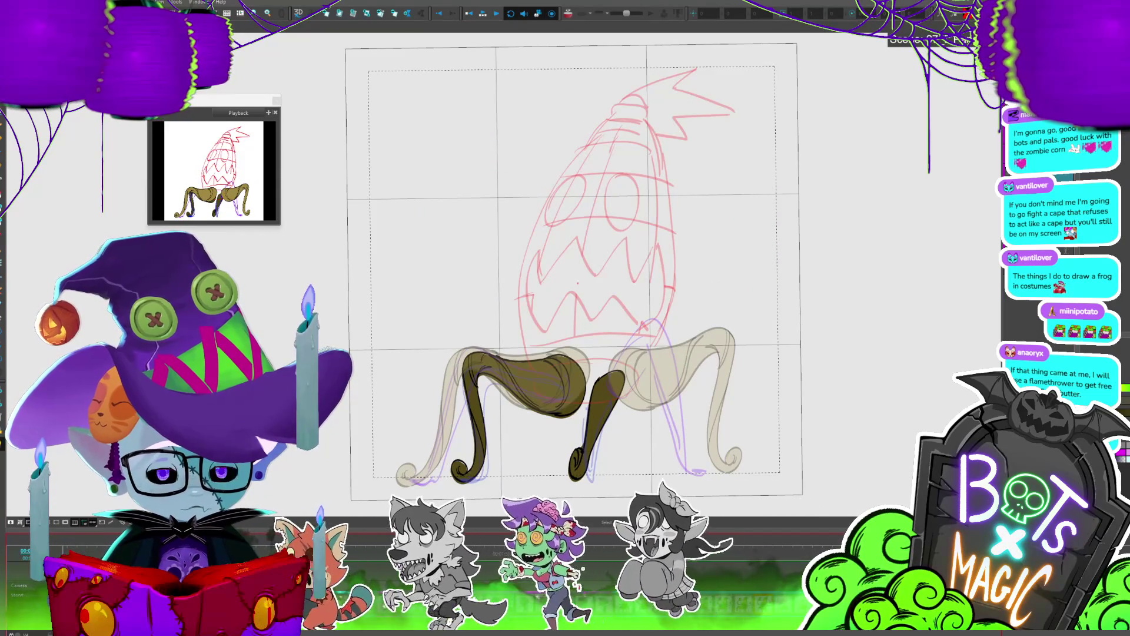
{"action": "key", "text": "Left"}
{"action": "key", "text": "Left"}
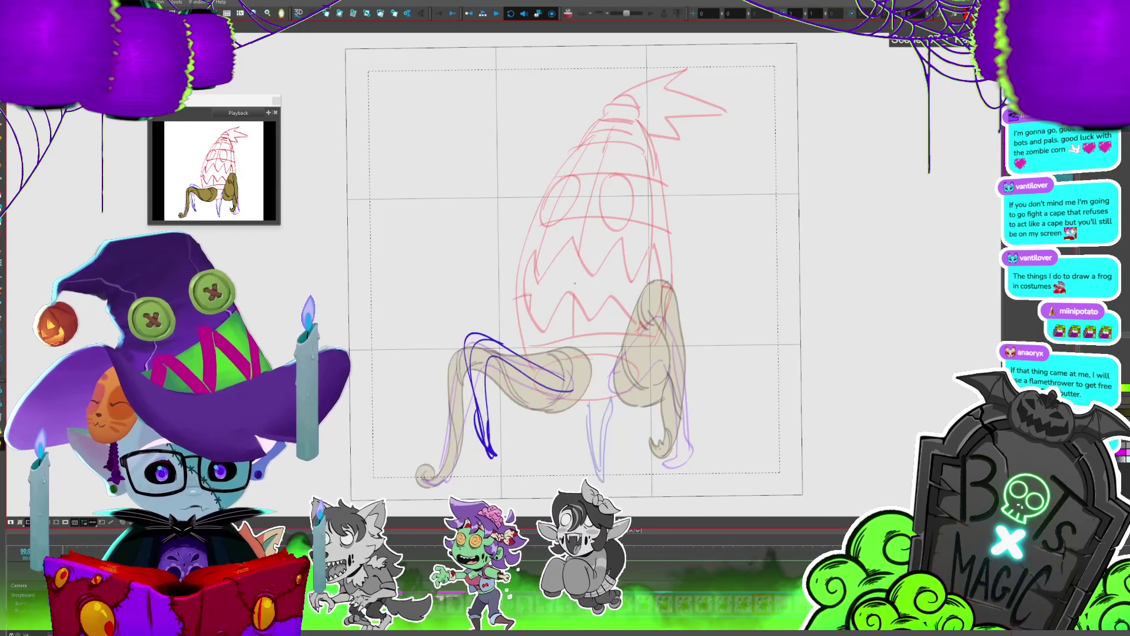
{"action": "key", "text": "alt+o"}
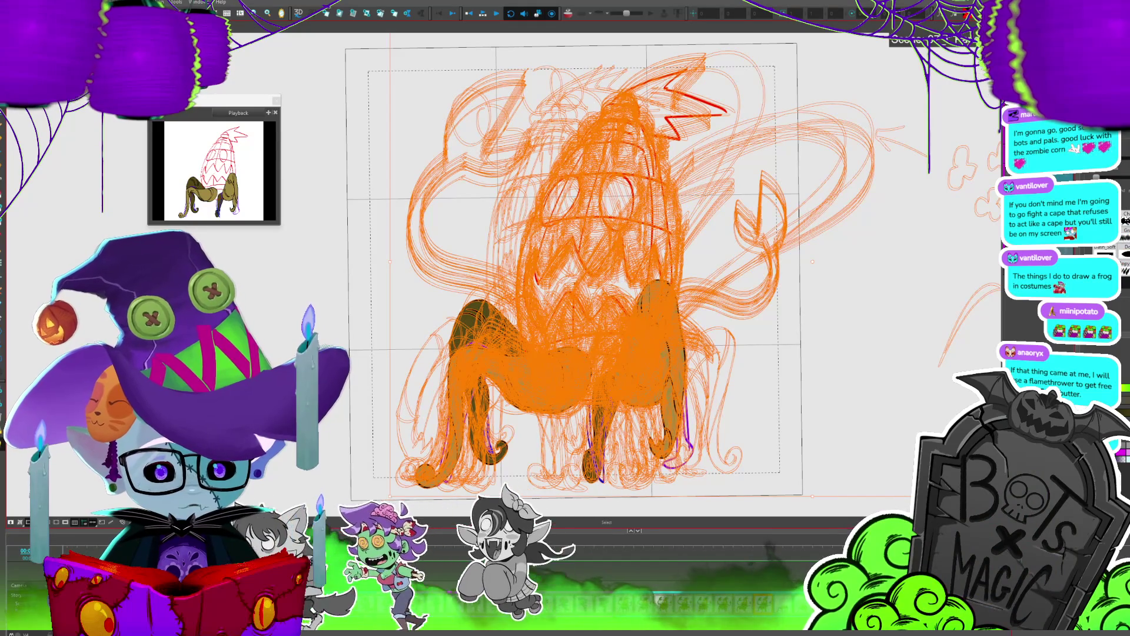
{"action": "key", "text": "alt+o"}
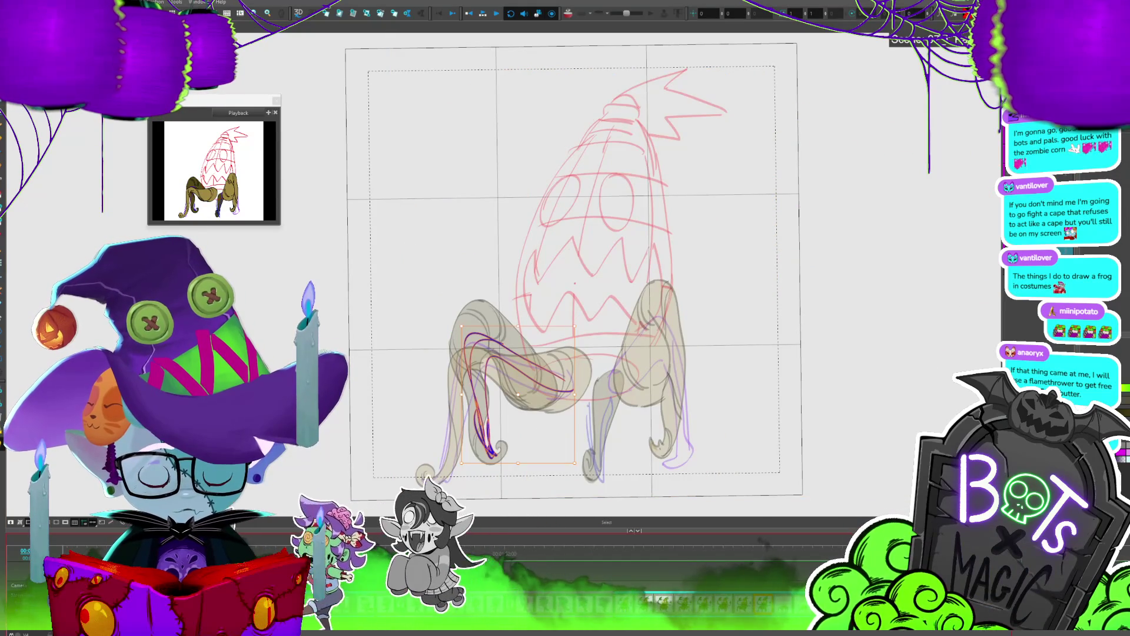
Step: Paint both legs of the coloured frame dark brown and send the fill behind the line art
{"action": "left_click", "coordinate": [736, 584]}
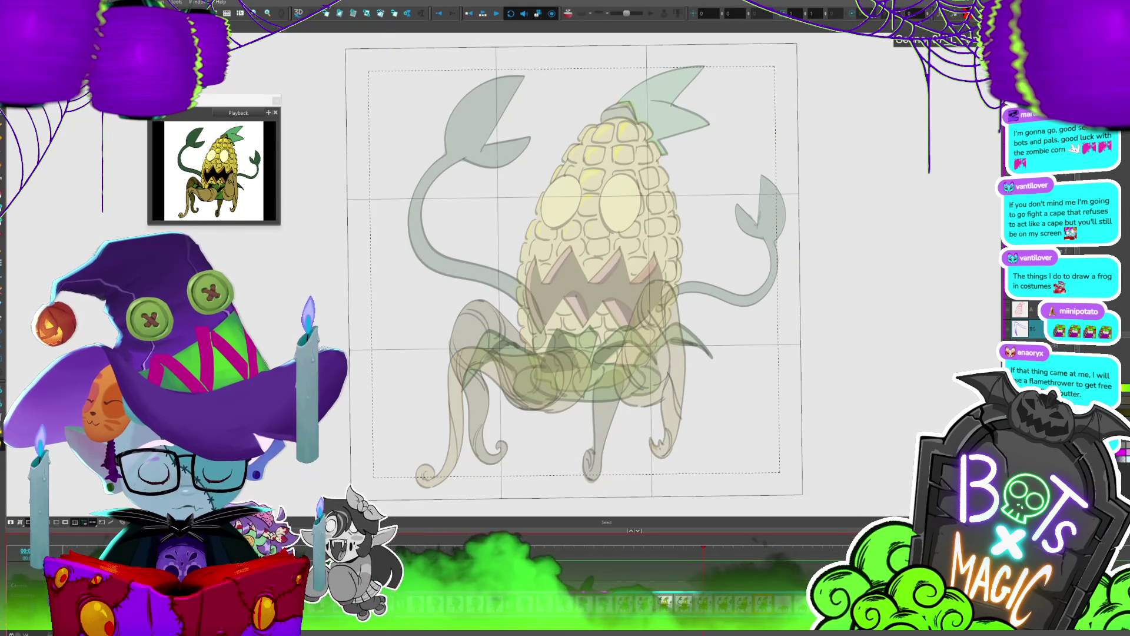
{"action": "left_click", "coordinate": [488, 353]}
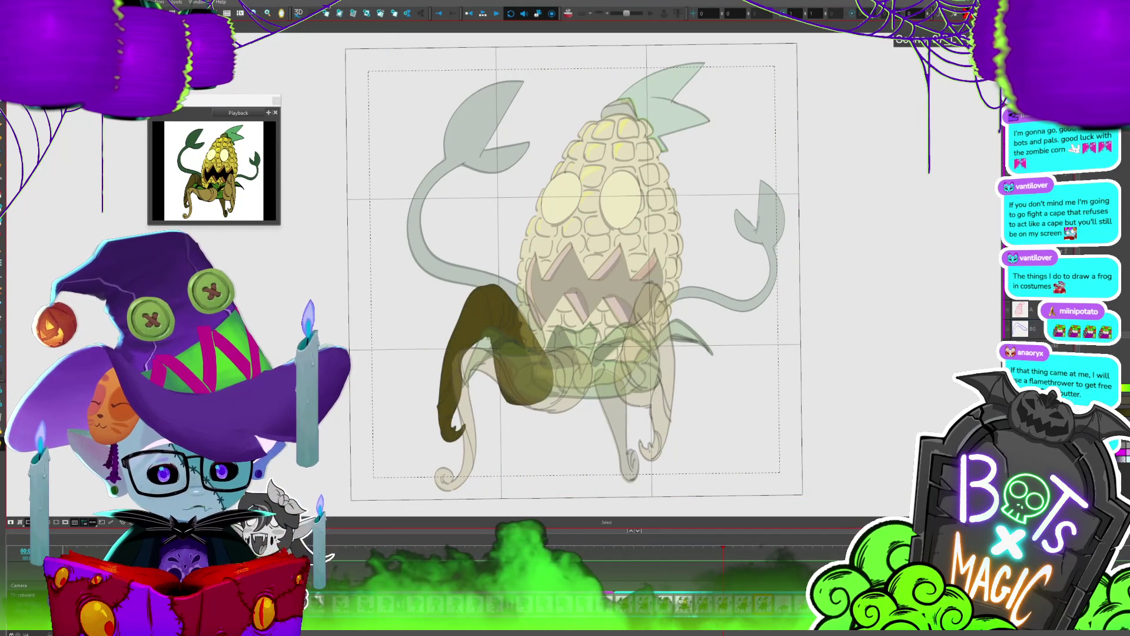
{"action": "left_click", "coordinate": [613, 412]}
{"action": "key", "text": "ctrl+shift+Page_Down"}
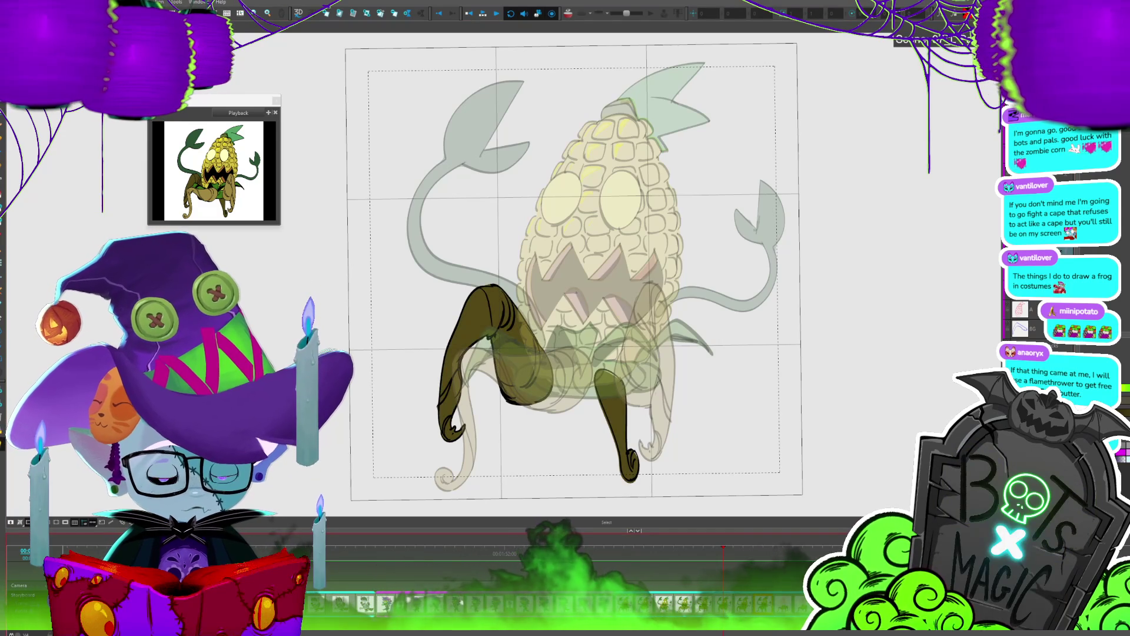
Step: Flip between neighbouring frames to check the brown legs against the sketches
{"action": "key", "text": "period"}
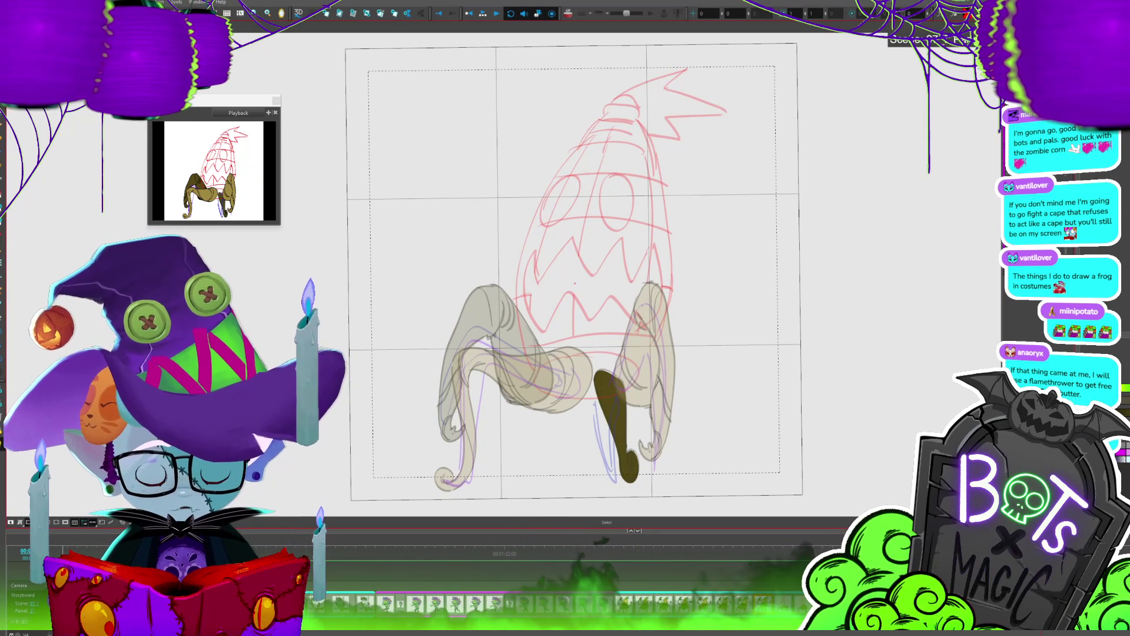
{"action": "key", "text": "comma"}
{"action": "key", "text": "period"}
{"action": "key", "text": "comma"}
{"action": "key", "text": "period"}
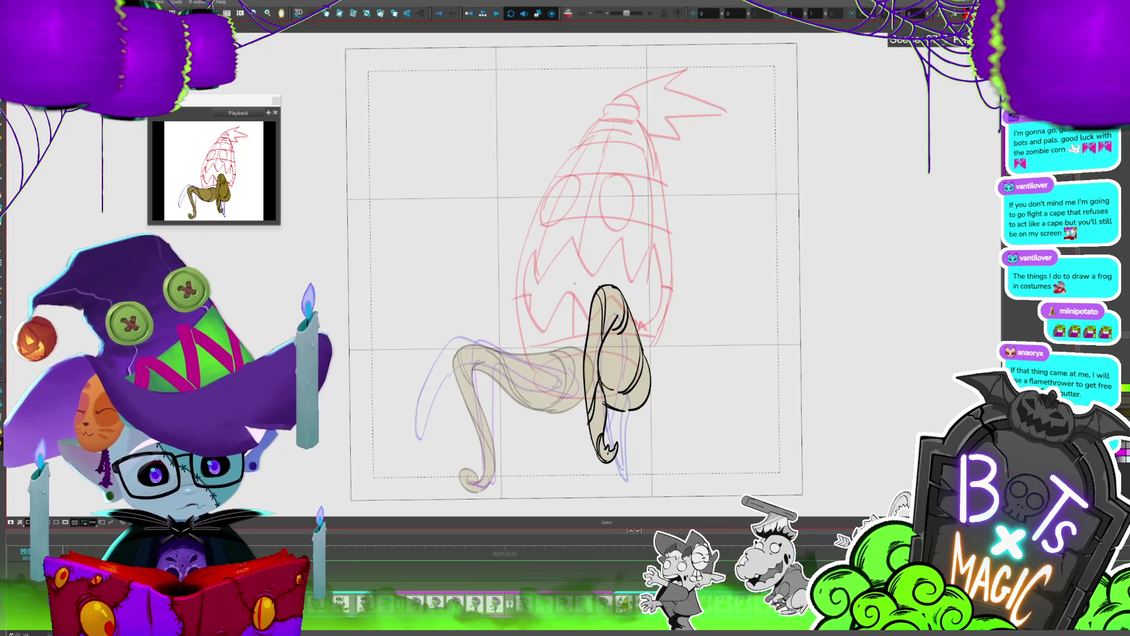
{"action": "key", "text": "period"}
{"action": "key", "text": "period"}
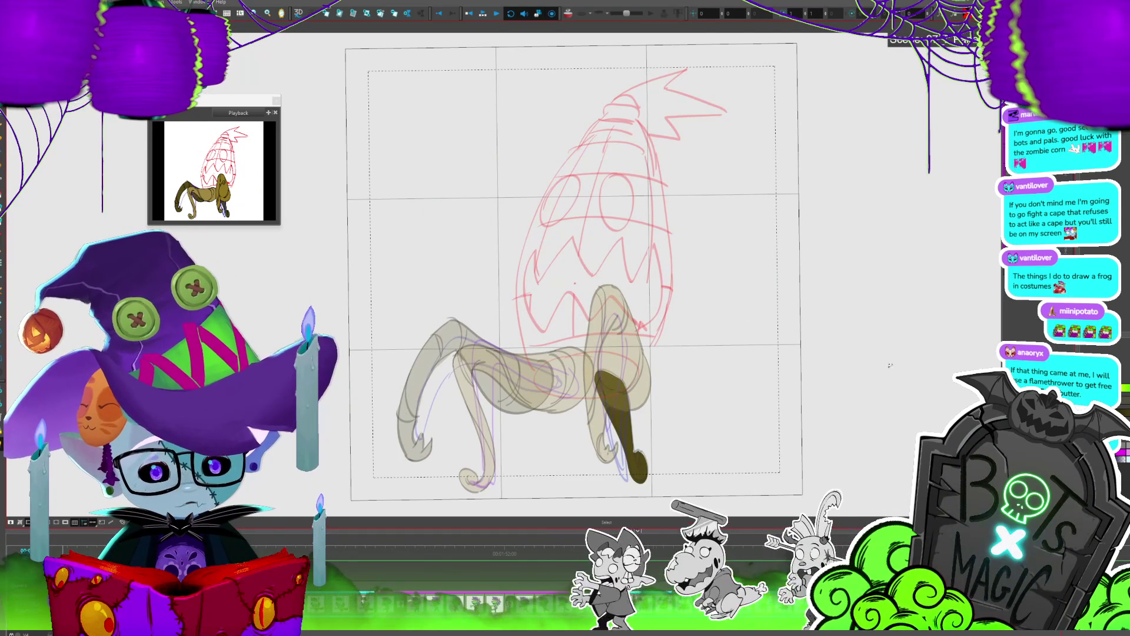
{"action": "key", "text": "Return"}
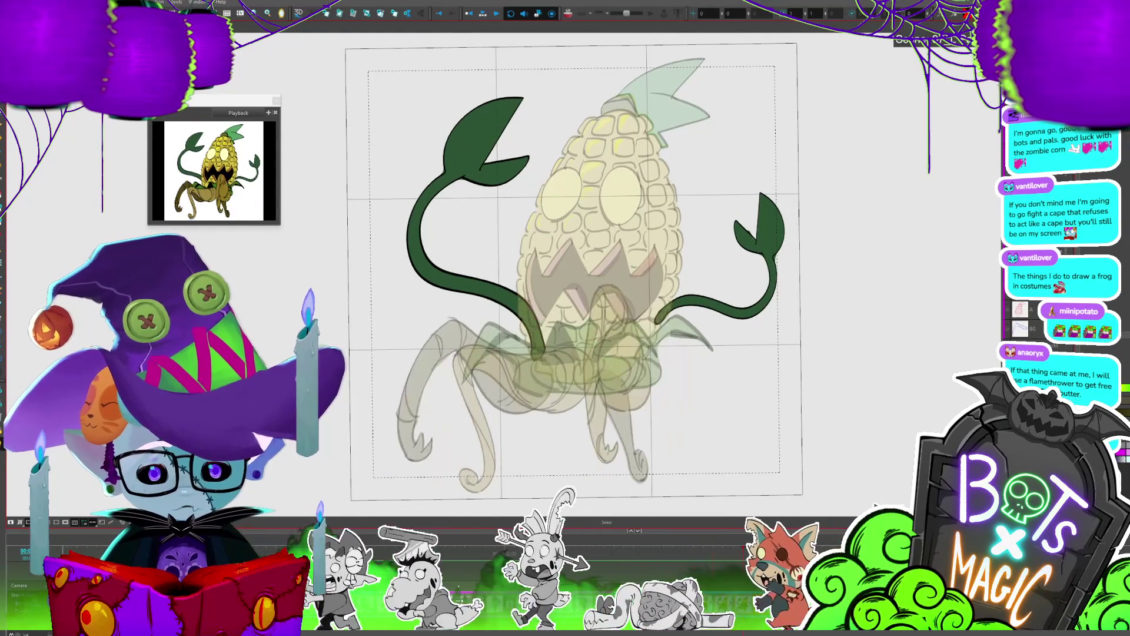
{"action": "key", "text": "comma"}
{"action": "key", "text": "period"}
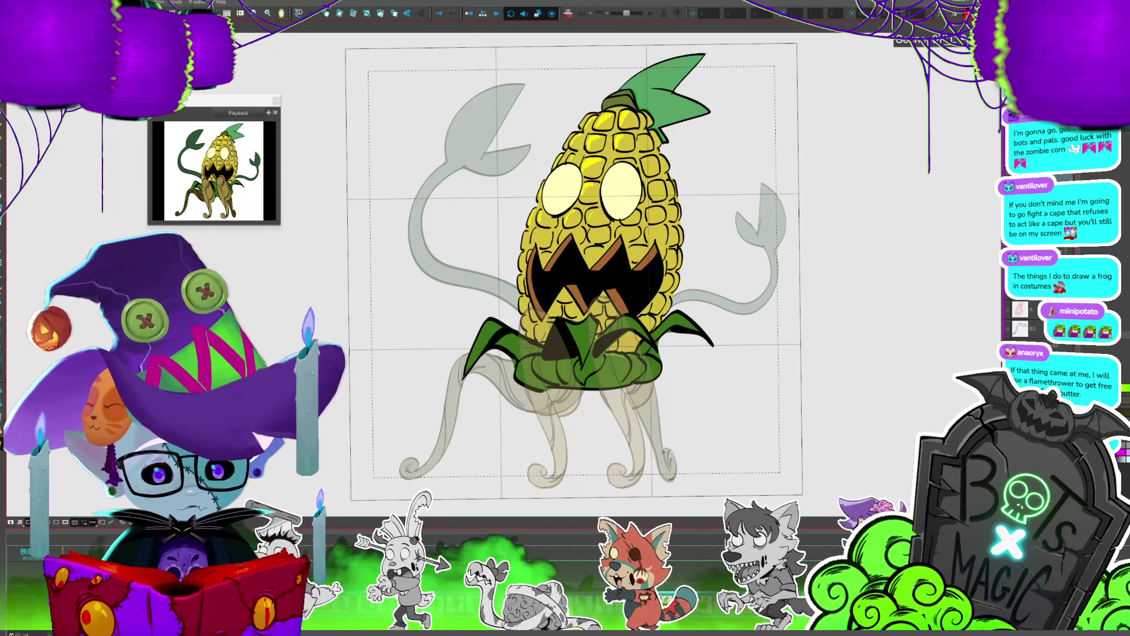
{"action": "key", "text": "comma"}
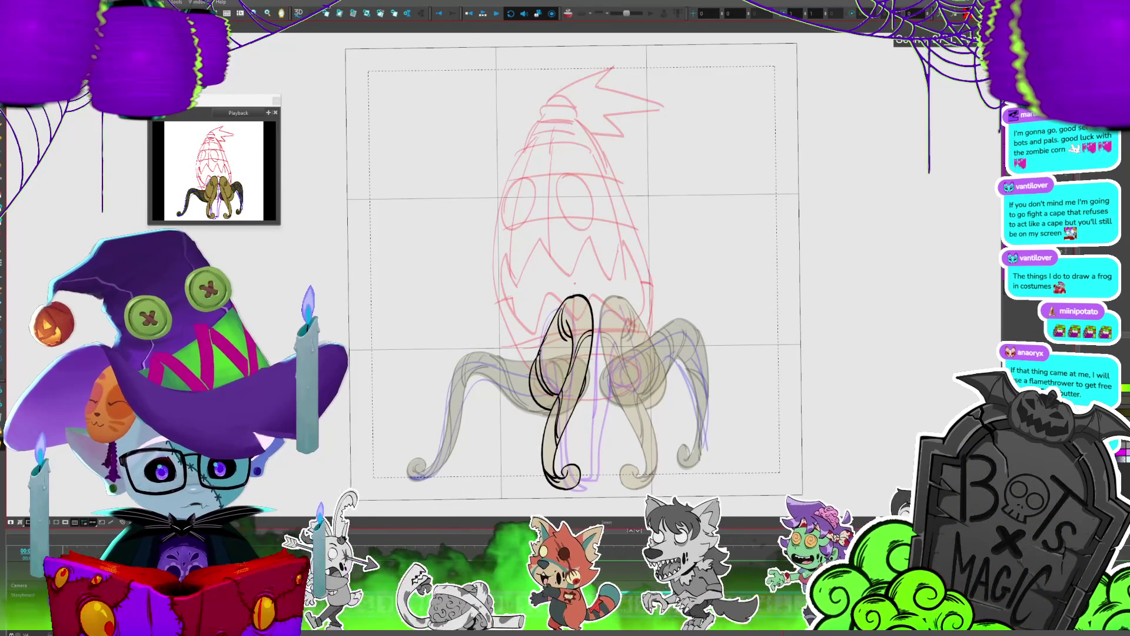
{"action": "key", "text": "period"}
Step: Step to the coloured corn frame and select the green husk leaves
{"action": "key", "text": "period"}
{"action": "key", "text": "period"}
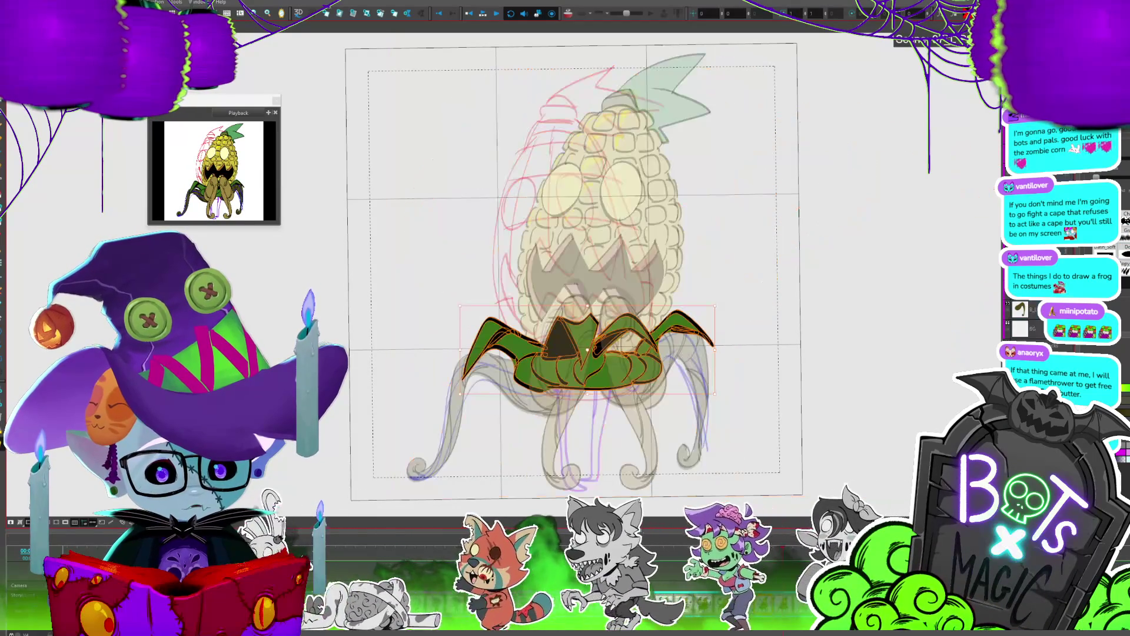
{"action": "key", "text": "period"}
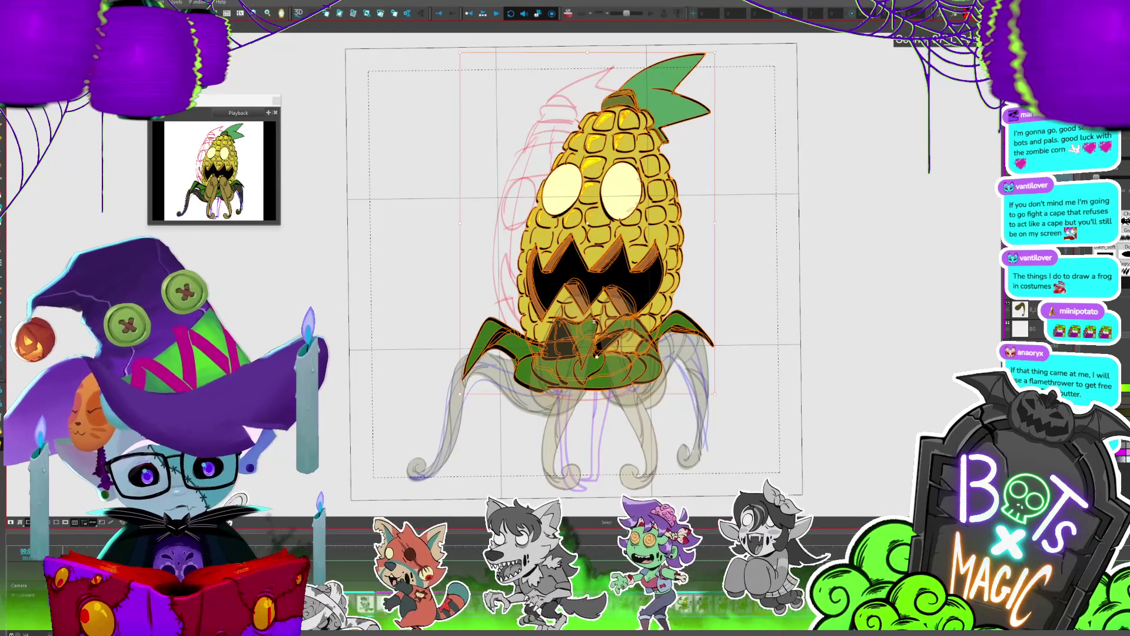
{"action": "scroll", "coordinate": [553, 294], "scroll_direction": "up", "scroll_amount": 3}
{"action": "key", "text": "period"}
{"action": "key", "text": "period"}
{"action": "key", "text": "period"}
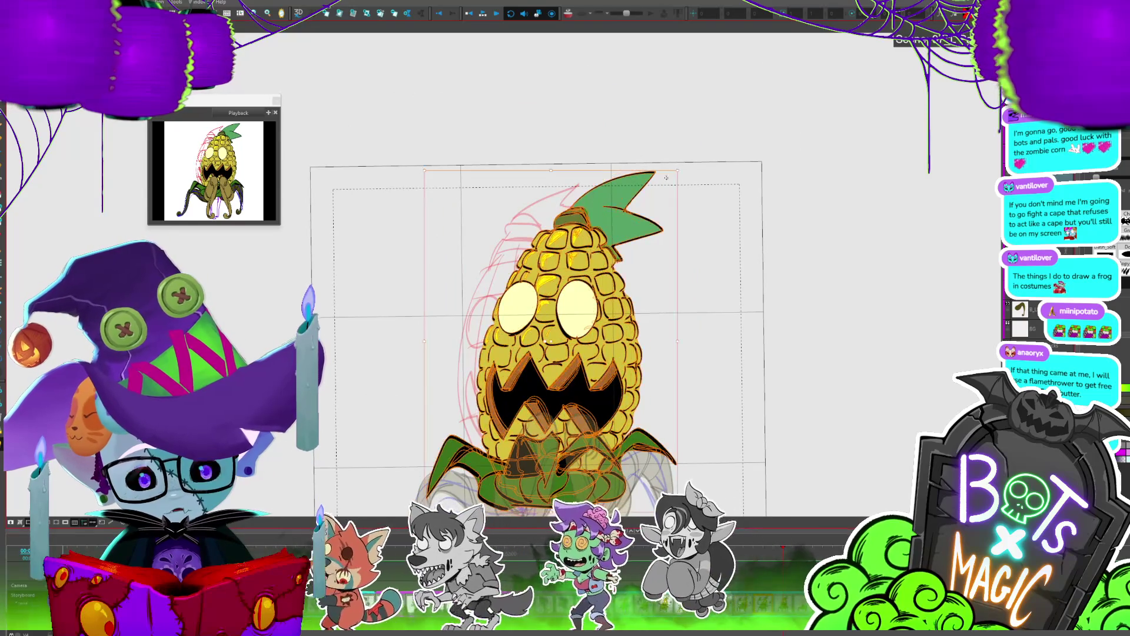
{"action": "key", "text": "period"}
{"action": "key", "text": "period"}
{"action": "key", "text": "period"}
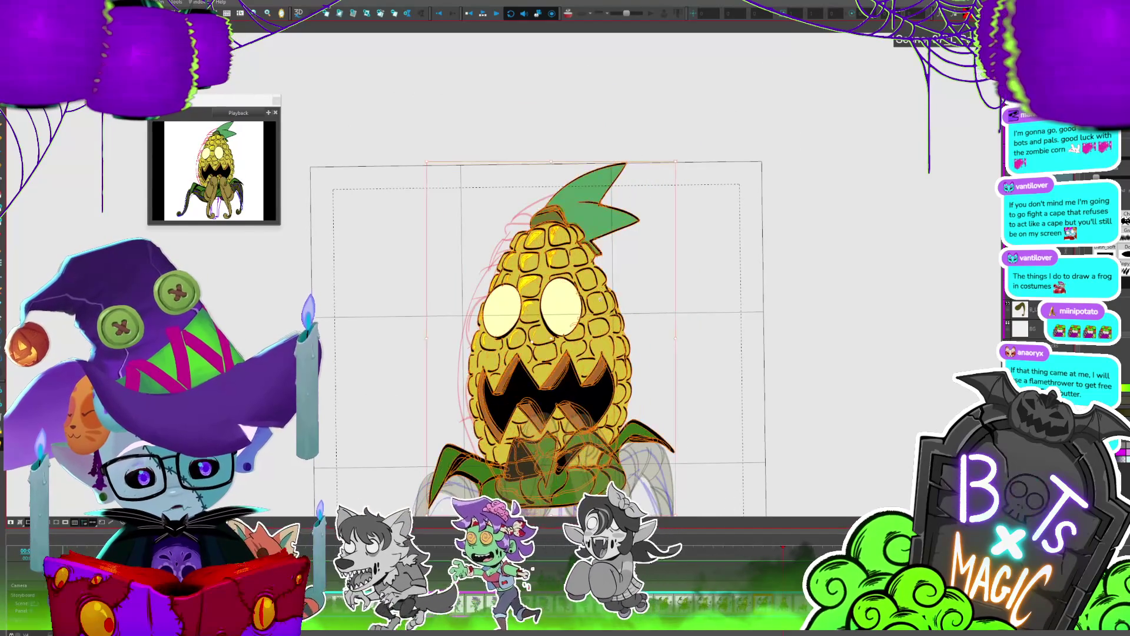
{"action": "scroll", "coordinate": [553, 295], "scroll_direction": "down", "scroll_amount": 3}
{"action": "left_click", "coordinate": [701, 274]}
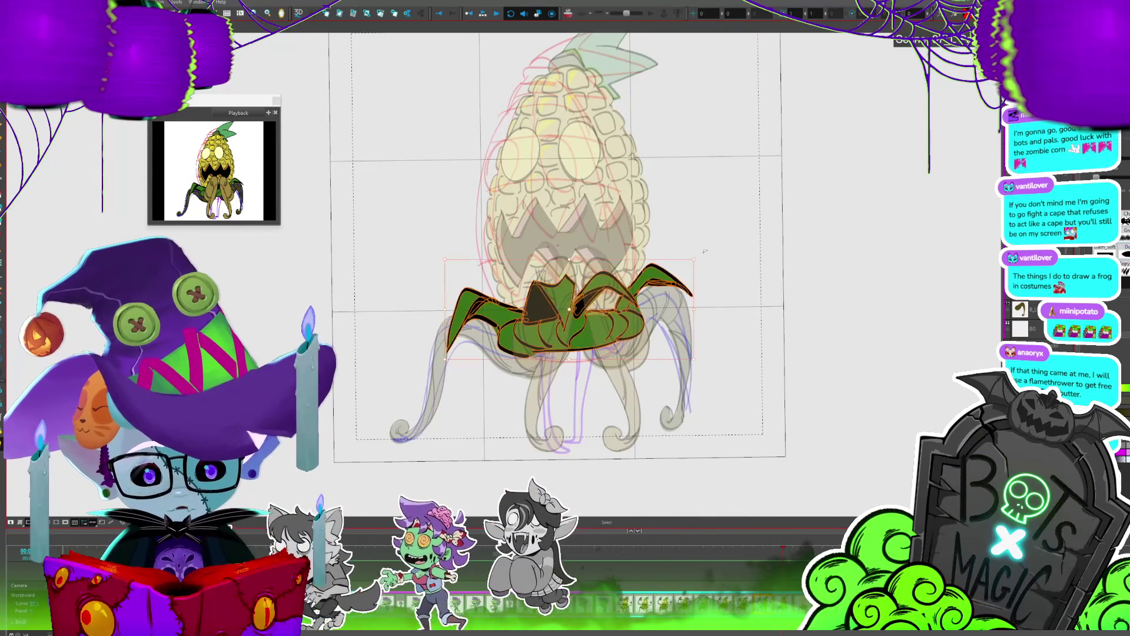
{"action": "key", "text": "period"}
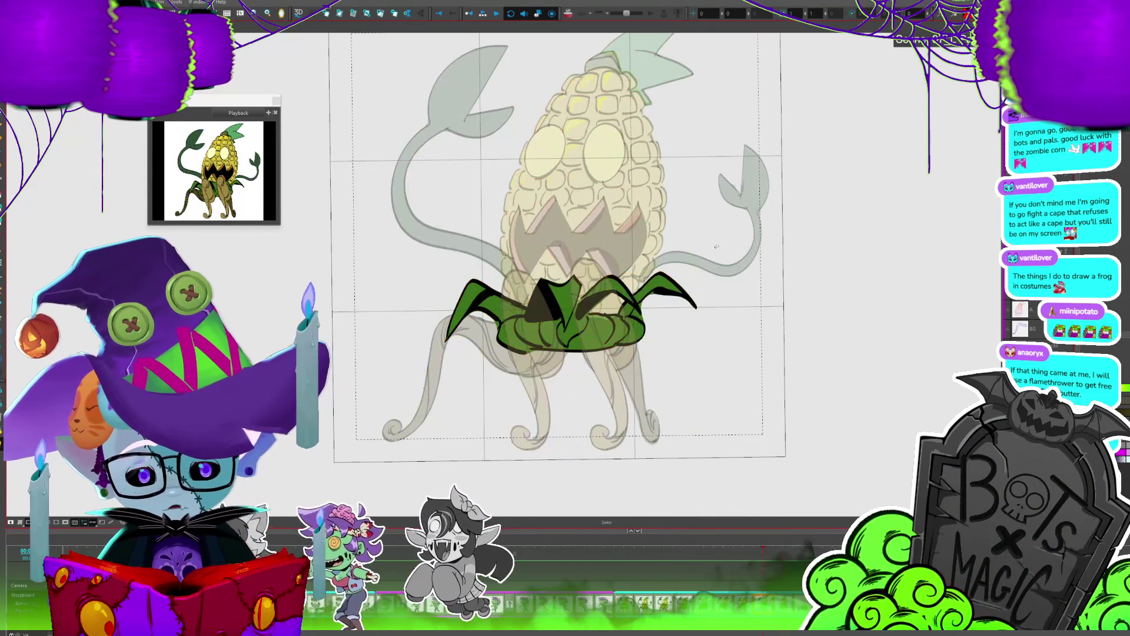
{"action": "key", "text": "comma"}
{"action": "key", "text": "period"}
{"action": "key", "text": "comma"}
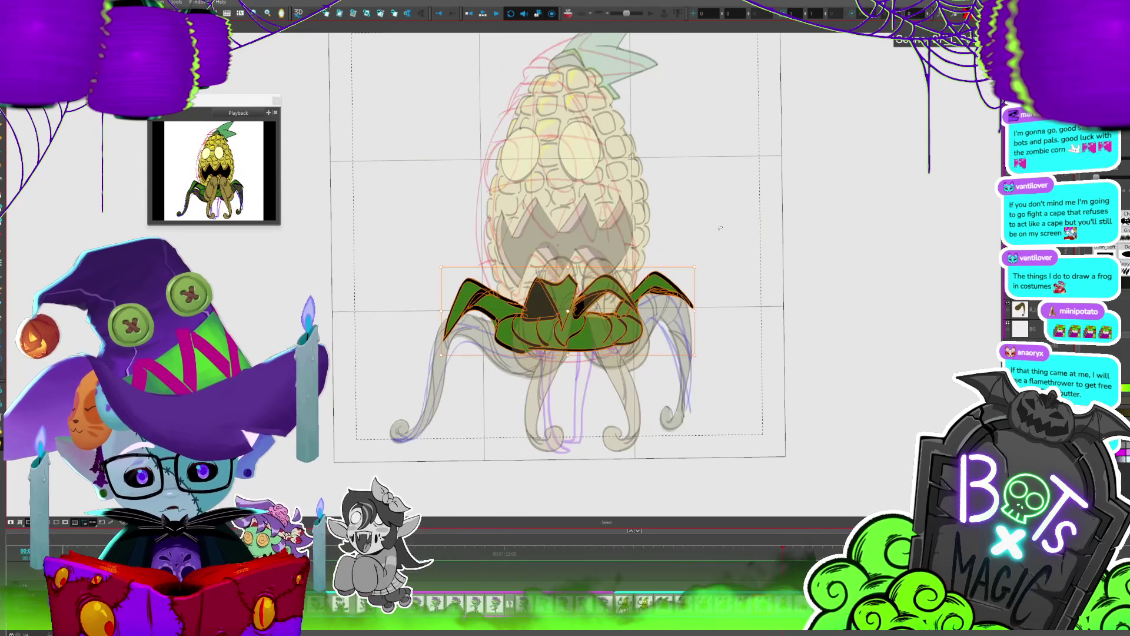
Step: Stretch the husk leaves slightly taller and compare against neighbouring frames
{"action": "left_click_drag", "start_coordinate": [572, 266], "coordinate": [572, 260]}
{"action": "key", "text": "period"}
{"action": "key", "text": "comma"}
{"action": "key", "text": "period"}
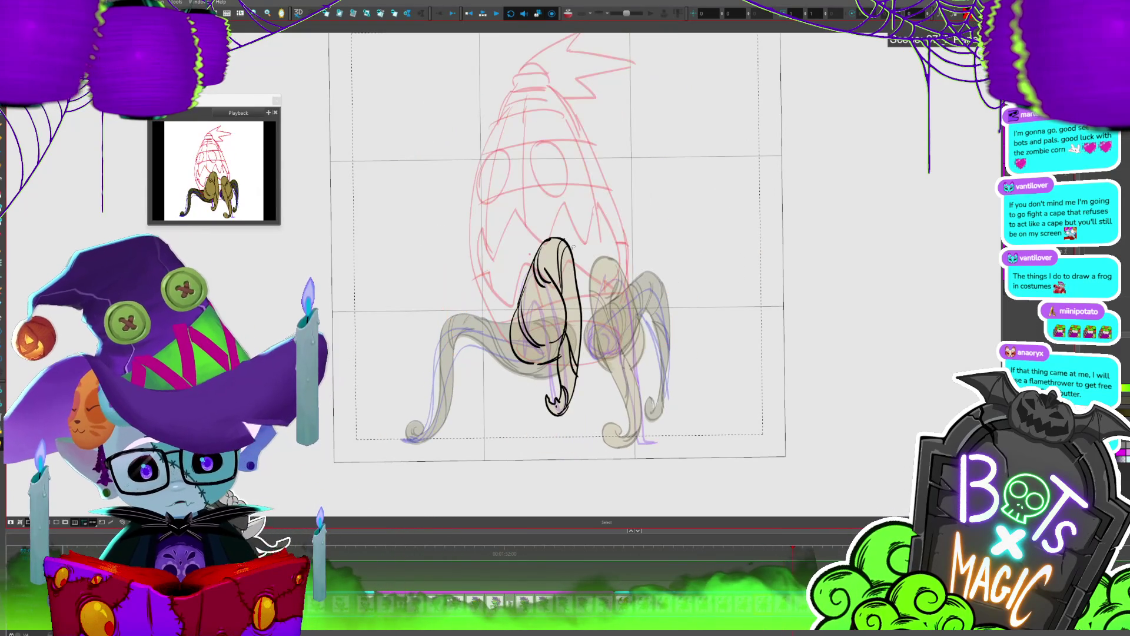
{"action": "key", "text": "comma"}
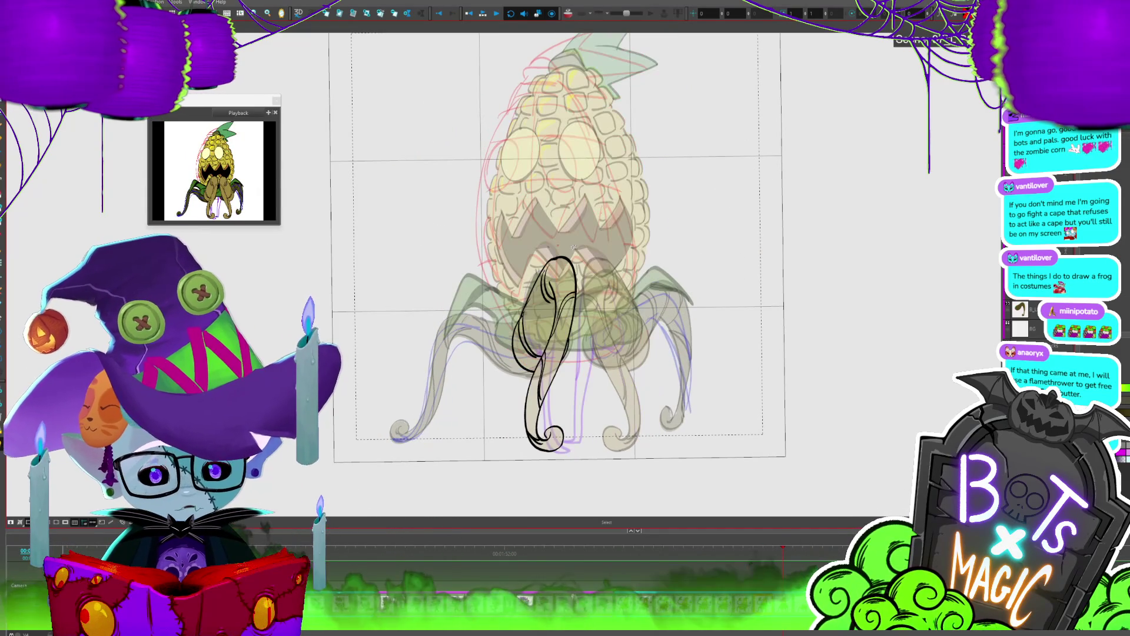
{"action": "key", "text": "comma"}
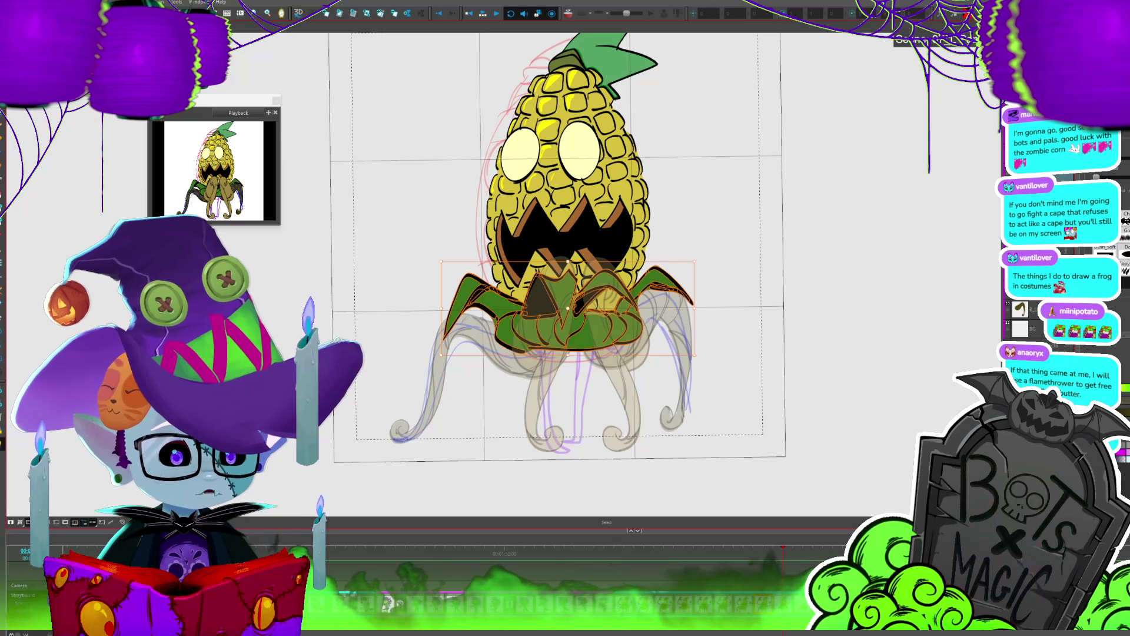
Step: Remove the pale yellow glow fill from the corn's left eye
{"action": "key", "text": "period"}
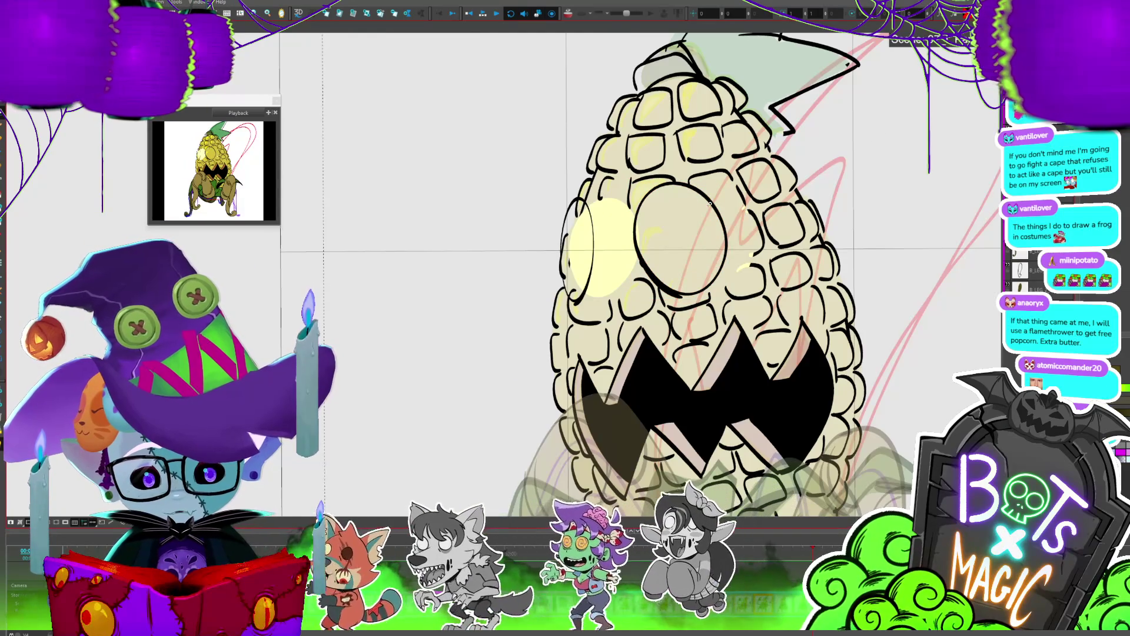
{"action": "left_click", "coordinate": [631, 264]}
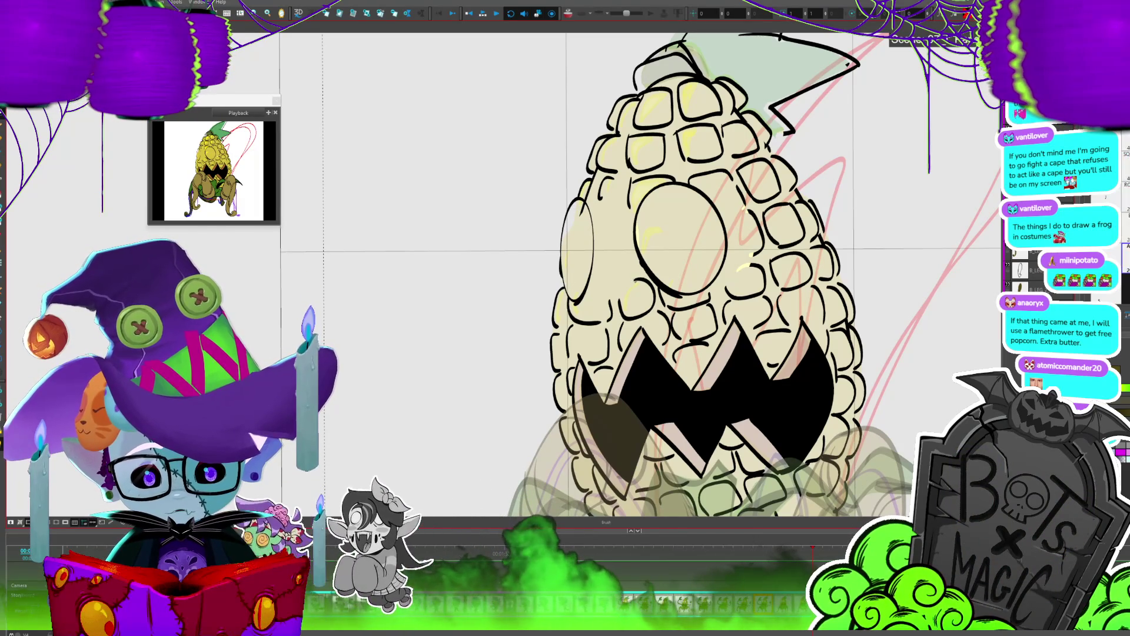
{"action": "key", "text": "shift+m"}
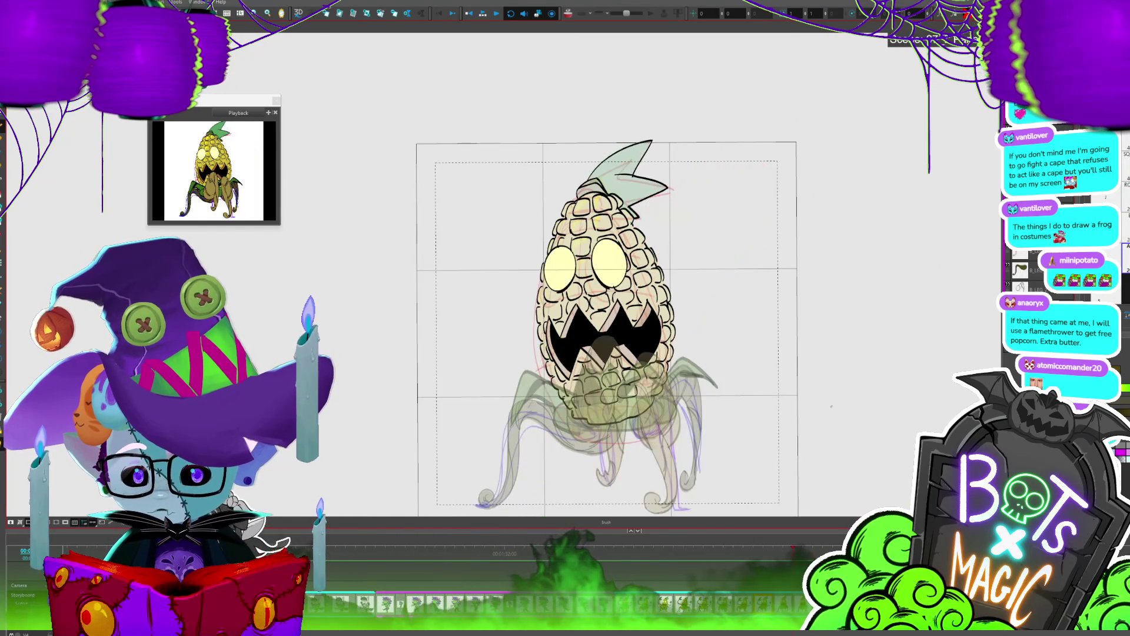
Step: Sketch pencil guide lines along the teeth zigzag and a tooth edge
{"action": "scroll", "coordinate": [528, 331], "scroll_direction": "up", "scroll_amount": 4}
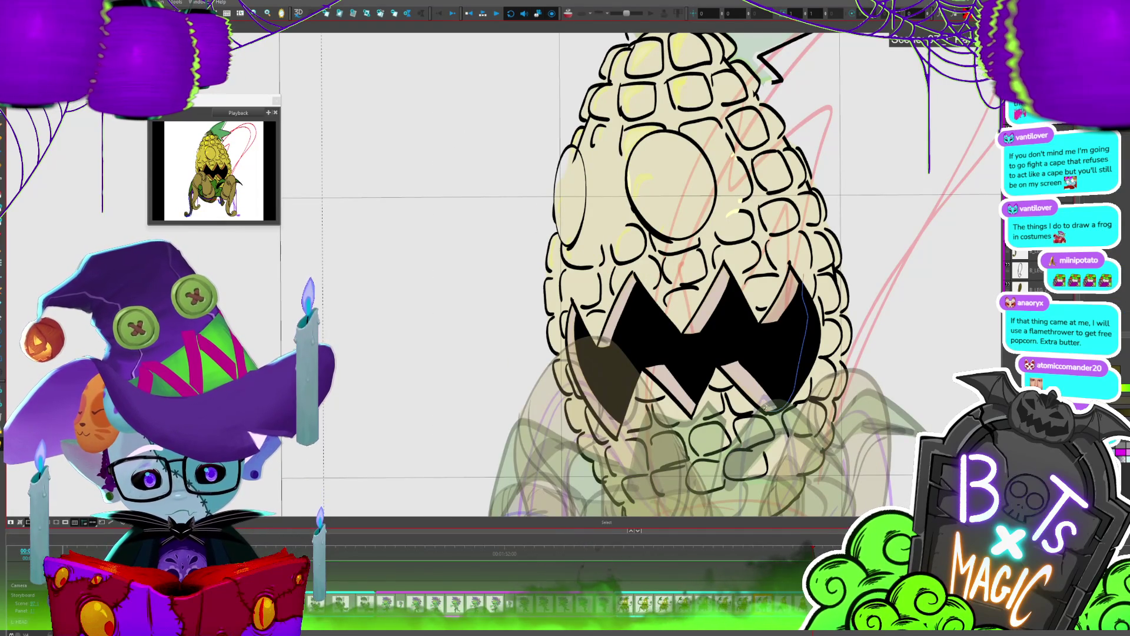
{"action": "mouse_move", "coordinate": [728, 366]}
{"action": "left_mouse_down"}
{"action": "mouse_move", "coordinate": [706, 370]}
{"action": "mouse_move", "coordinate": [698, 392]}
{"action": "mouse_move", "coordinate": [627, 415]}
{"action": "left_mouse_up"}
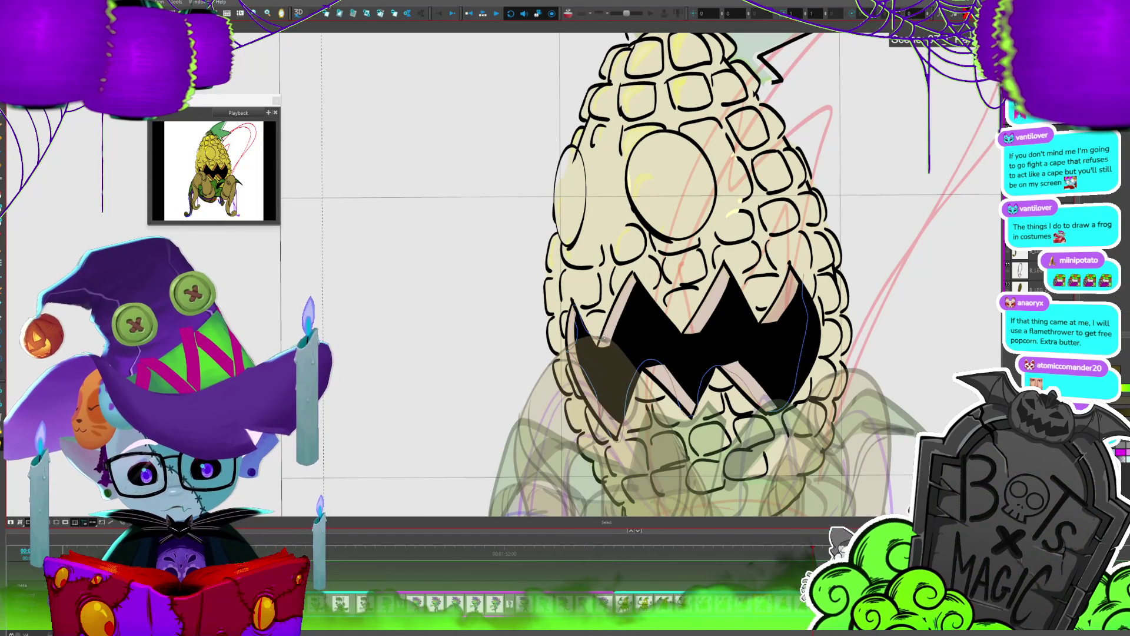
{"action": "left_click_drag", "start_coordinate": [662, 321], "coordinate": [716, 274]}
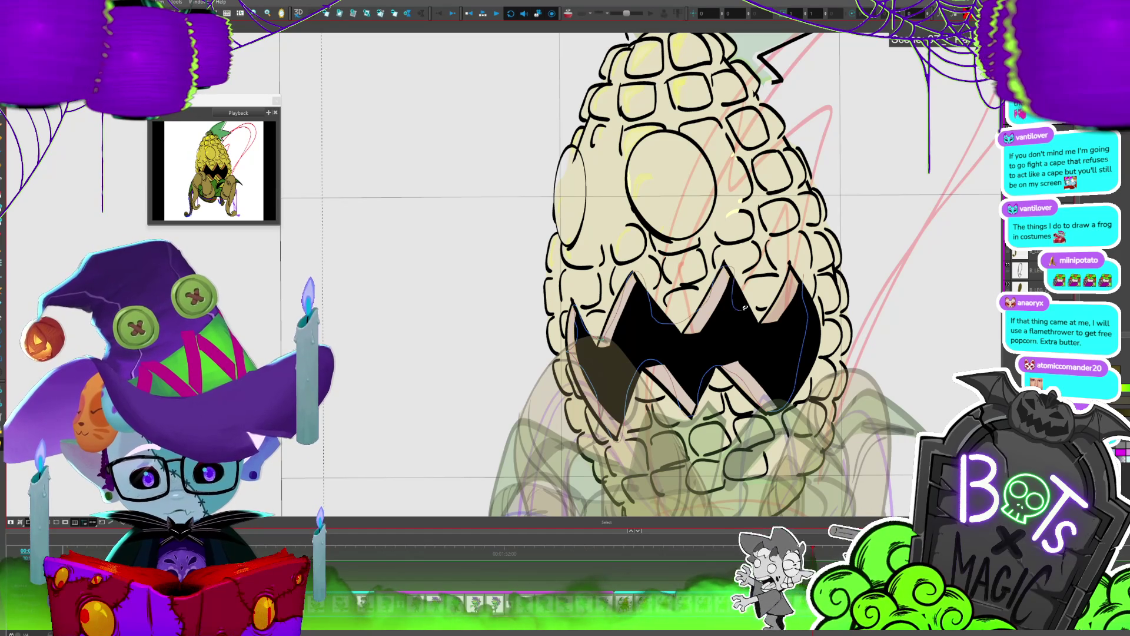
Step: Drag the mouth and teeth drawing higher up on the face
{"action": "left_click", "coordinate": [780, 388]}
{"action": "mouse_move", "coordinate": [775, 393]}
{"action": "left_mouse_down"}
{"action": "mouse_move", "coordinate": [821, 180]}
{"action": "mouse_move", "coordinate": [757, 344]}
{"action": "mouse_move", "coordinate": [769, 351]}
{"action": "mouse_move", "coordinate": [743, 344]}
{"action": "left_mouse_up"}
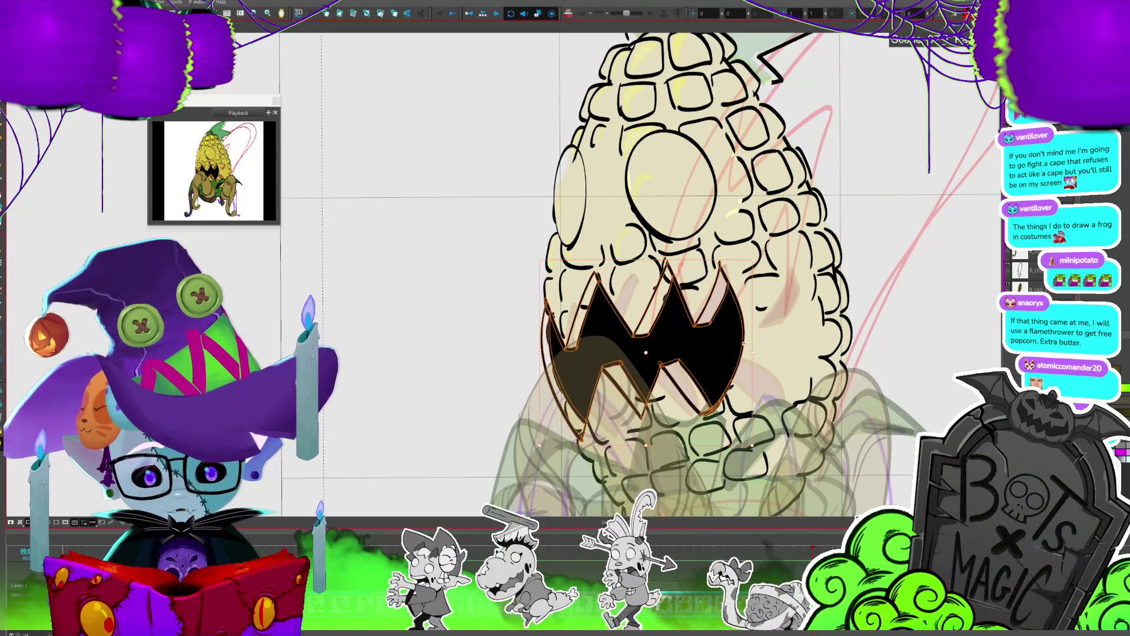
{"action": "left_click", "coordinate": [503, 331]}
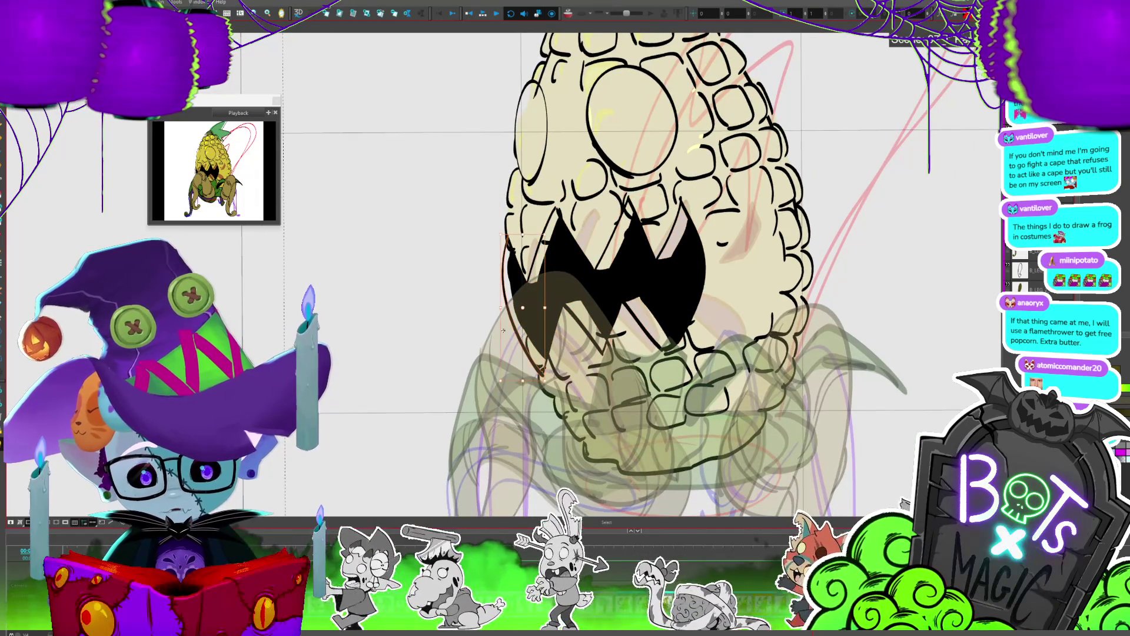
{"action": "key", "text": "Escape"}
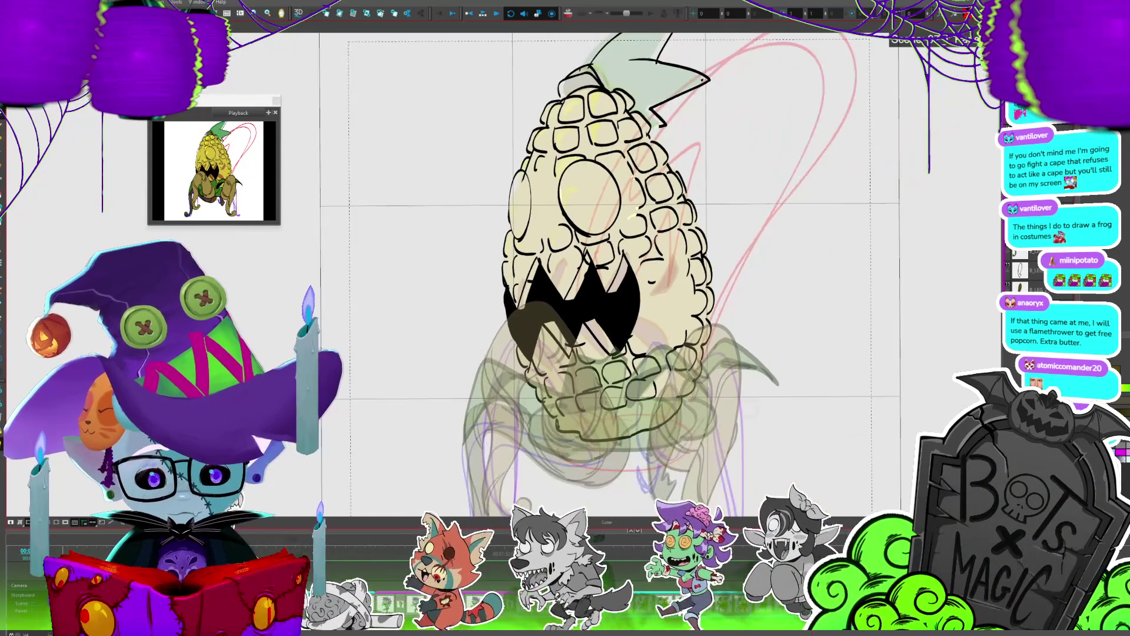
{"action": "scroll", "coordinate": [600, 271], "scroll_direction": "down", "scroll_amount": 1}
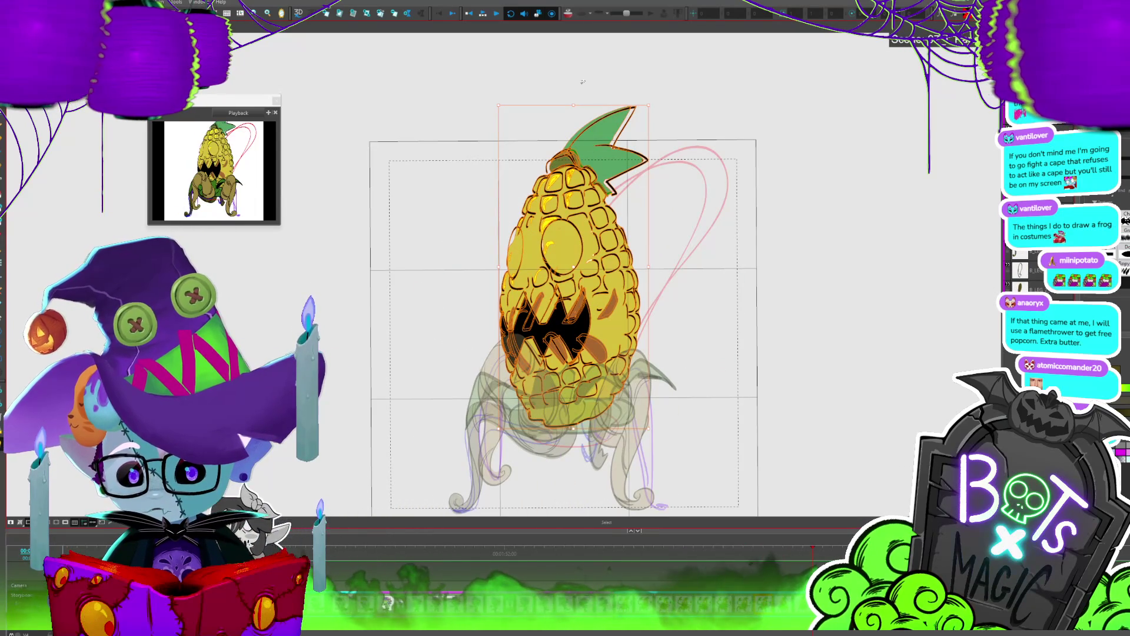
Step: Sample the mouth's brown with the eyedropper and paint a small brown oval beside the corn
{"action": "left_click", "coordinate": [583, 82]}
{"action": "scroll", "coordinate": [544, 354], "scroll_direction": "up", "scroll_amount": 4}
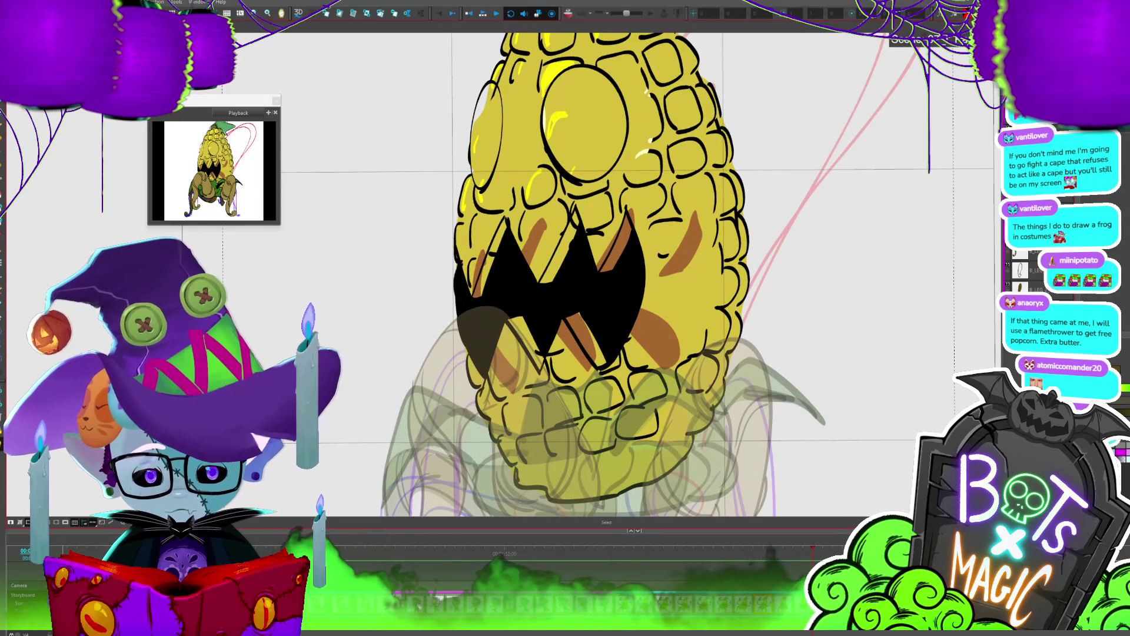
{"action": "key", "text": "alt+shift+r"}
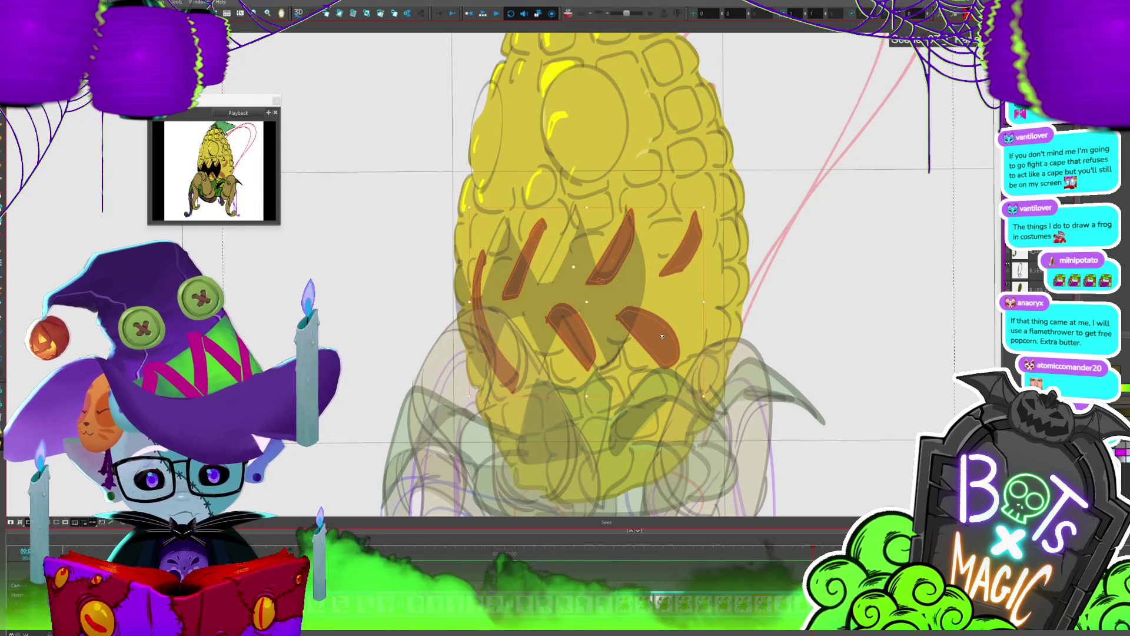
{"action": "key", "text": "i"}
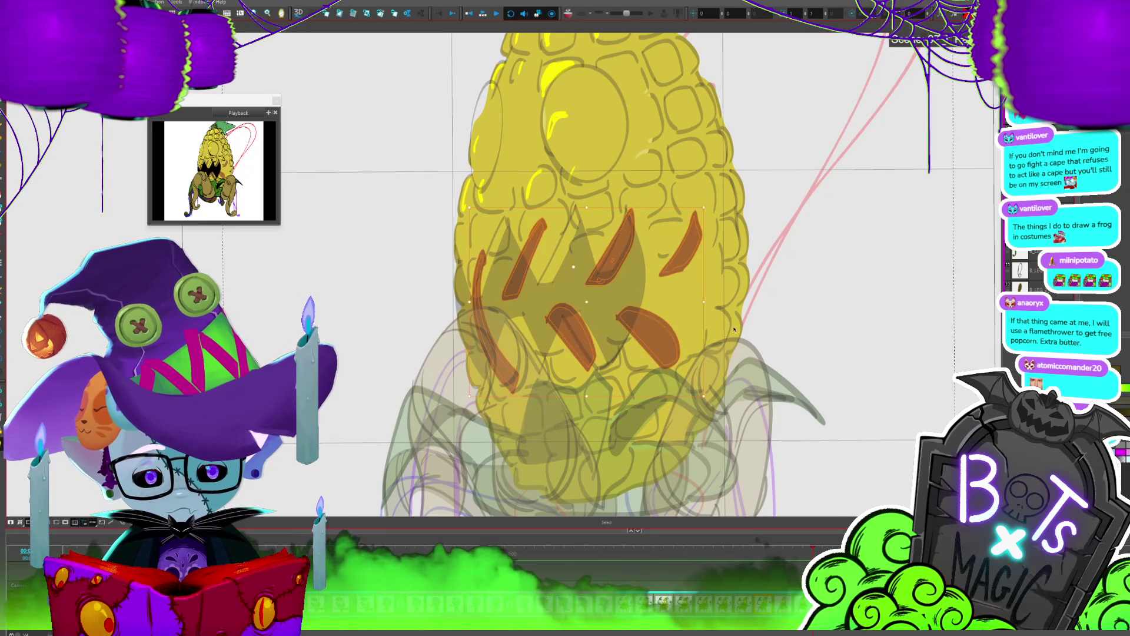
{"action": "left_click", "coordinate": [665, 324]}
{"action": "left_click_drag", "start_coordinate": [327, 292], "coordinate": [330, 273]}
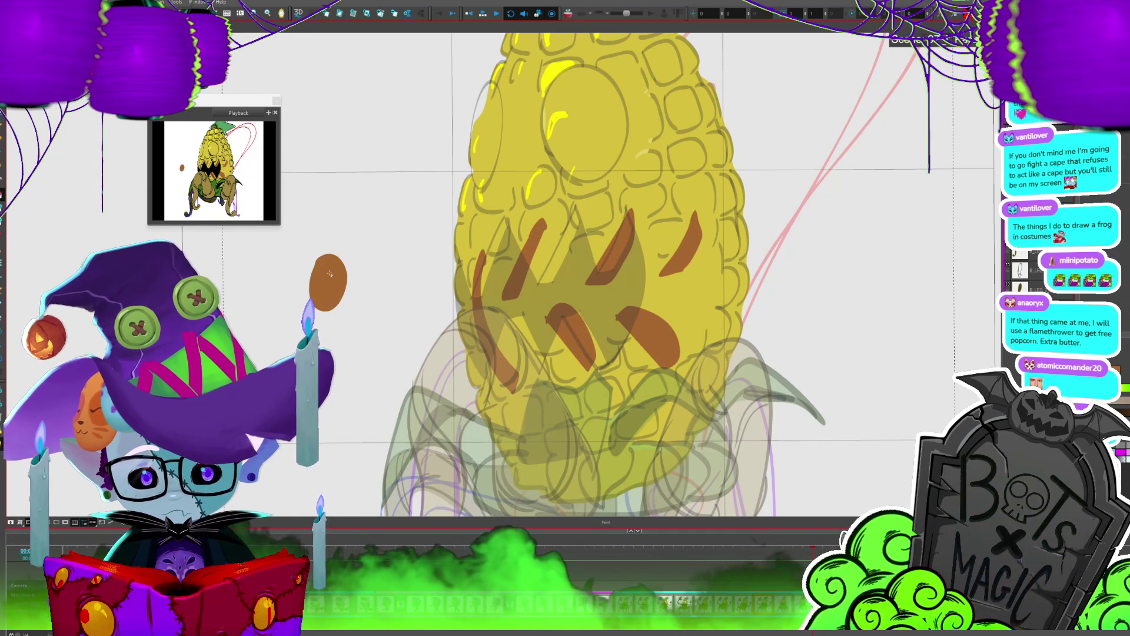
Step: Select the mouth shapes and brown dab, then clear the selection and compare adjacent frames
{"action": "left_click", "coordinate": [659, 334]}
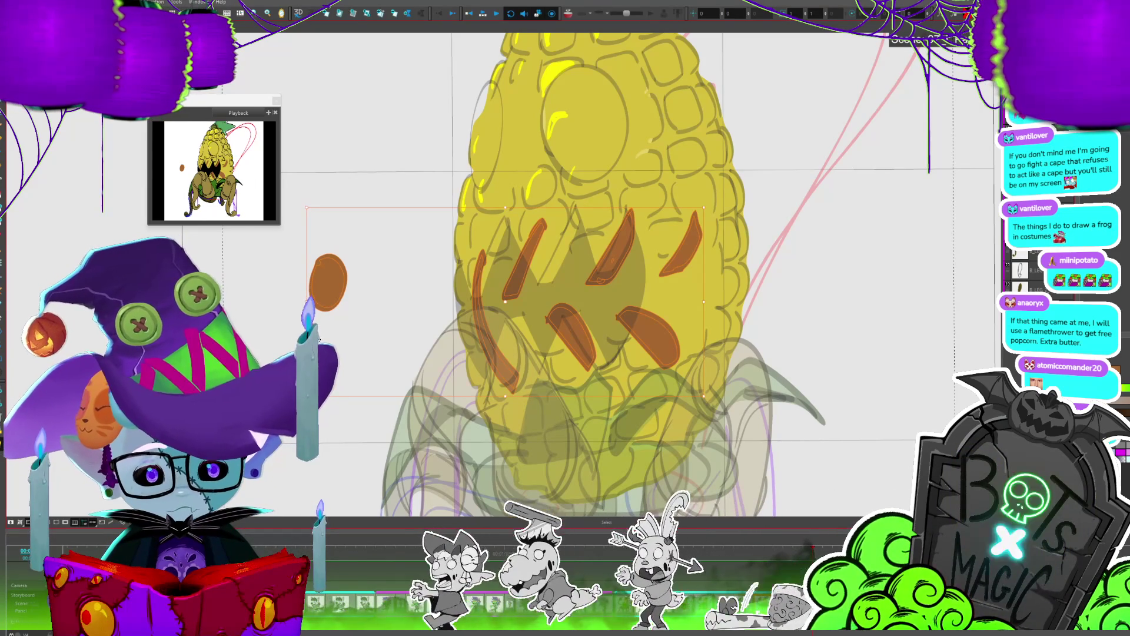
{"action": "left_click", "coordinate": [786, 119]}
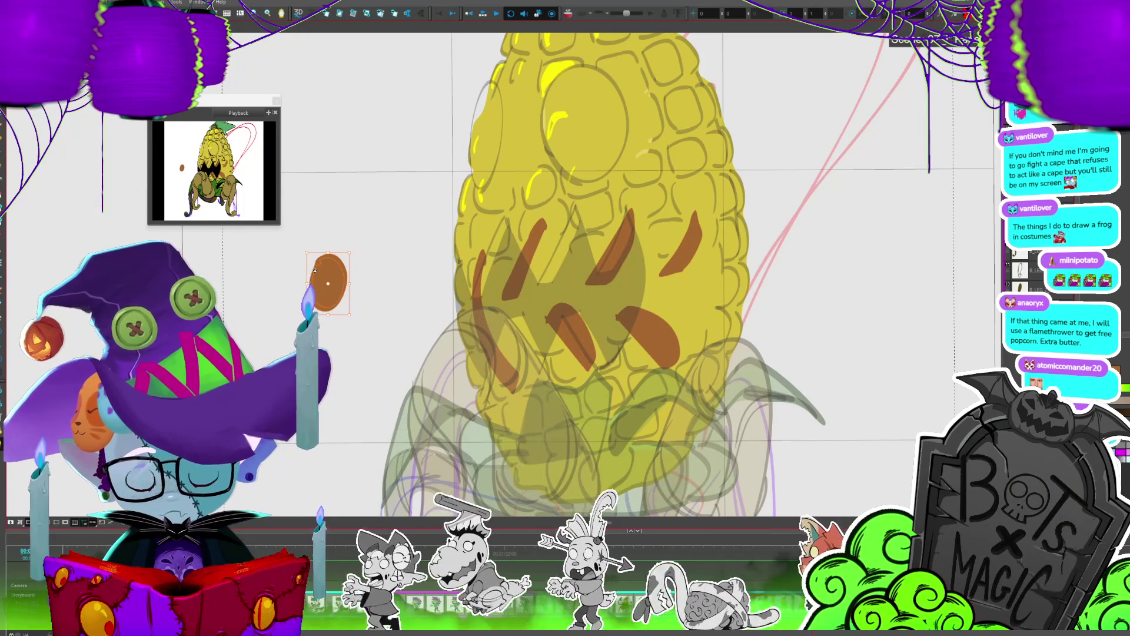
{"action": "key", "text": "period"}
{"action": "key", "text": "comma"}
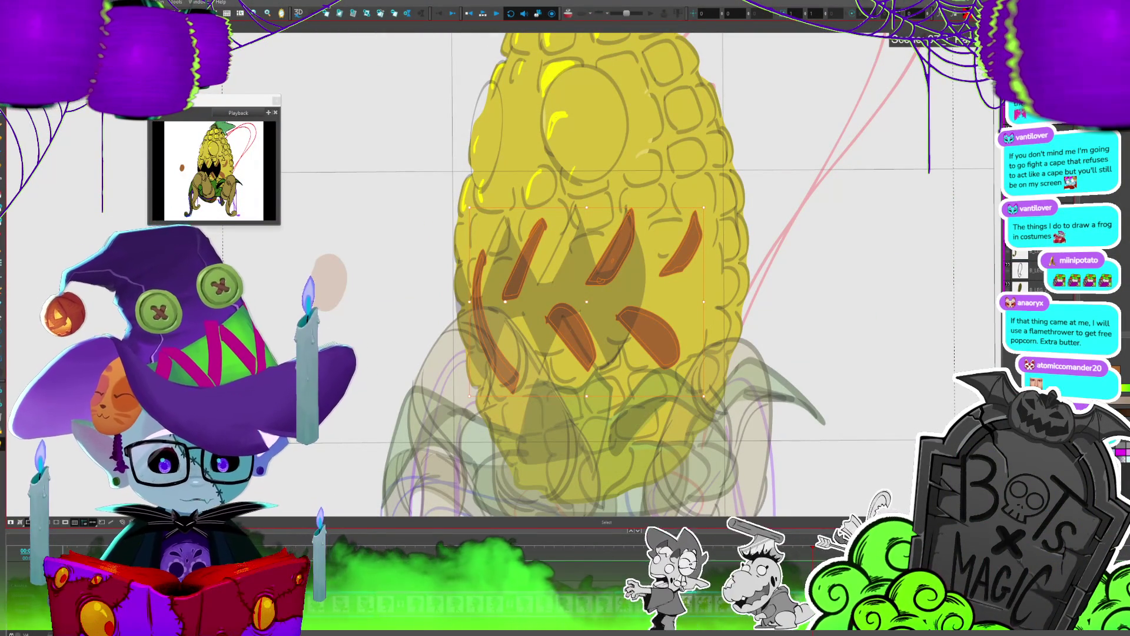
Step: Remove the six pale highlight fills from the corn's eyes, mouth and face
{"action": "scroll", "coordinate": [588, 277], "scroll_direction": "down", "scroll_amount": 5}
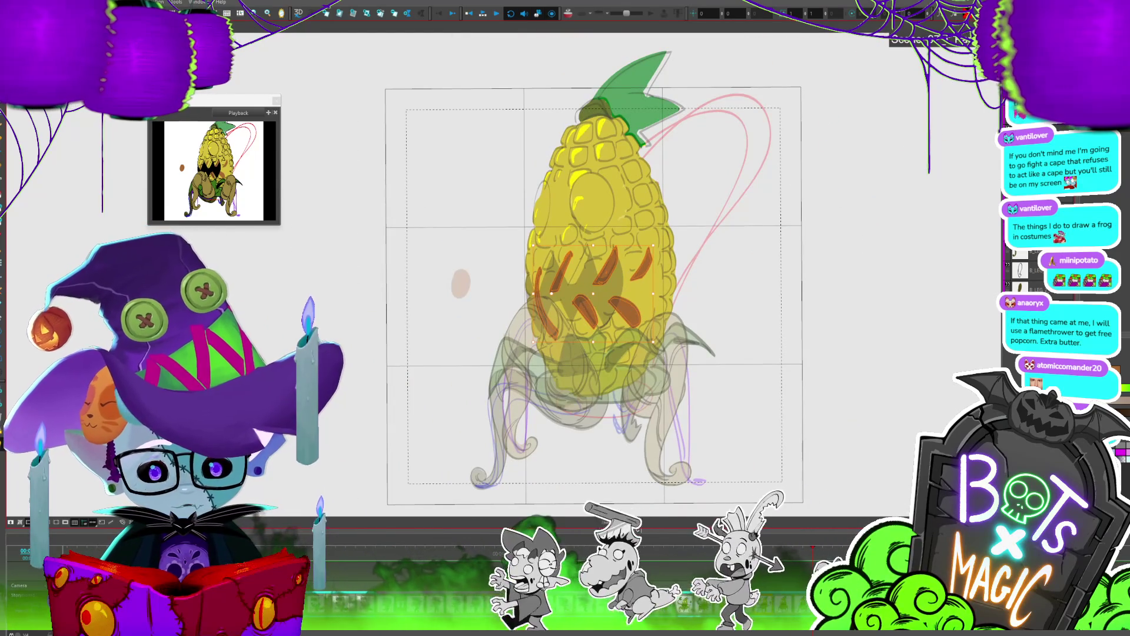
{"action": "key", "text": "Escape"}
{"action": "scroll", "coordinate": [510, 296], "scroll_direction": "up", "scroll_amount": 3}
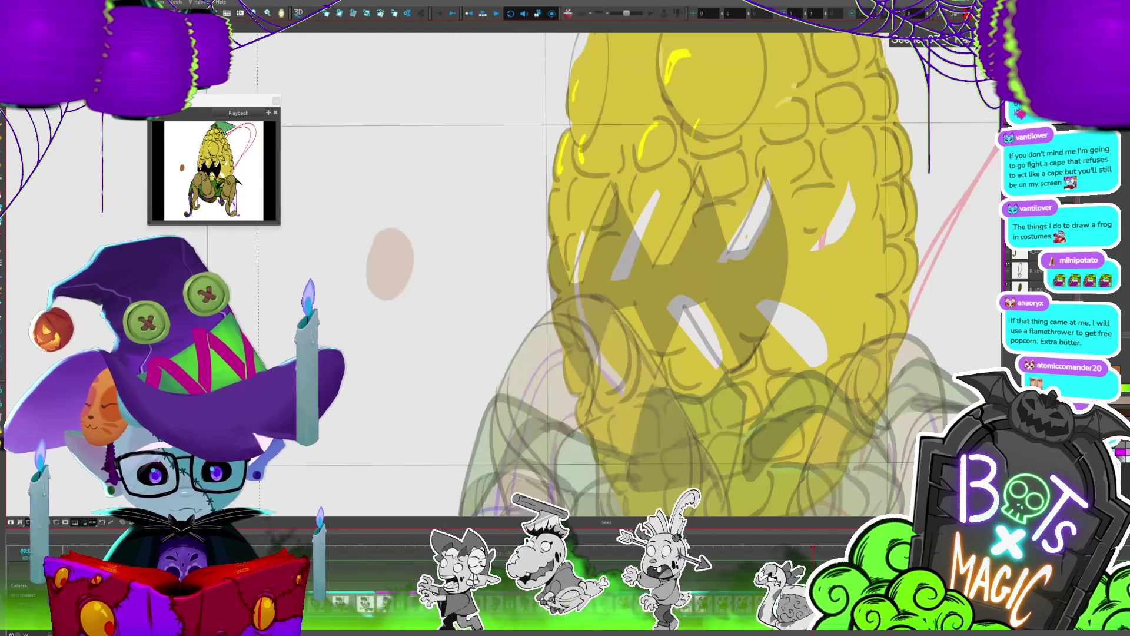
{"action": "left_click", "coordinate": [792, 333]}
{"action": "left_click", "coordinate": [695, 333]}
{"action": "left_click", "coordinate": [748, 221]}
{"action": "left_click", "coordinate": [839, 212]}
{"action": "left_click", "coordinate": [636, 236]}
{"action": "left_click", "coordinate": [589, 295]}
{"action": "scroll", "coordinate": [574, 264], "scroll_direction": "up", "scroll_amount": 2}
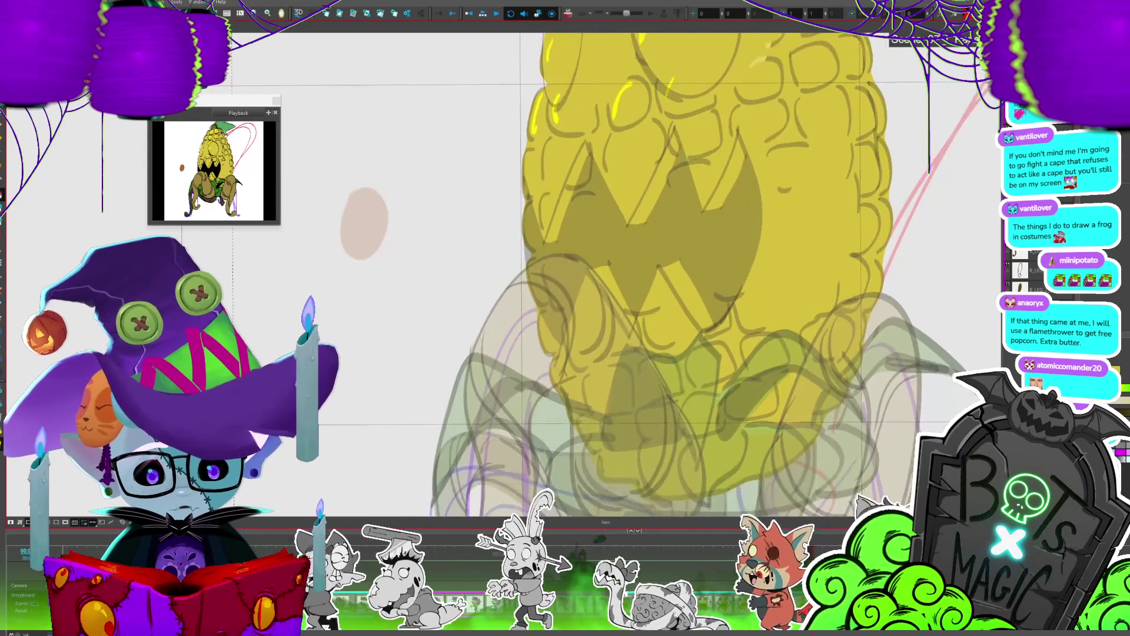
{"action": "scroll", "coordinate": [622, 256], "scroll_direction": "down", "scroll_amount": 2}
{"action": "scroll", "coordinate": [622, 256], "scroll_direction": "right", "scroll_amount": 2}
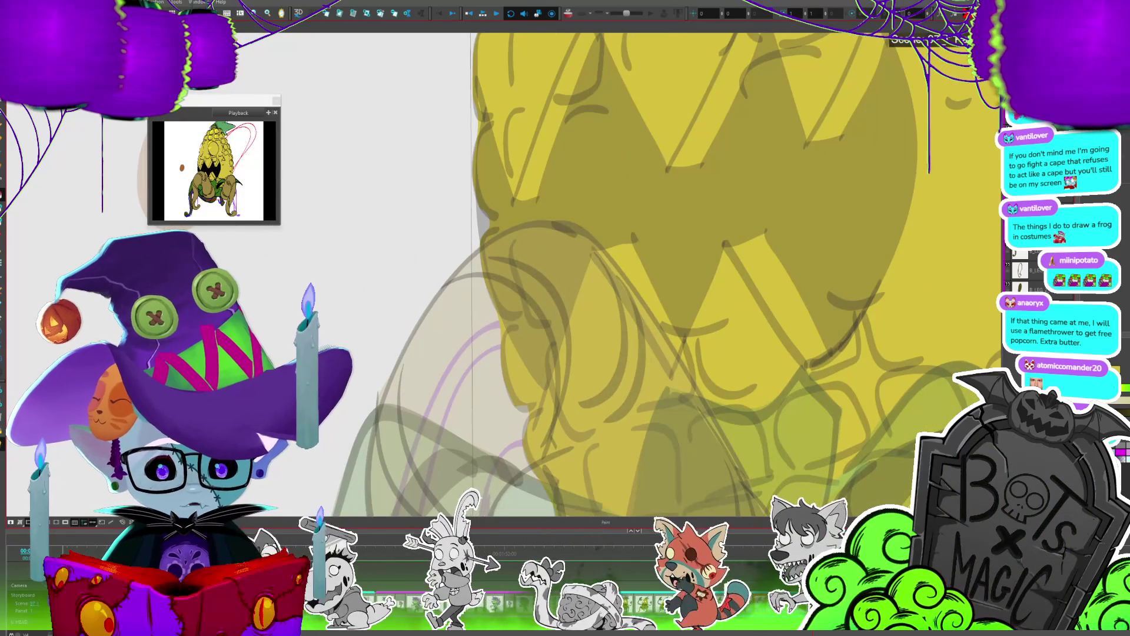
Step: Show the line art and trim the black fill at the mouth's left edge
{"action": "left_click", "coordinate": [475, 174]}
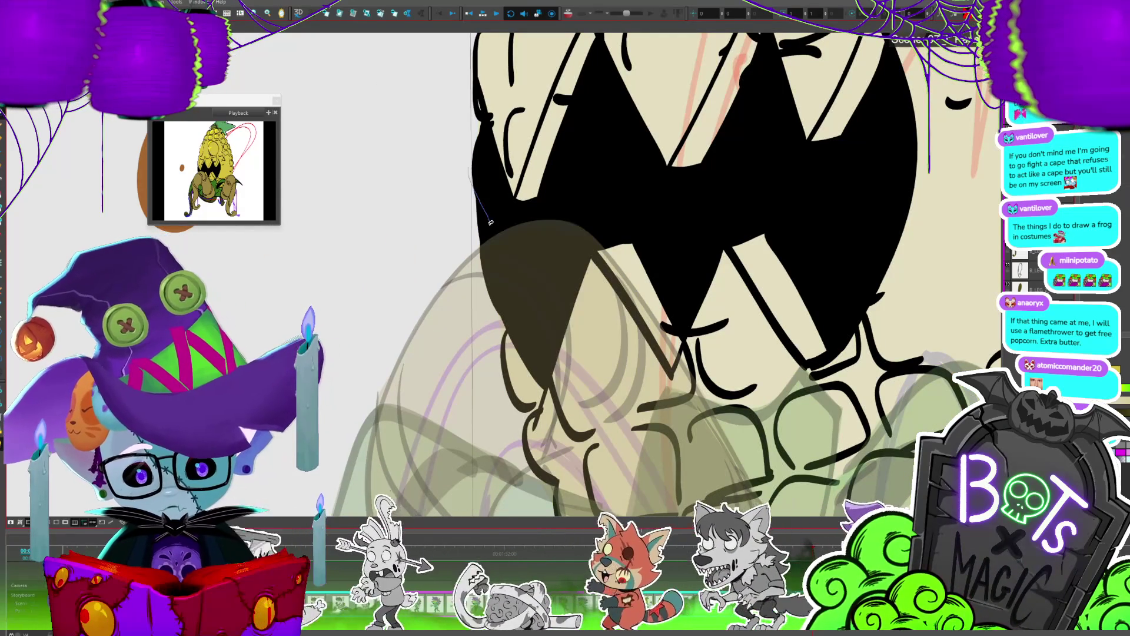
{"action": "left_click", "coordinate": [489, 218]}
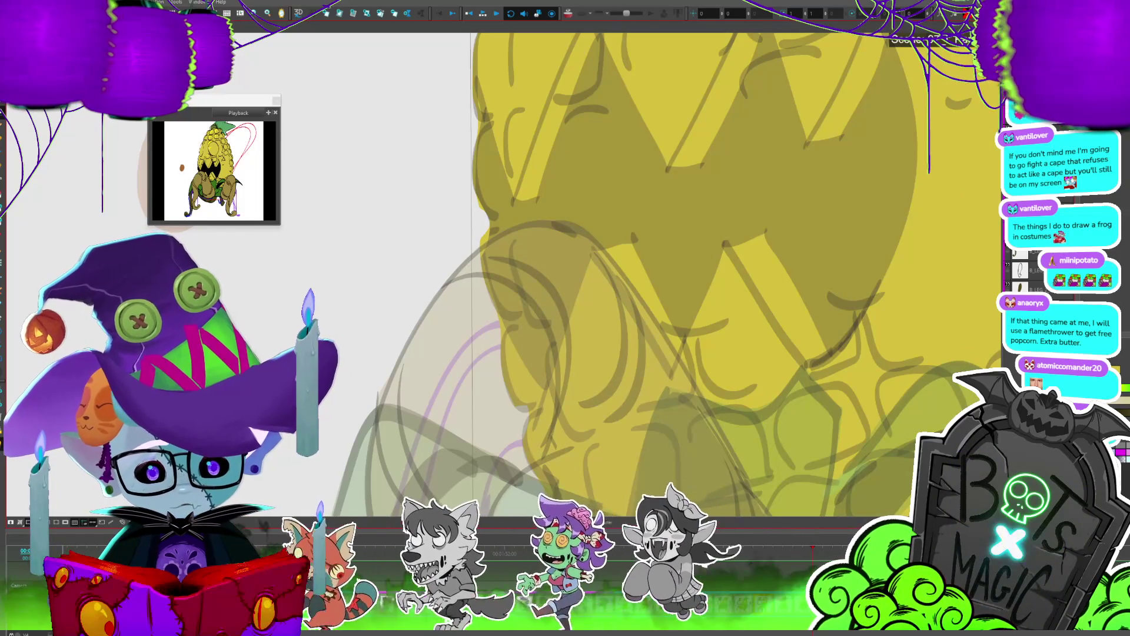
{"action": "key", "text": "1"}
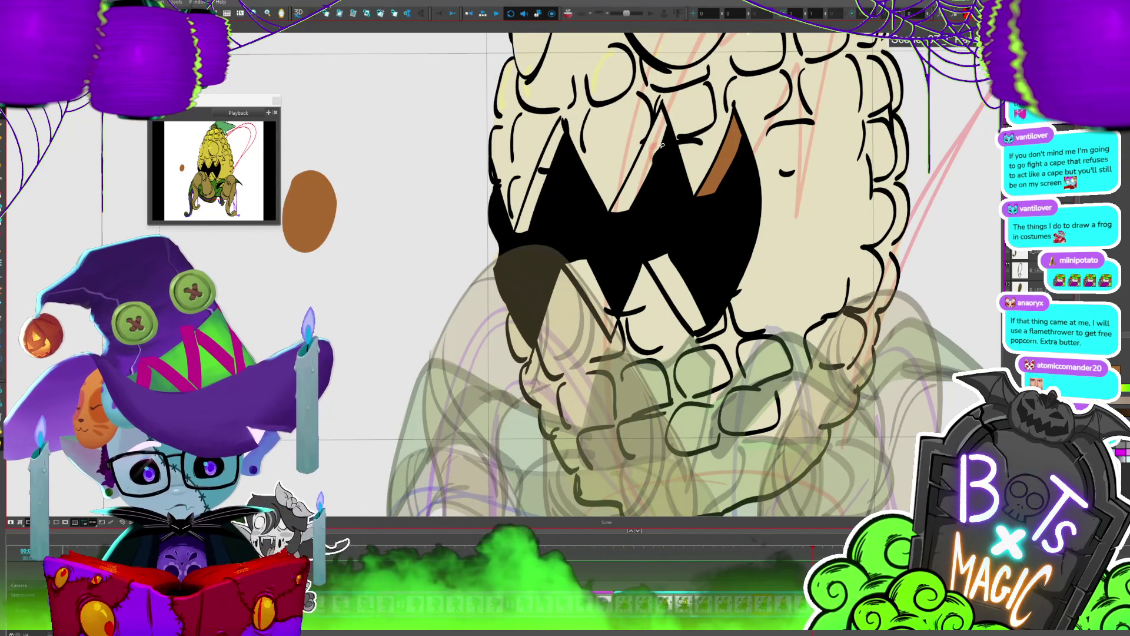
Step: Fill the middle, left, lower-left and remaining tooth strips brown
{"action": "key", "text": "alt+i"}
{"action": "left_click", "coordinate": [639, 162]}
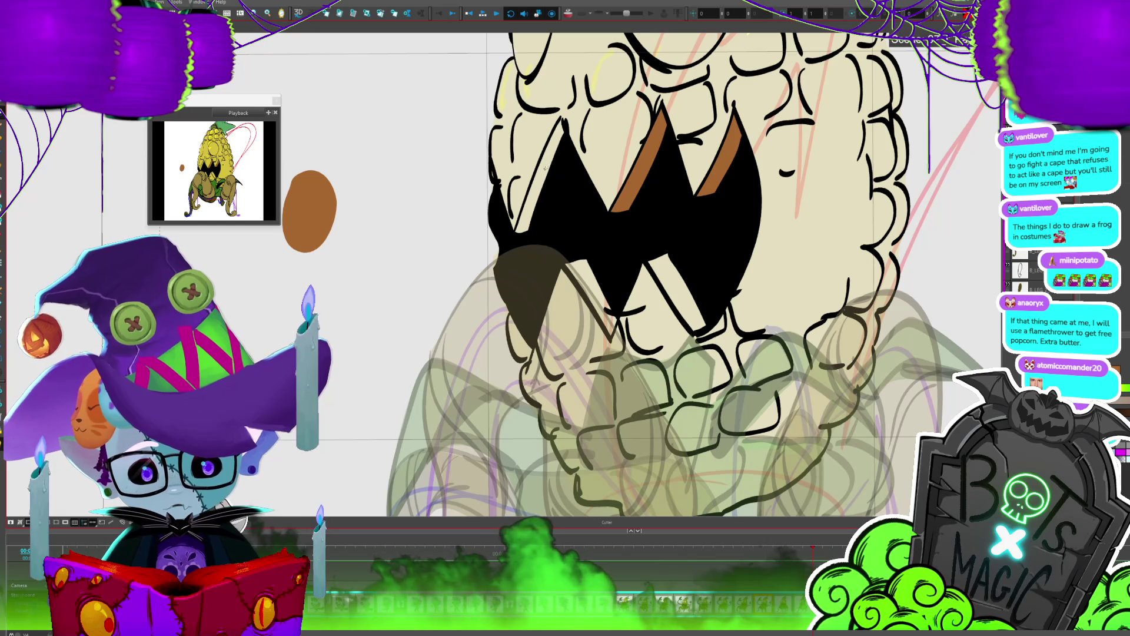
{"action": "key", "text": "alt+b"}
{"action": "key", "text": "alt+i"}
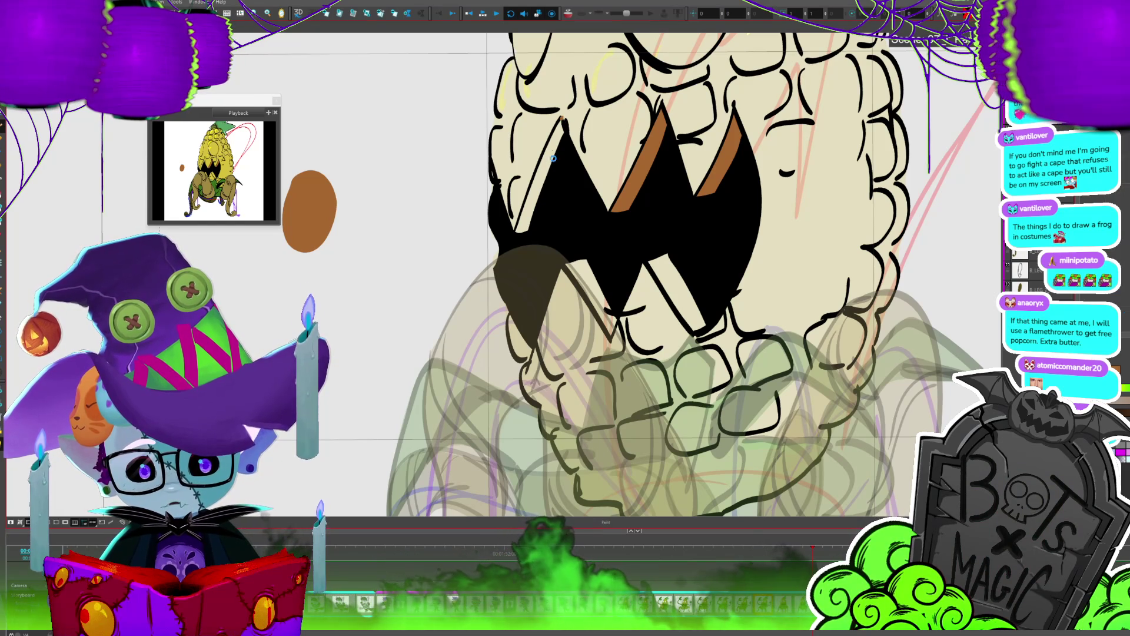
{"action": "left_click", "coordinate": [554, 136]}
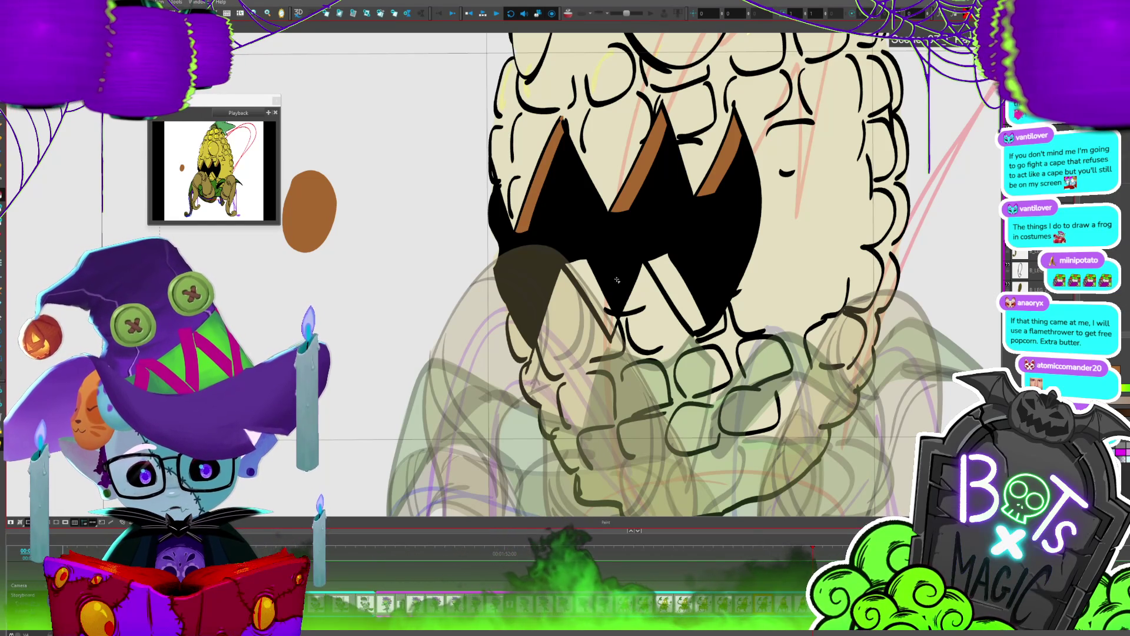
{"action": "key", "text": "alt+s"}
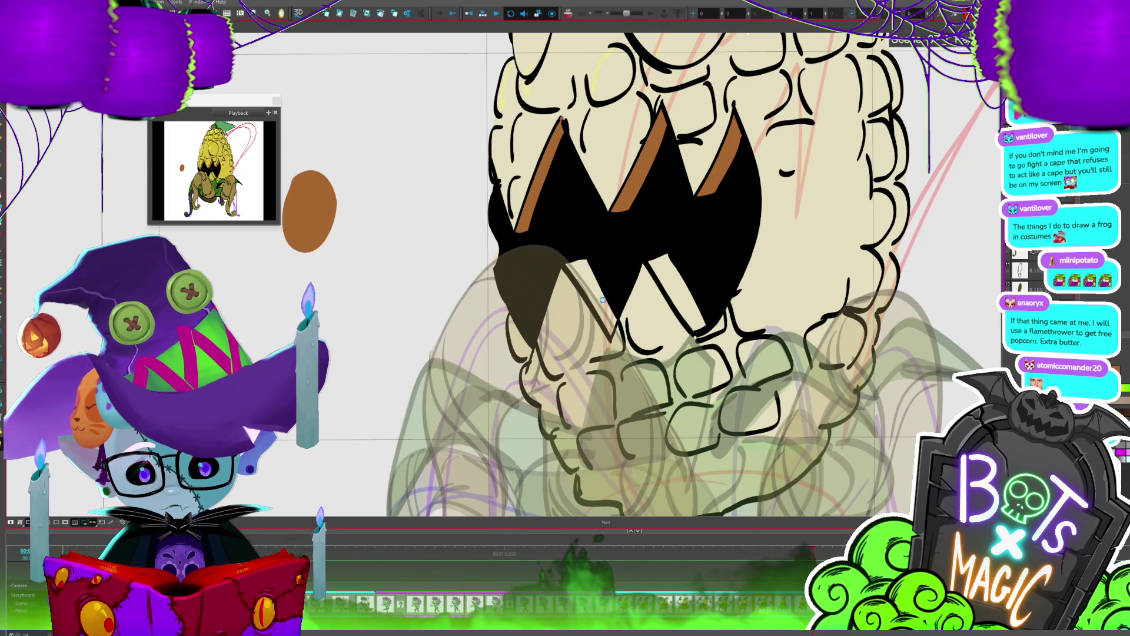
{"action": "left_click", "coordinate": [590, 294]}
{"action": "left_click", "coordinate": [689, 307]}
Step: Flip between neighbouring frames to check the brown tooth strips
{"action": "key", "text": "shift+m"}
{"action": "key", "text": "period"}
{"action": "key", "text": "comma"}
{"action": "key", "text": "period"}
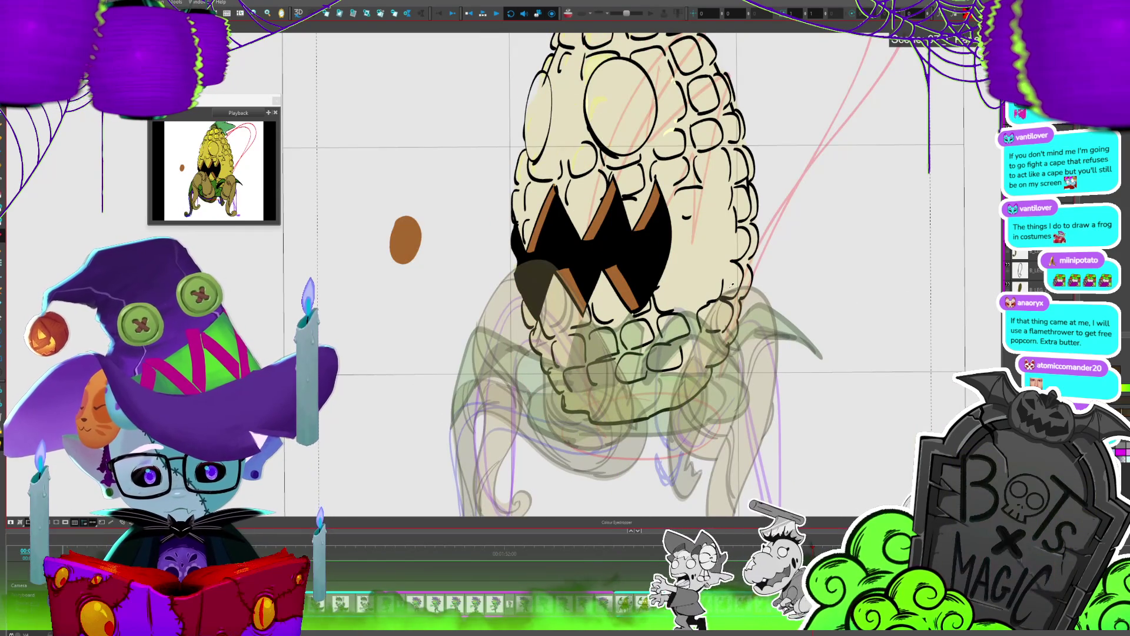
Step: Ink a short mark and a C-shaped kernel line left of the corn's big eye
{"action": "scroll", "coordinate": [525, 230], "scroll_direction": "up", "scroll_amount": 3}
{"action": "left_click_drag", "start_coordinate": [565, 265], "coordinate": [512, 298]}
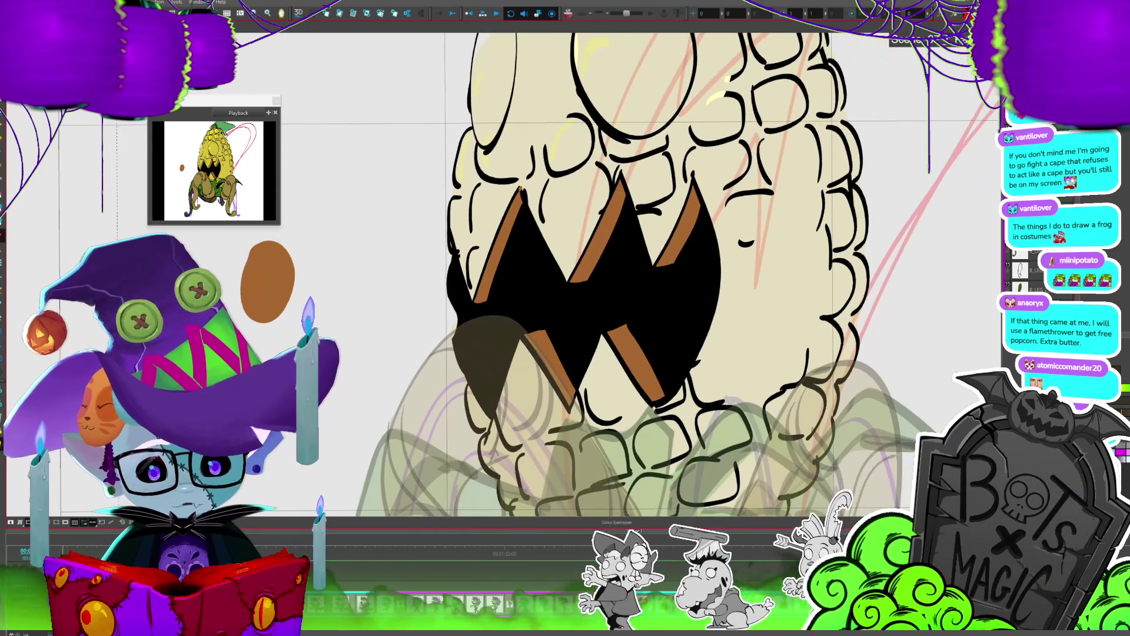
{"action": "left_click_drag", "start_coordinate": [552, 234], "coordinate": [595, 219]}
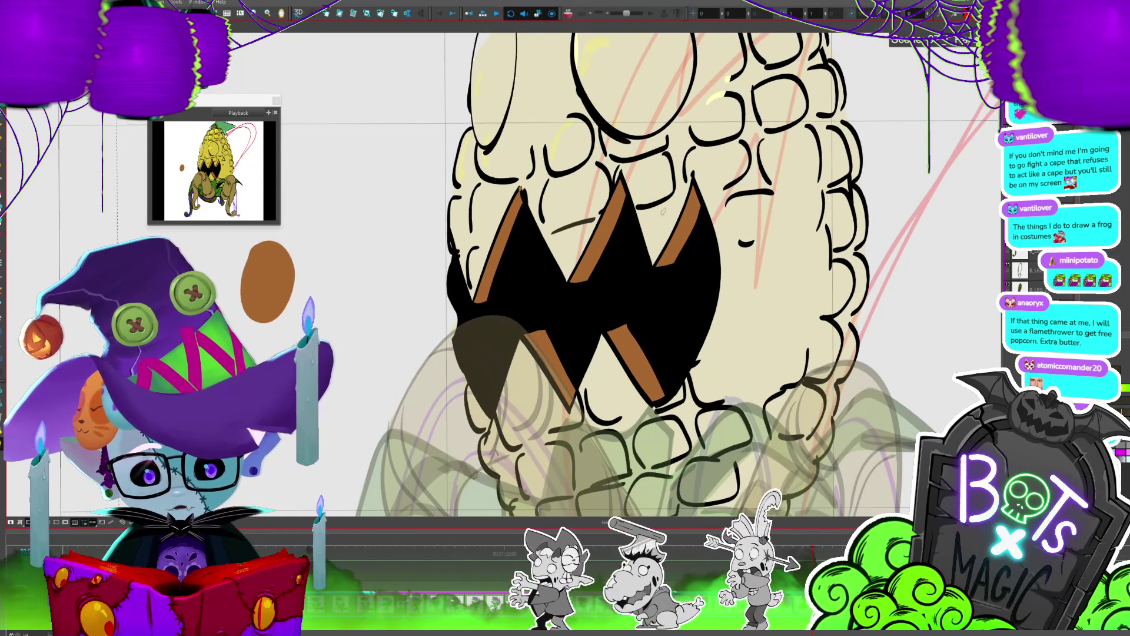
{"action": "mouse_move", "coordinate": [676, 209]}
{"action": "left_mouse_down"}
{"action": "mouse_move", "coordinate": [701, 235]}
{"action": "mouse_move", "coordinate": [762, 386]}
{"action": "left_mouse_up"}
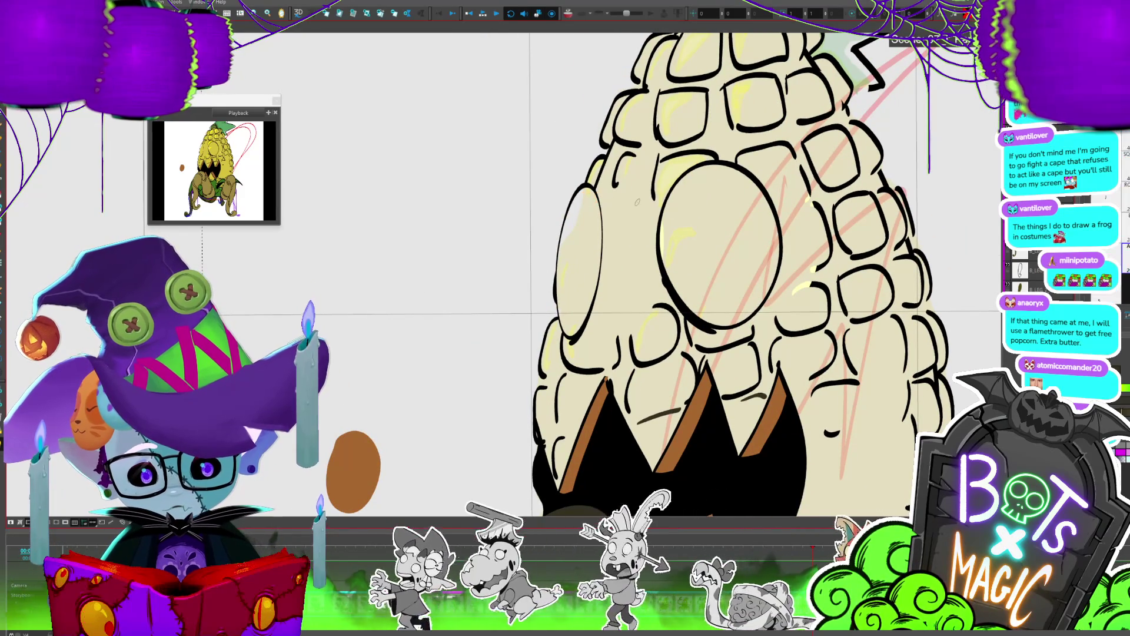
{"action": "mouse_move", "coordinate": [640, 202]}
{"action": "left_mouse_down"}
{"action": "mouse_move", "coordinate": [654, 300]}
{"action": "mouse_move", "coordinate": [595, 326]}
{"action": "left_mouse_up"}
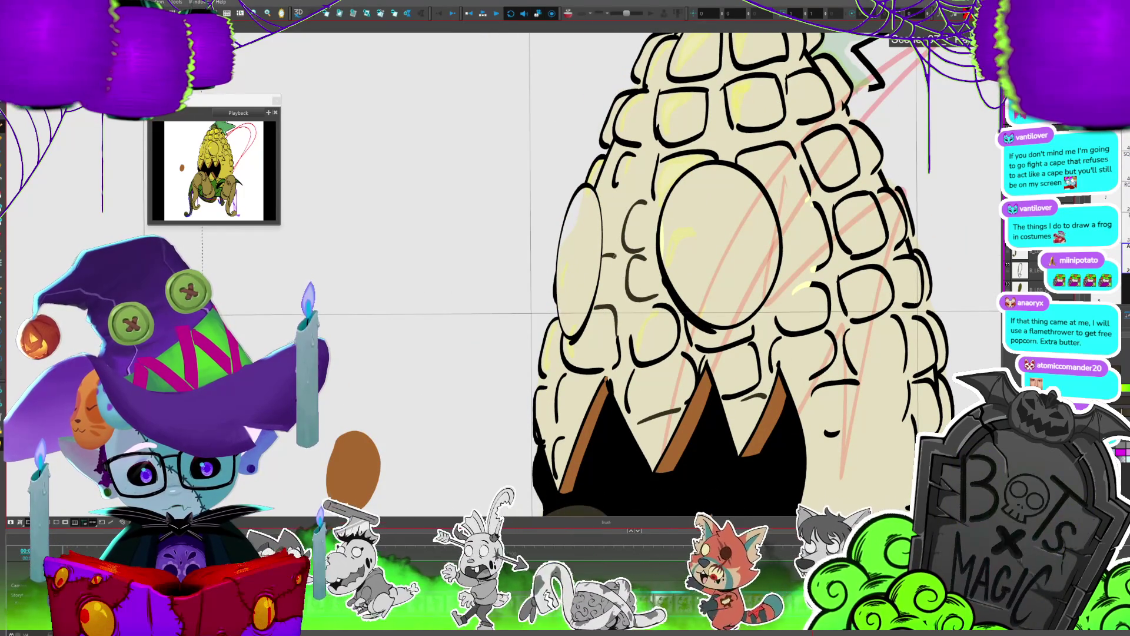
{"action": "left_click_drag", "start_coordinate": [632, 192], "coordinate": [599, 134]}
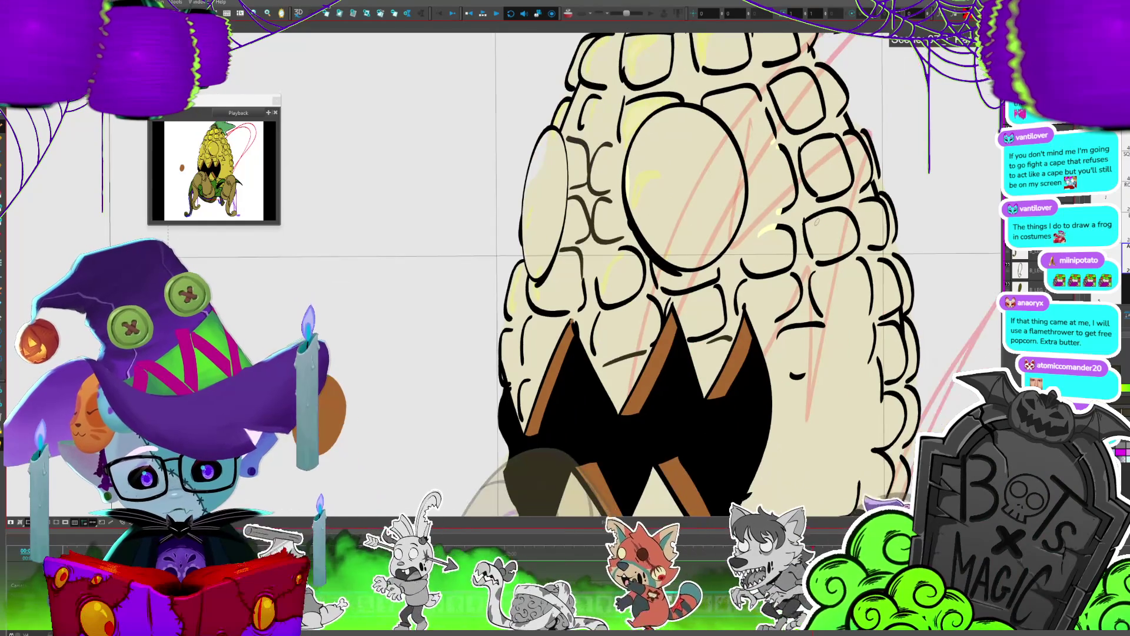
{"action": "left_click", "coordinate": [599, 134]}
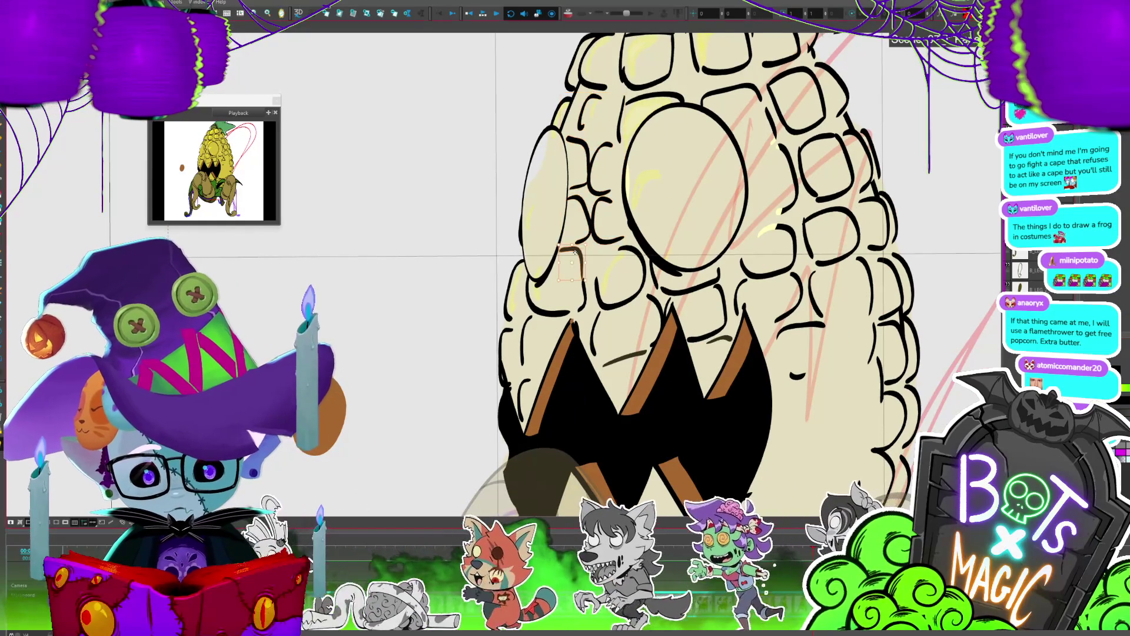
Step: Ink kernel lines along the corn's right side, then compare adjacent frames
{"action": "mouse_move", "coordinate": [647, 294]}
{"action": "left_mouse_down"}
{"action": "mouse_move", "coordinate": [577, 169]}
{"action": "mouse_move", "coordinate": [612, 241]}
{"action": "left_mouse_up"}
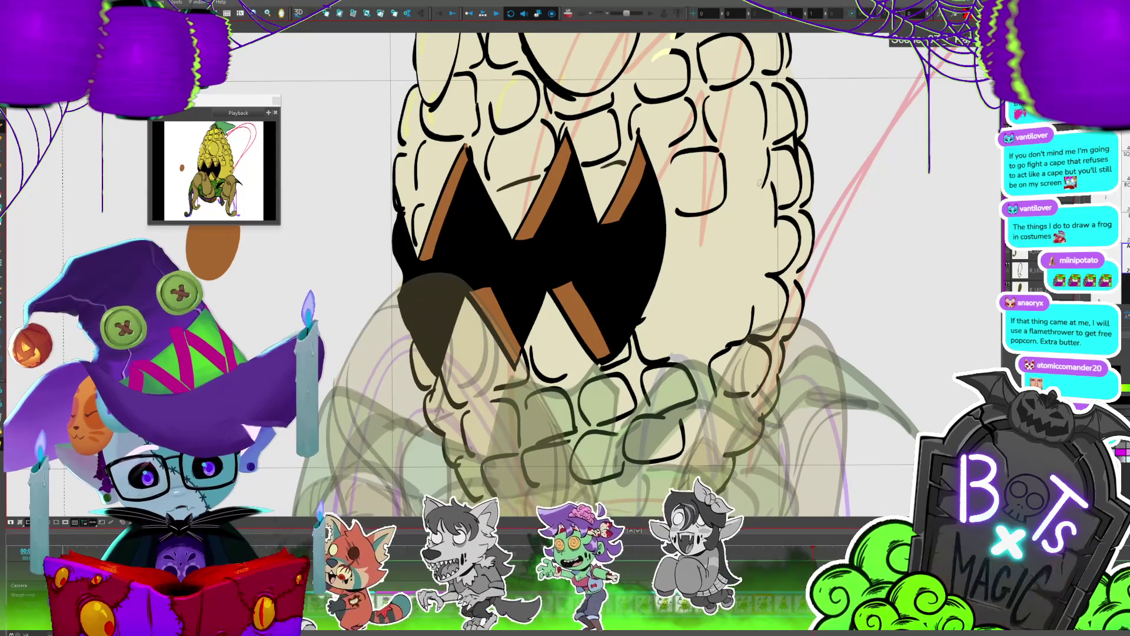
{"action": "left_click_drag", "start_coordinate": [772, 148], "coordinate": [775, 176]}
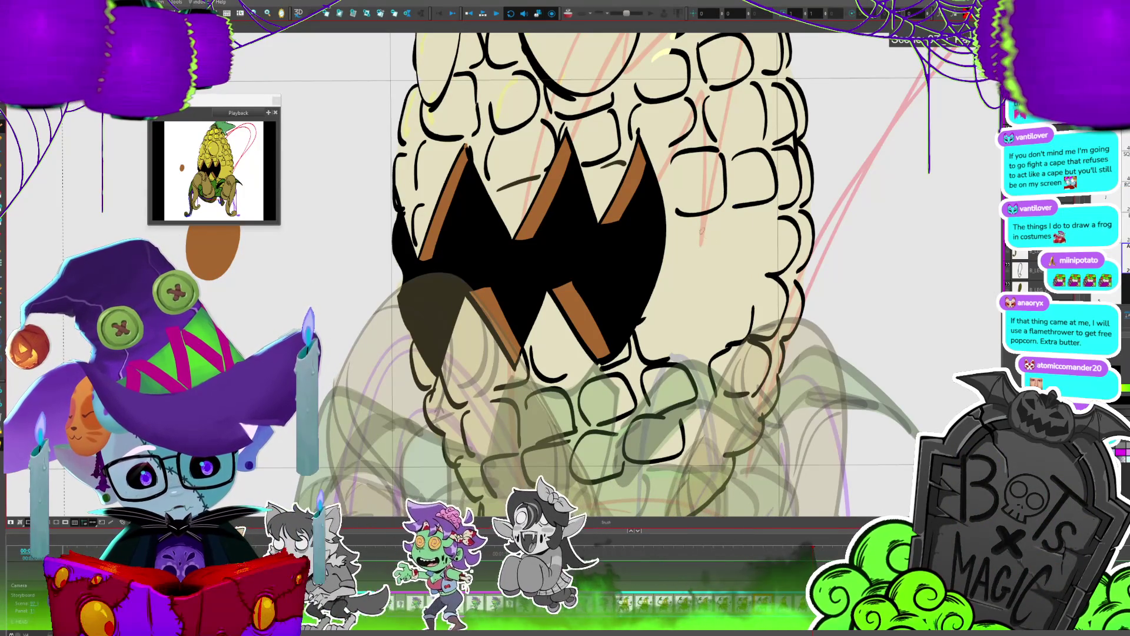
{"action": "mouse_move", "coordinate": [719, 256]}
{"action": "left_mouse_down"}
{"action": "mouse_move", "coordinate": [700, 282]}
{"action": "mouse_move", "coordinate": [668, 272]}
{"action": "mouse_move", "coordinate": [686, 357]}
{"action": "left_mouse_up"}
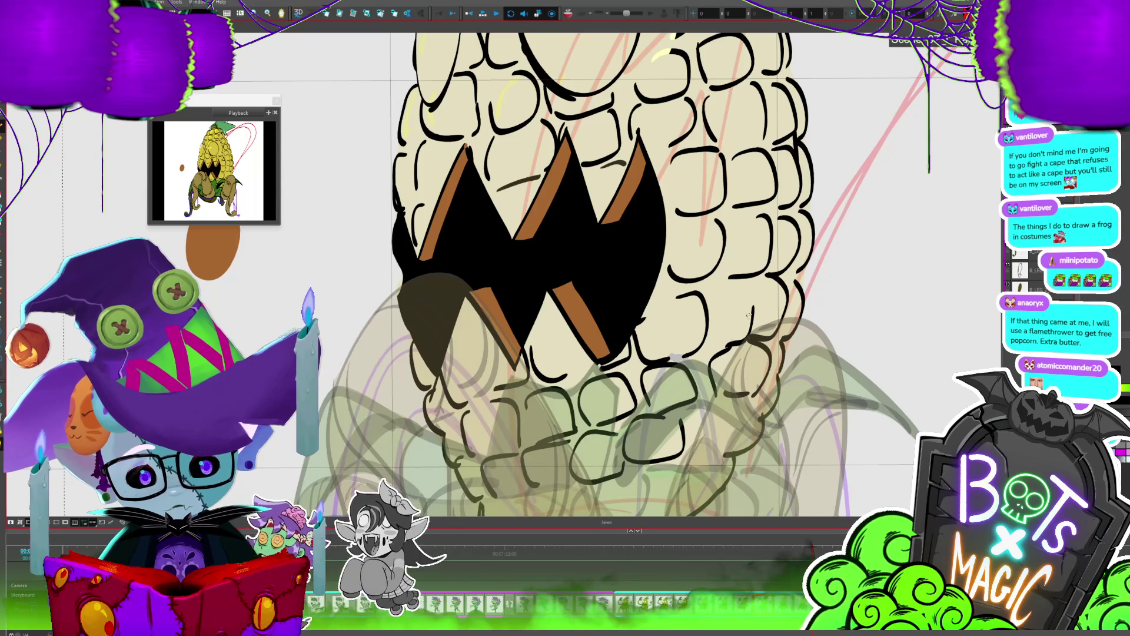
{"action": "mouse_move", "coordinate": [768, 282]}
{"action": "left_mouse_down"}
{"action": "mouse_move", "coordinate": [765, 341]}
{"action": "mouse_move", "coordinate": [709, 344]}
{"action": "mouse_move", "coordinate": [778, 182]}
{"action": "left_mouse_up"}
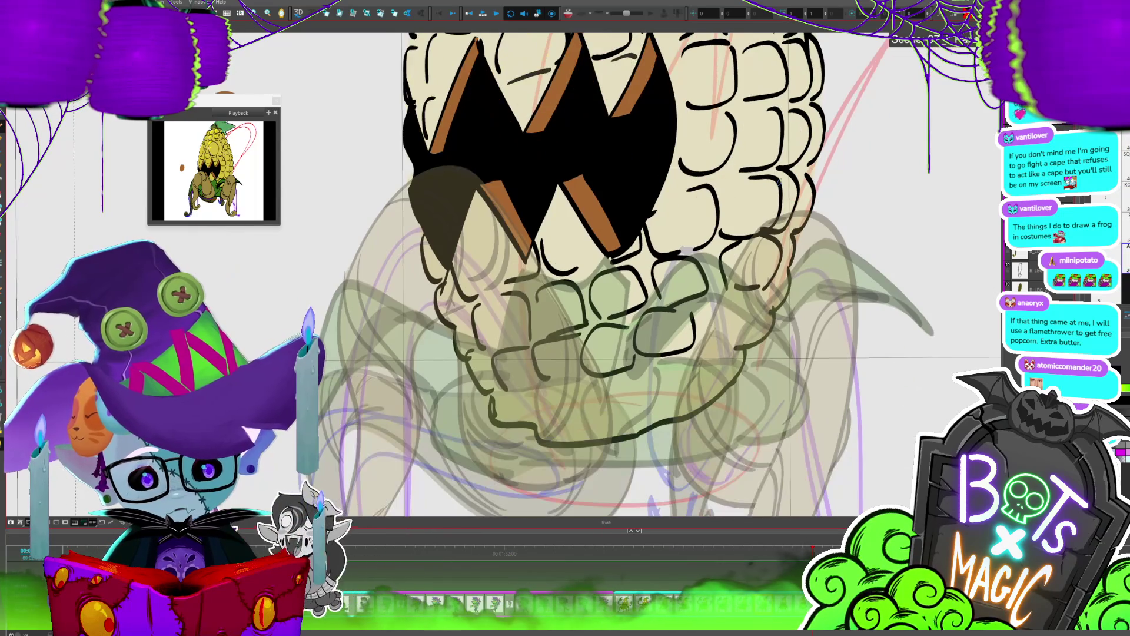
{"action": "key", "text": "comma"}
{"action": "key", "text": "period"}
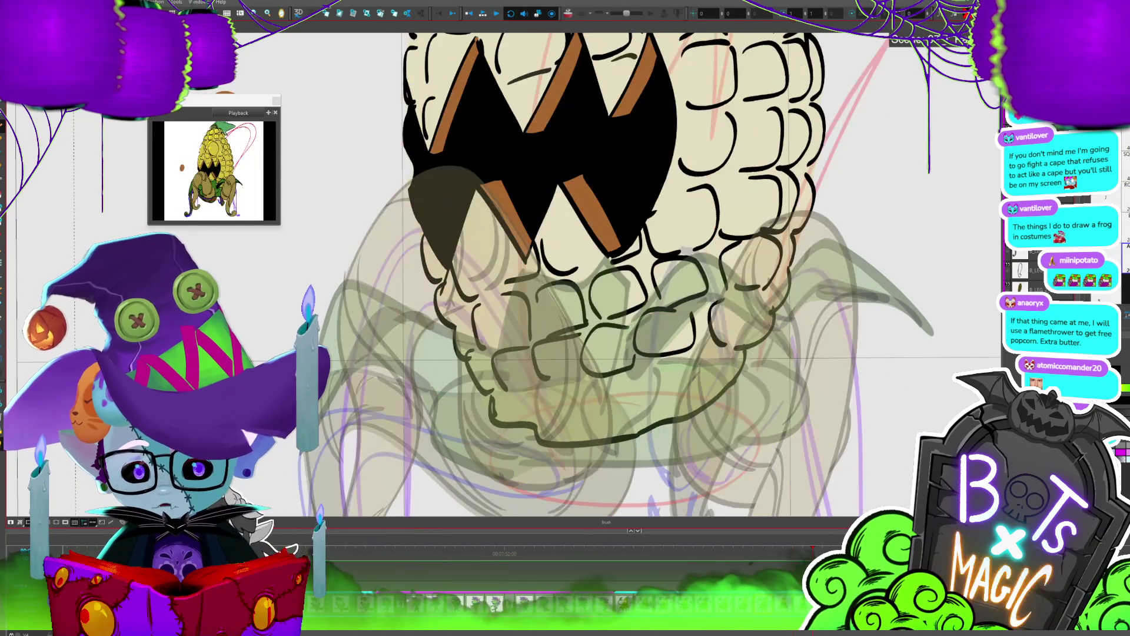
{"action": "key", "text": "comma"}
{"action": "key", "text": "period"}
{"action": "scroll", "coordinate": [752, 410], "scroll_direction": "down", "scroll_amount": 5}
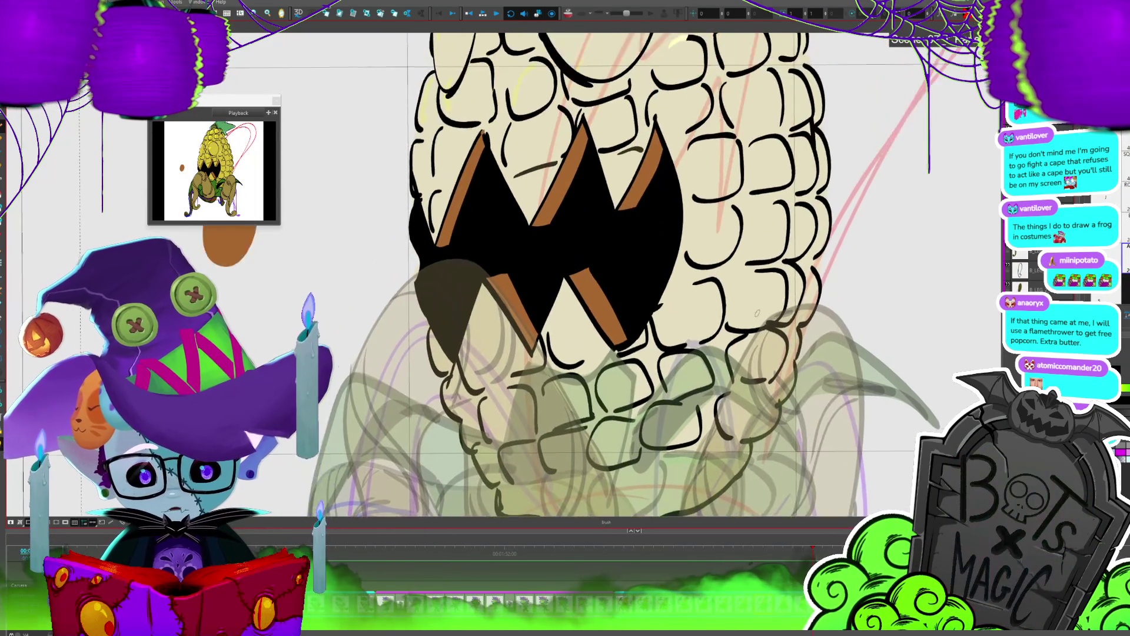
Step: Flip between the legs, corn and inked corn-head drawings of the cycle to compare them
{"action": "left_click_drag", "start_coordinate": [752, 409], "coordinate": [803, 343]}
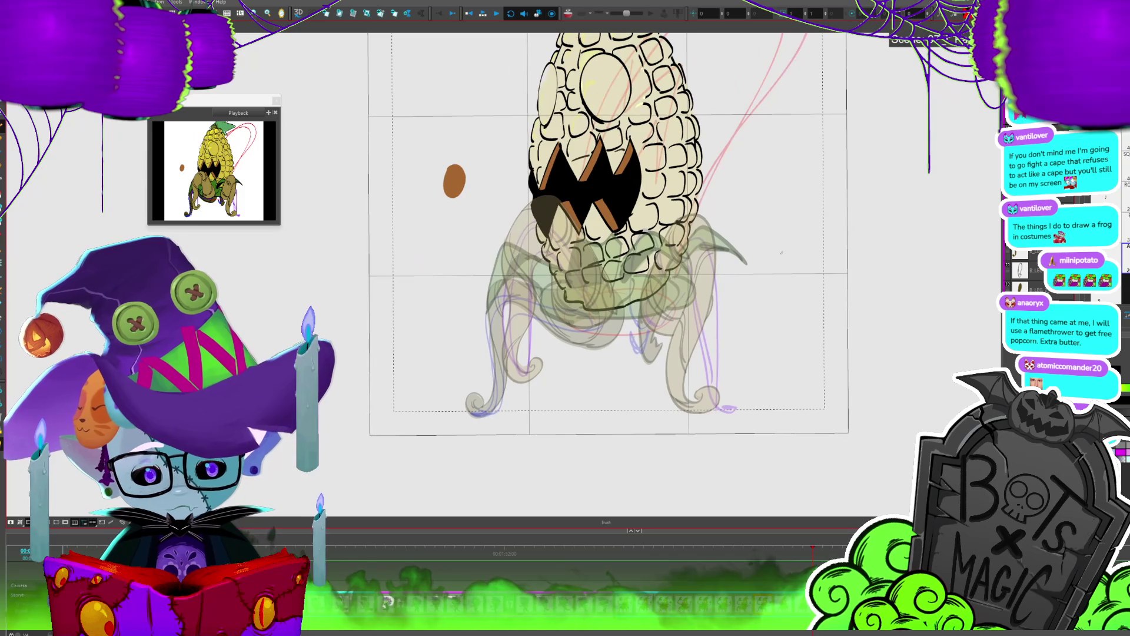
{"action": "key", "text": "comma"}
{"action": "key", "text": "comma"}
{"action": "key", "text": "comma"}
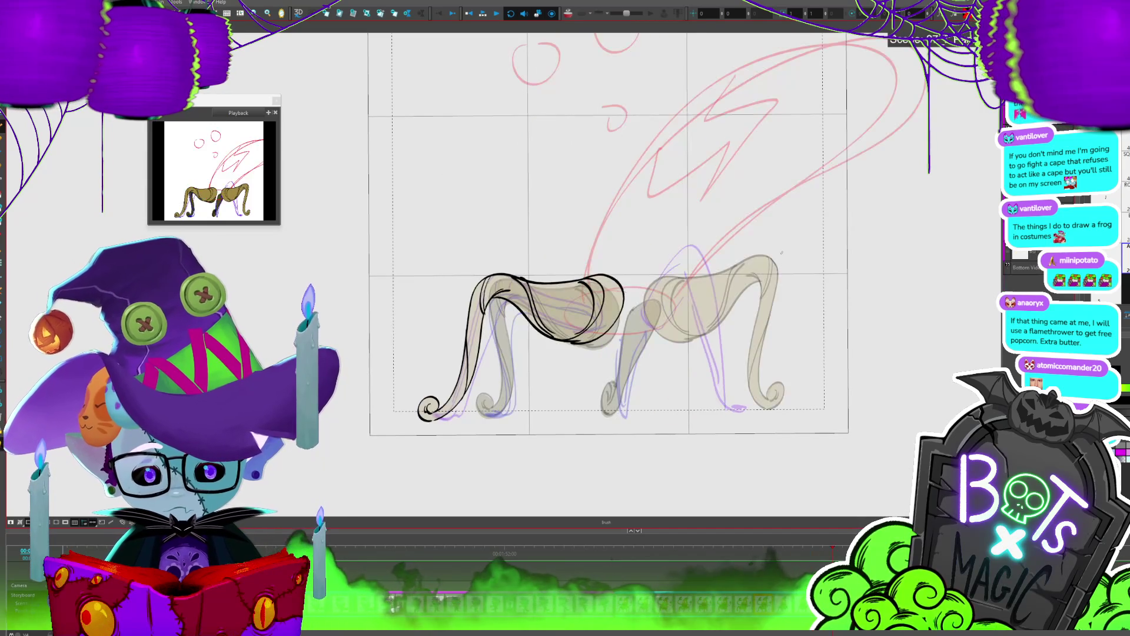
{"action": "key", "text": "period"}
{"action": "key", "text": "comma"}
{"action": "key", "text": "period"}
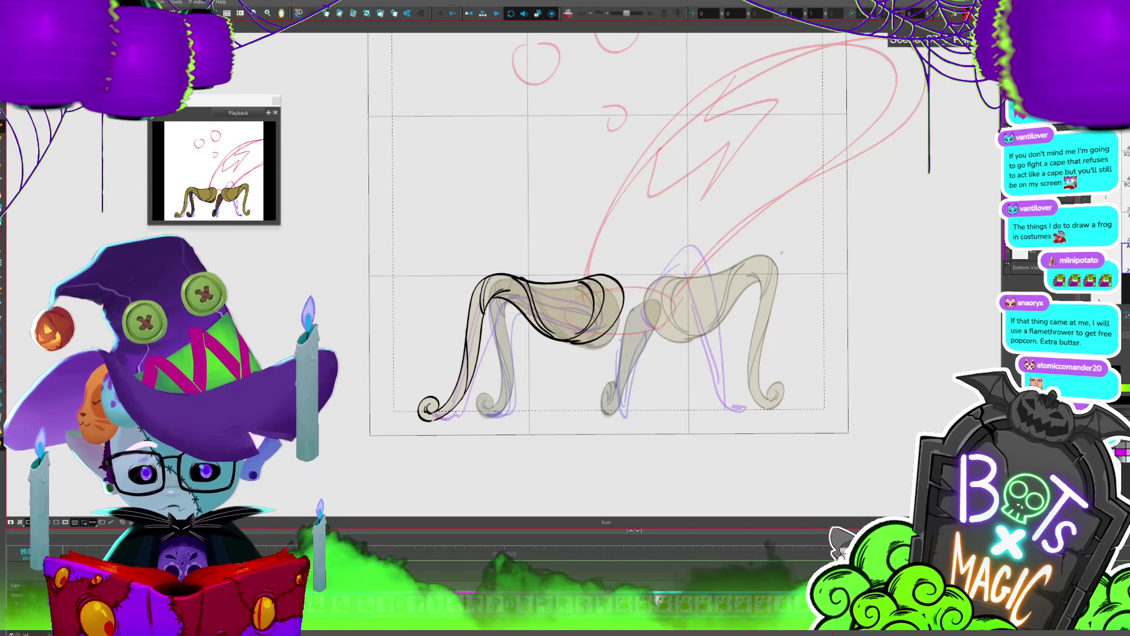
{"action": "key", "text": "comma"}
{"action": "key", "text": "comma"}
{"action": "key", "text": "period"}
{"action": "key", "text": "period"}
{"action": "key", "text": "comma"}
{"action": "key", "text": "comma"}
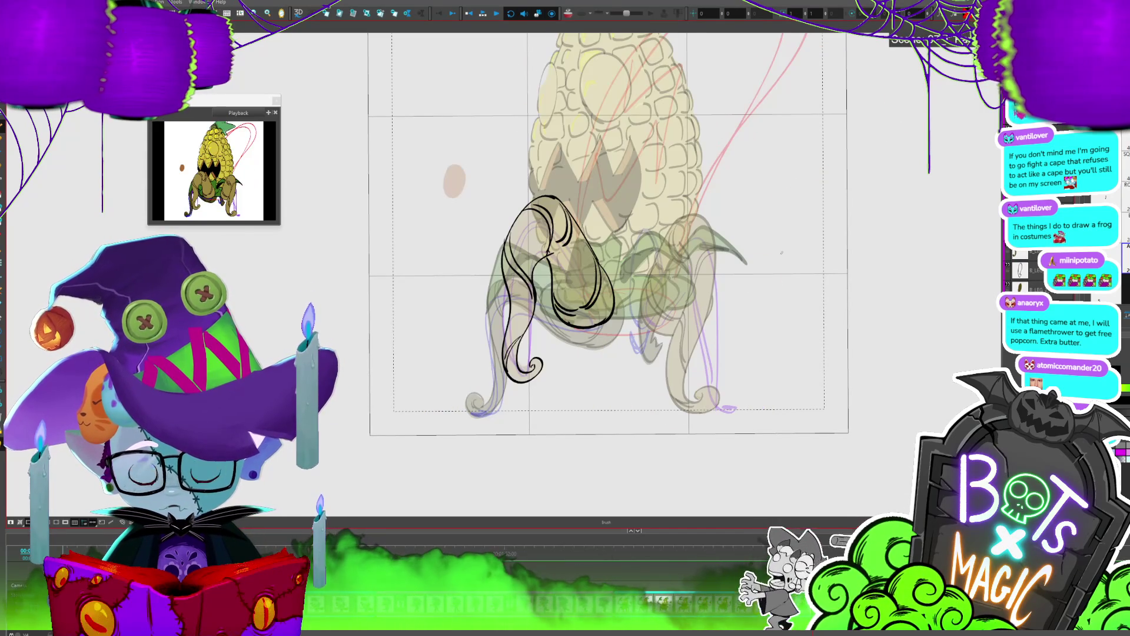
{"action": "key", "text": "period"}
{"action": "key", "text": "period"}
{"action": "key", "text": "d"}
{"action": "key", "text": "period"}
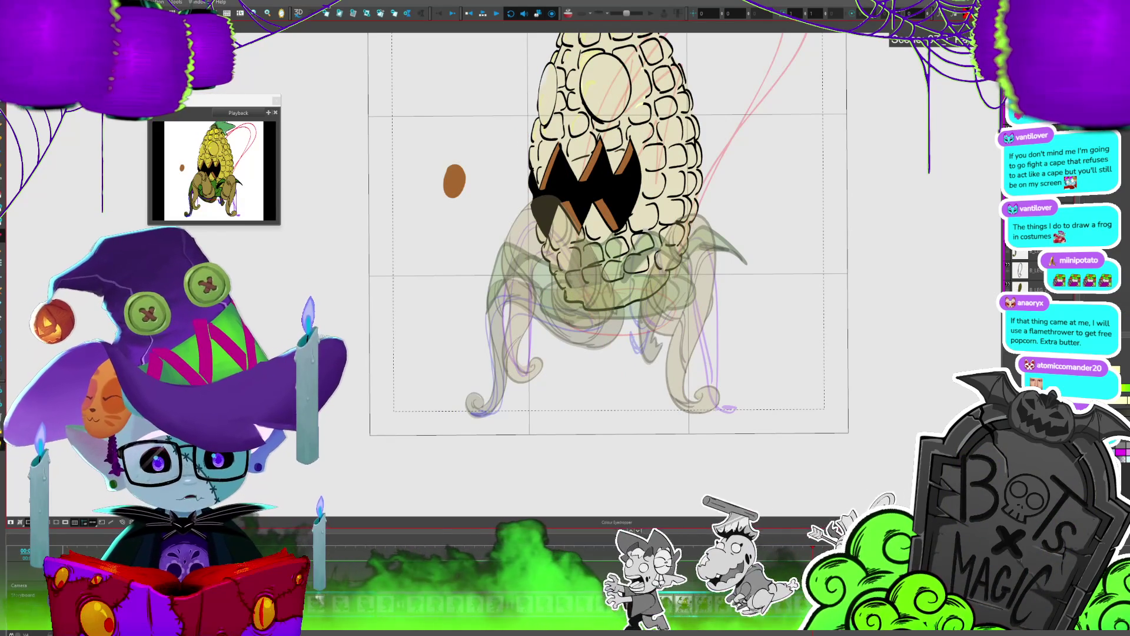
{"action": "scroll", "coordinate": [607, 271], "scroll_direction": "up", "scroll_amount": 3}
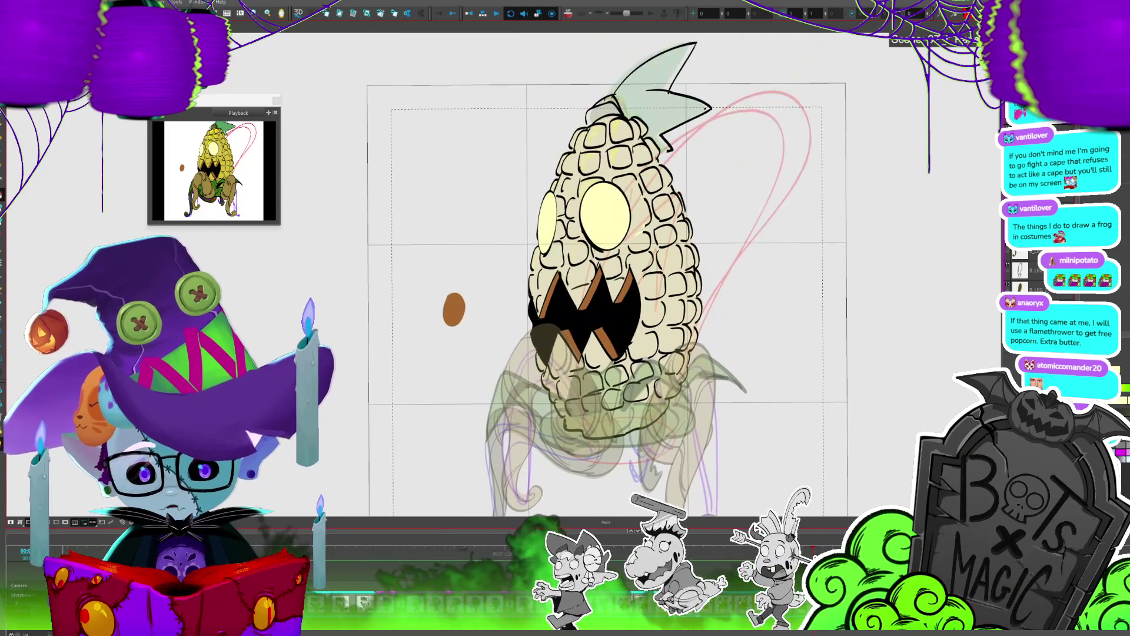
{"action": "key", "text": "period"}
{"action": "key", "text": "comma"}
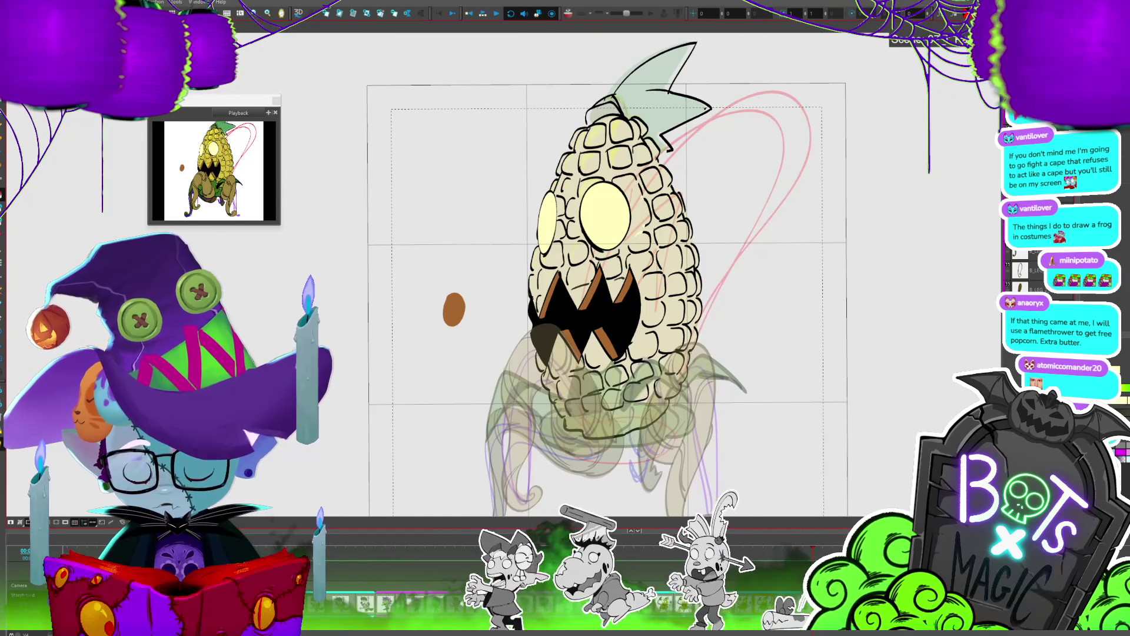
Step: Remove the stray brown blob beside the corn head and save the project
{"action": "key", "text": "ctrl+z"}
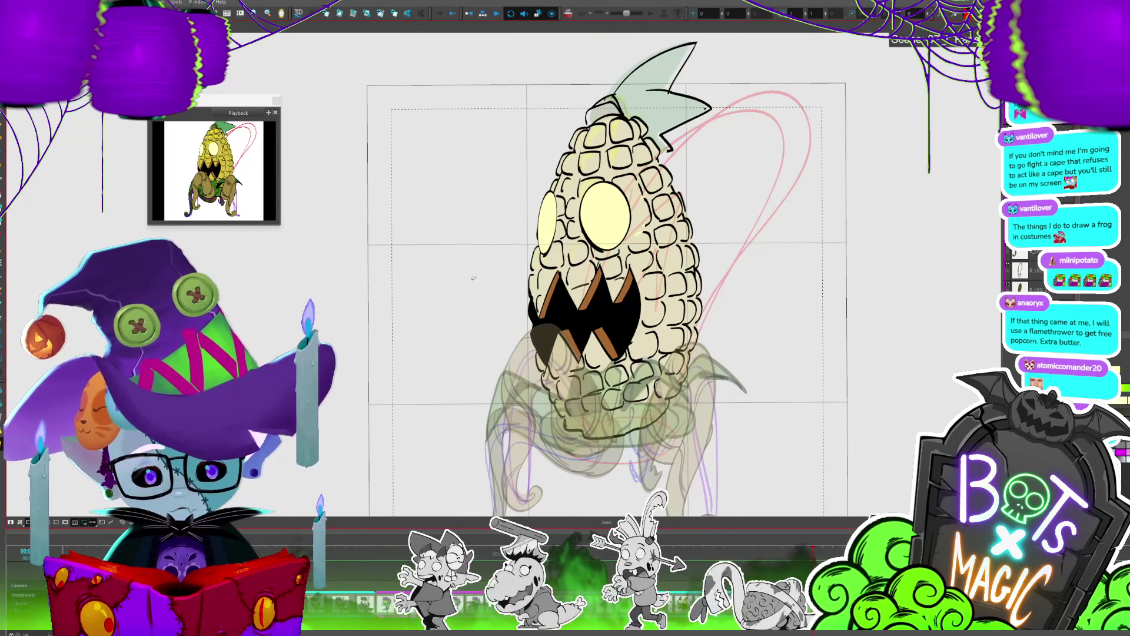
{"action": "key", "text": "comma"}
{"action": "key", "text": "ctrl+s"}
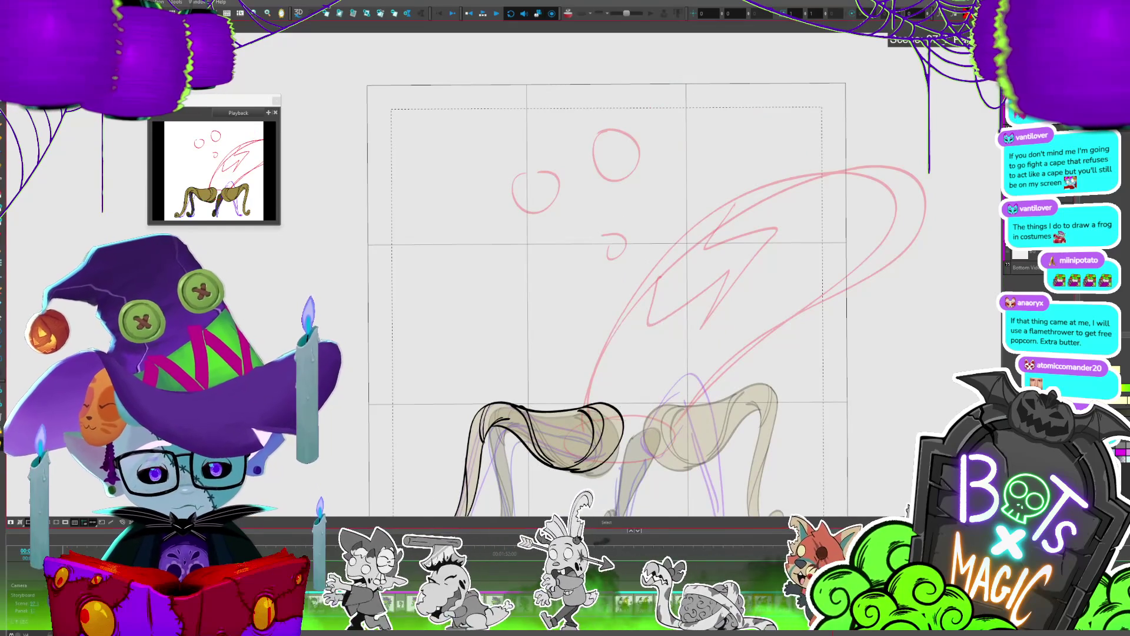
{"action": "key", "text": "period"}
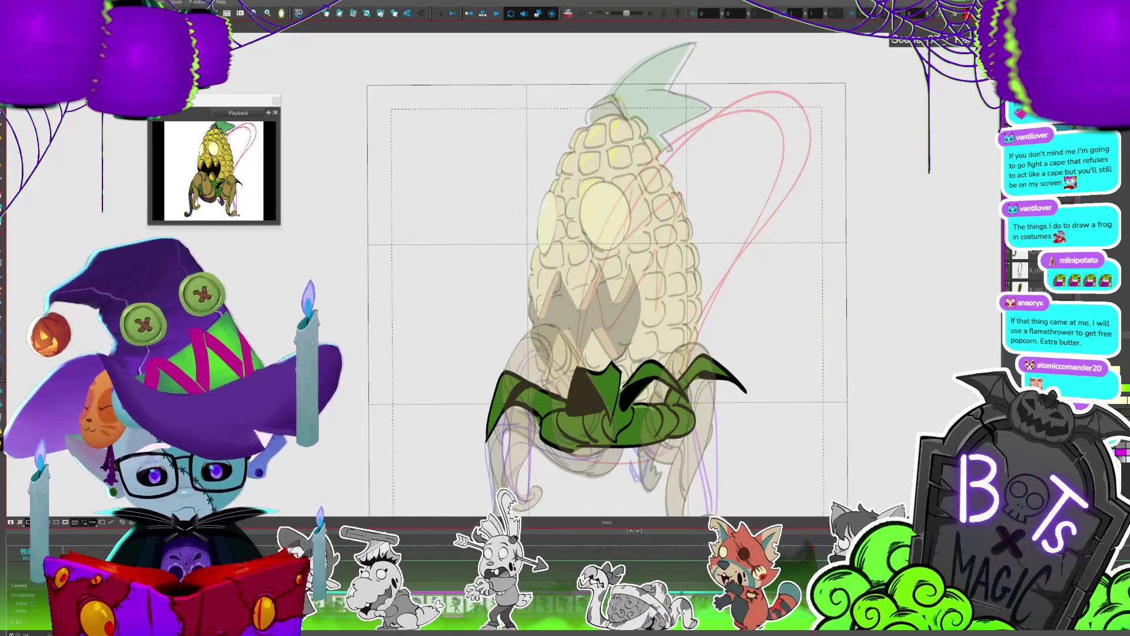
Step: Select the green husk leaves drawing and nudge it slightly lower
{"action": "key", "text": "period"}
{"action": "key", "text": "period"}
{"action": "key", "text": "period"}
{"action": "key", "text": "period"}
{"action": "key", "text": "period"}
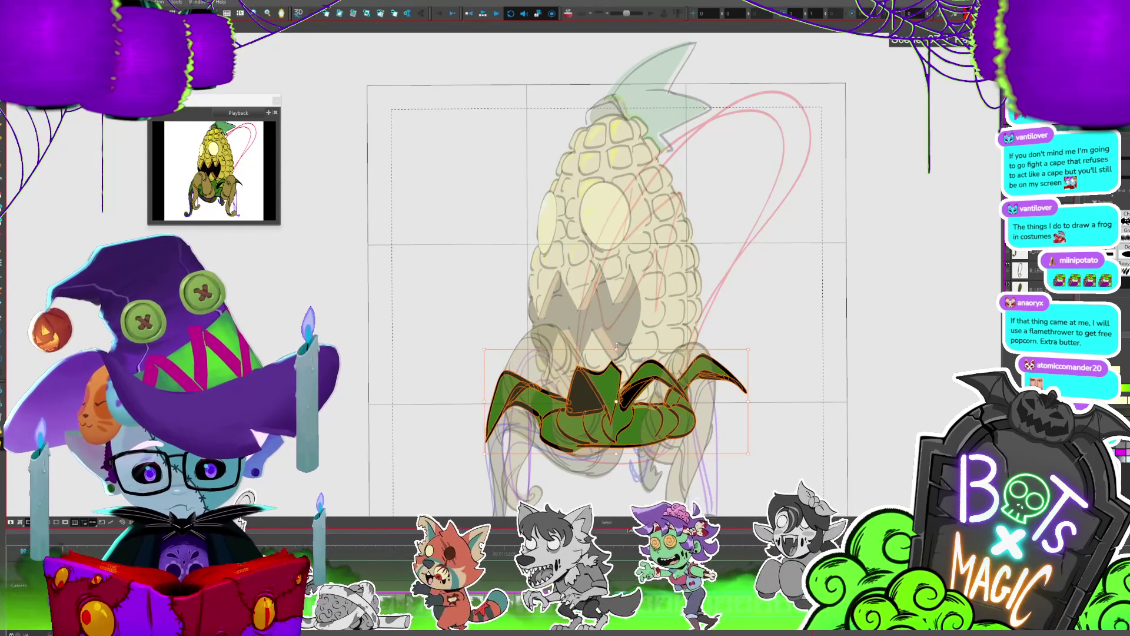
{"action": "key", "text": "Return"}
{"action": "key", "text": "Return"}
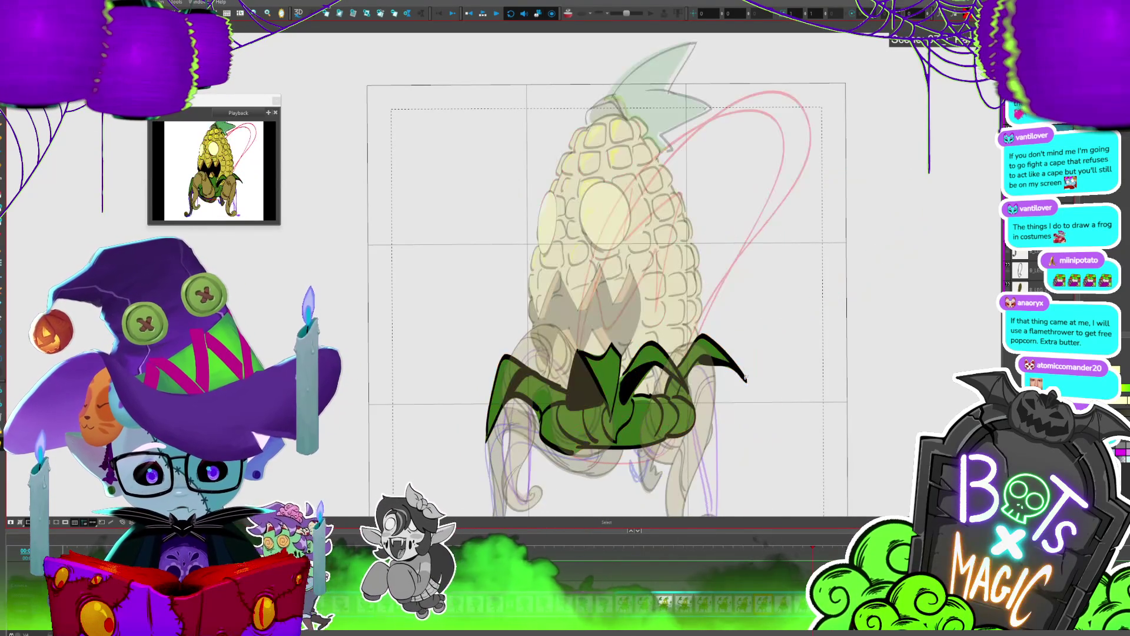
{"action": "left_click", "coordinate": [646, 364]}
{"action": "left_click_drag", "start_coordinate": [645, 363], "coordinate": [646, 372]}
{"action": "key", "text": "period"}
{"action": "key", "text": "comma"}
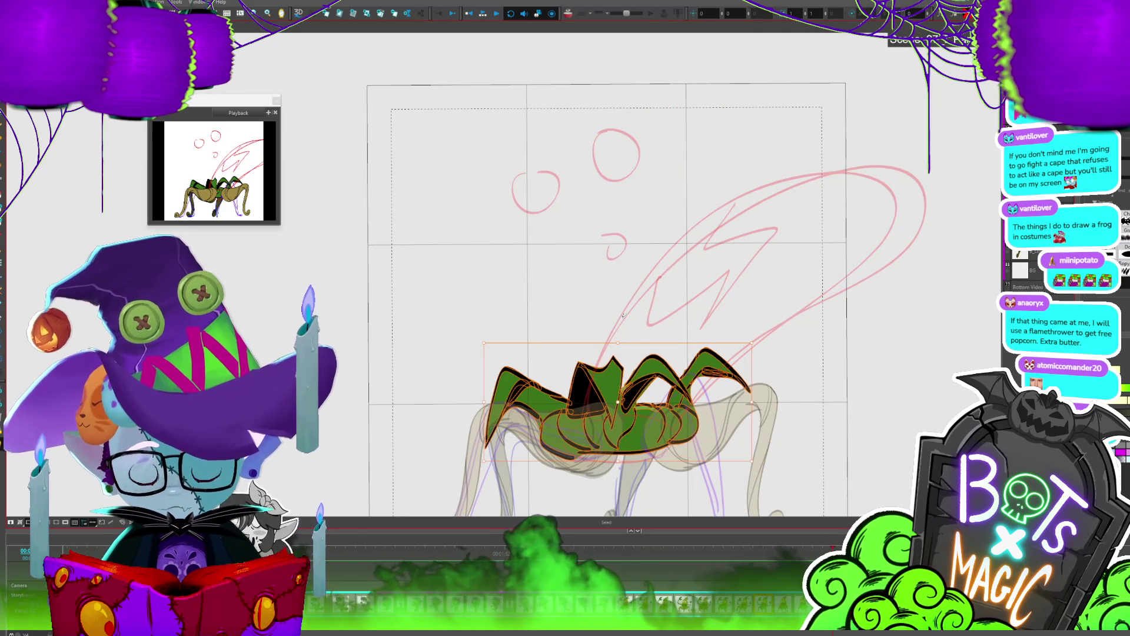
Step: Flip between the green-leaf, spider-legs and corn monster frames to compare the shifted leaves
{"action": "key", "text": "period"}
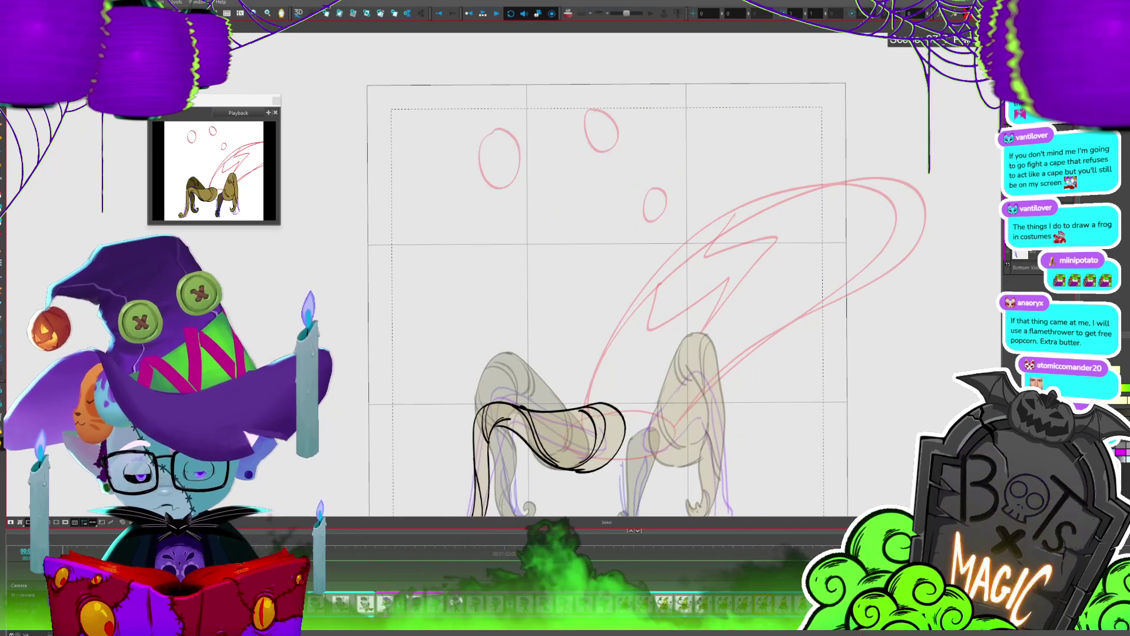
{"action": "key", "text": "comma"}
{"action": "key", "text": "comma"}
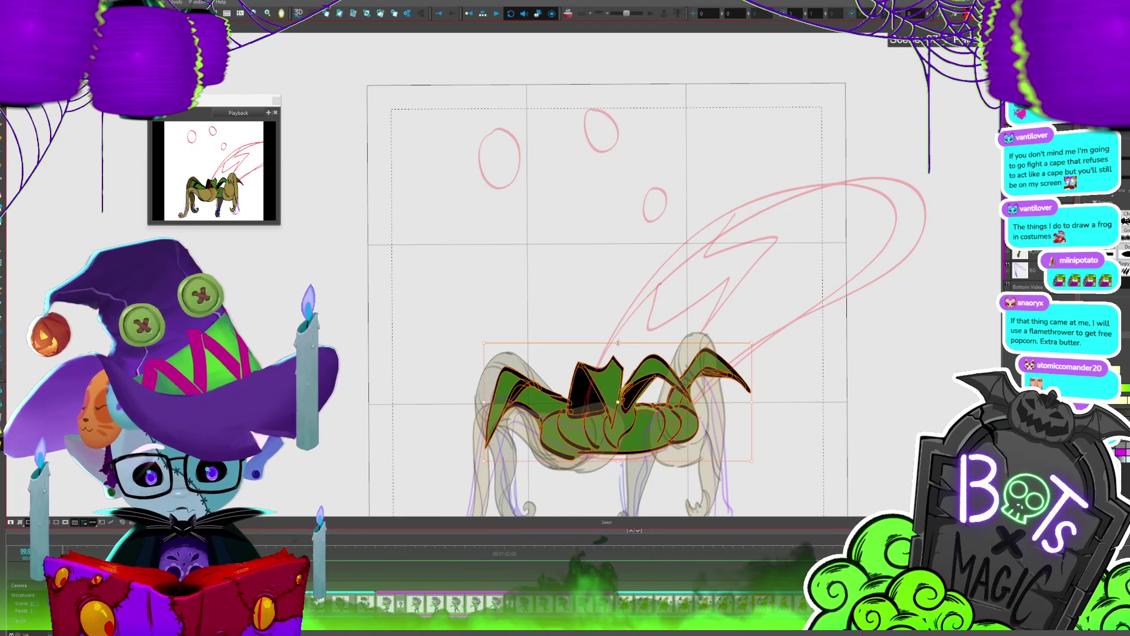
{"action": "key", "text": "period"}
{"action": "key", "text": "period"}
{"action": "key", "text": "ctrl+a"}
{"action": "key", "text": "Escape"}
{"action": "key", "text": "period"}
{"action": "key", "text": "period"}
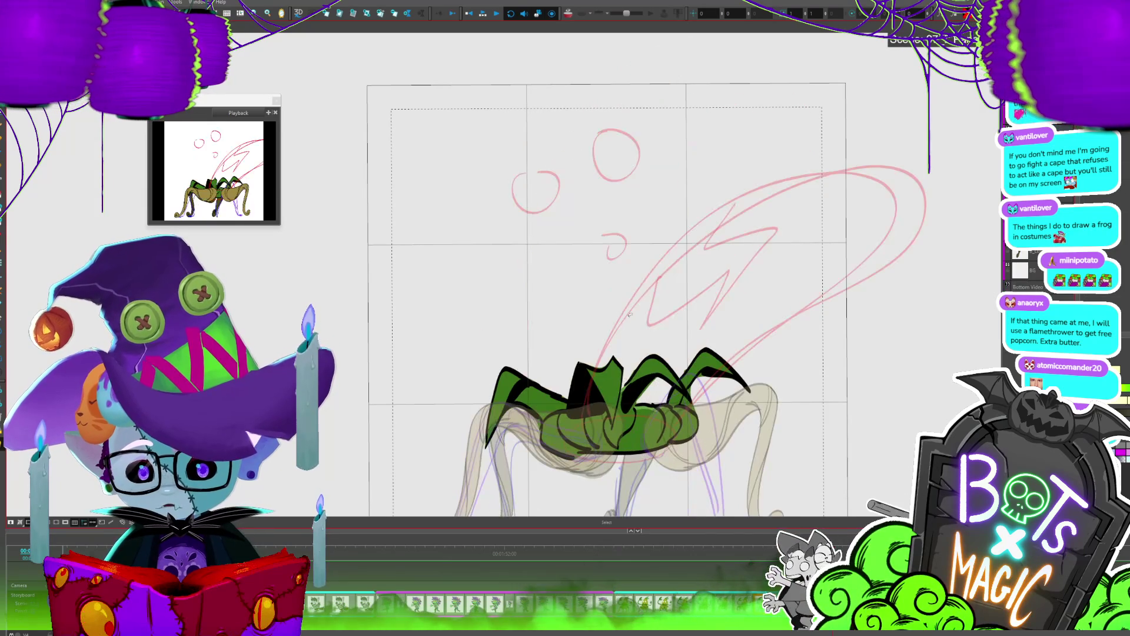
{"action": "key", "text": "period"}
{"action": "key", "text": "comma"}
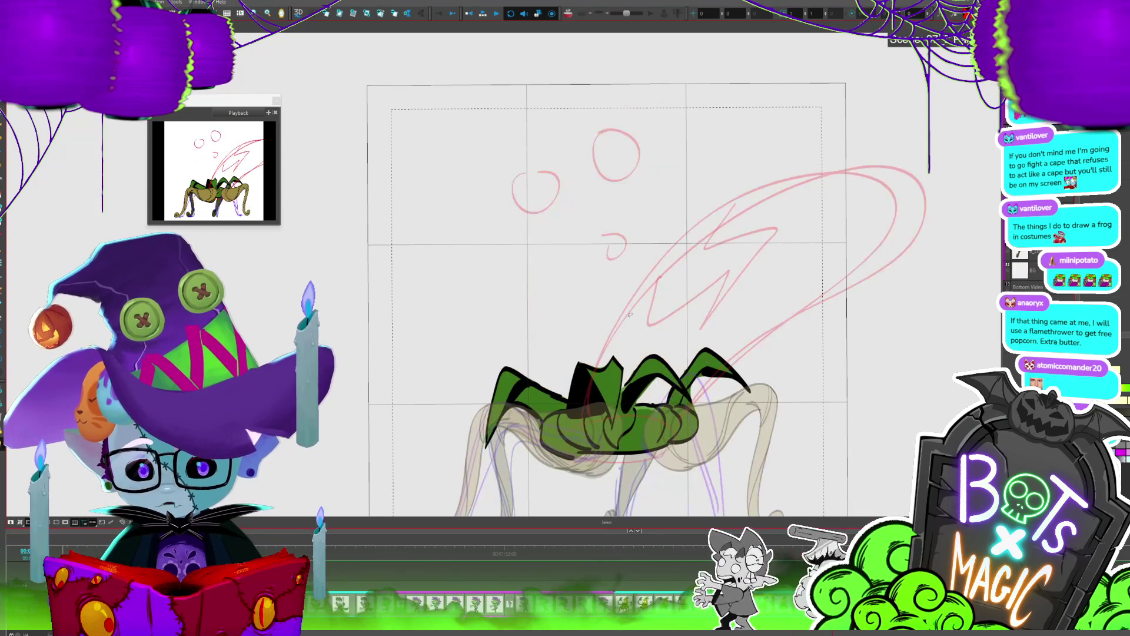
{"action": "key", "text": "period"}
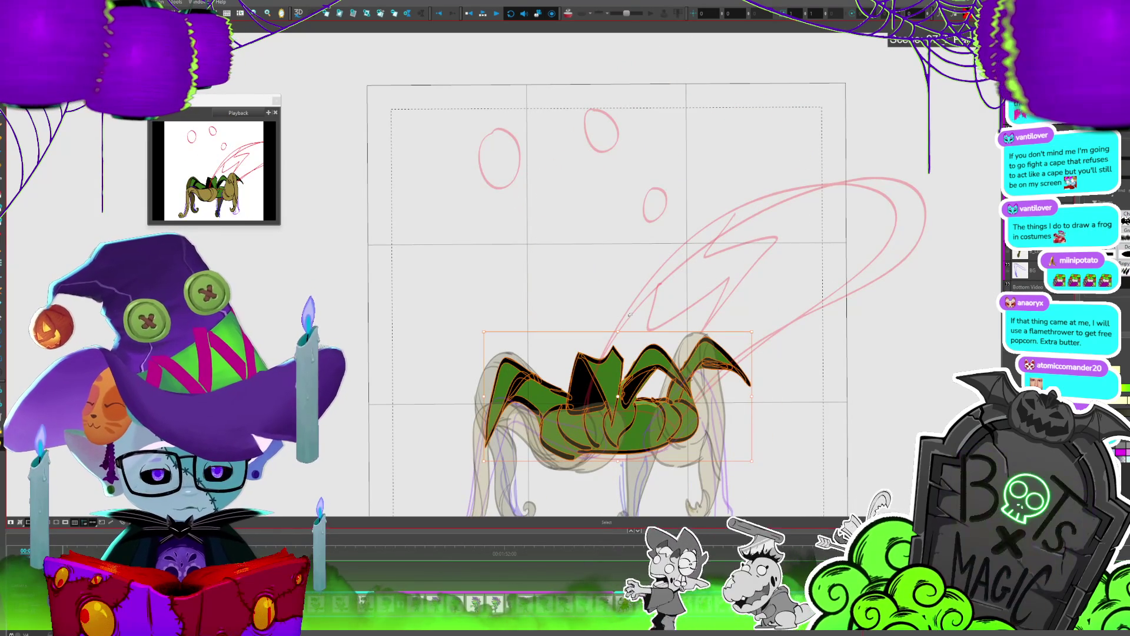
{"action": "key", "text": "comma"}
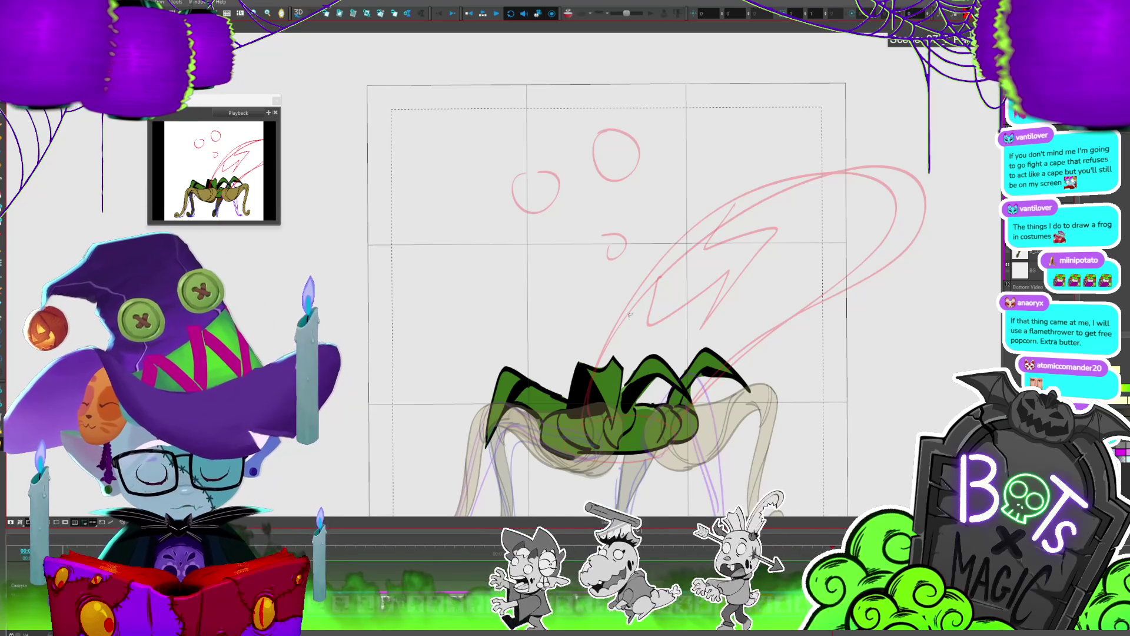
{"action": "key", "text": "period"}
{"action": "key", "text": "period"}
{"action": "key", "text": "period"}
{"action": "key", "text": "period"}
{"action": "key", "text": "period"}
{"action": "key", "text": "period"}
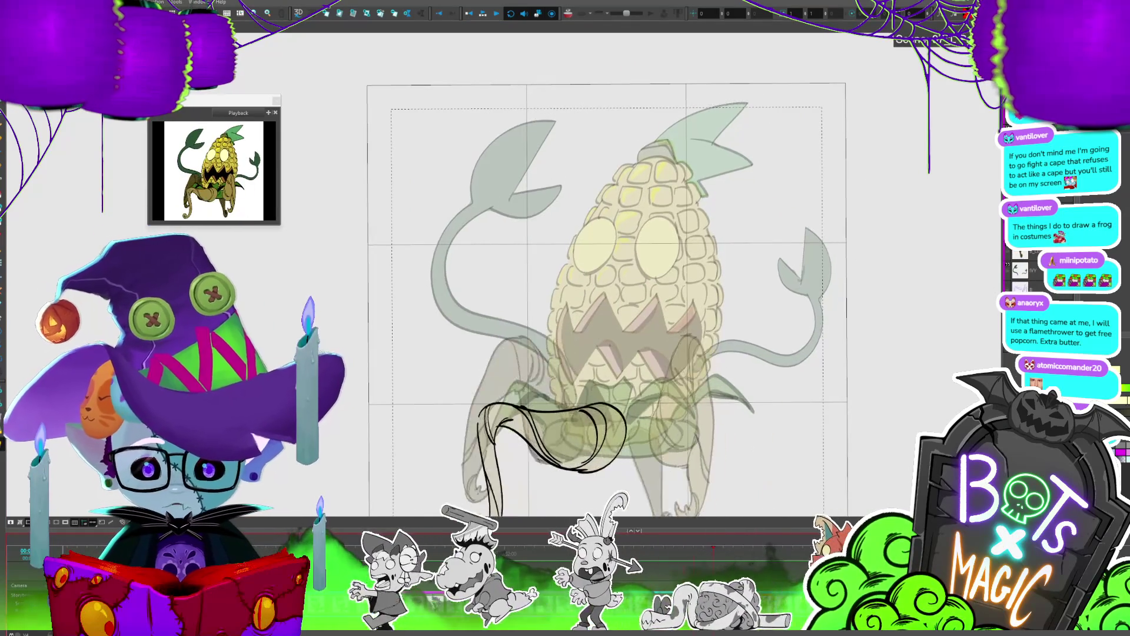
{"action": "key", "text": "period"}
{"action": "key", "text": "period"}
{"action": "key", "text": "period"}
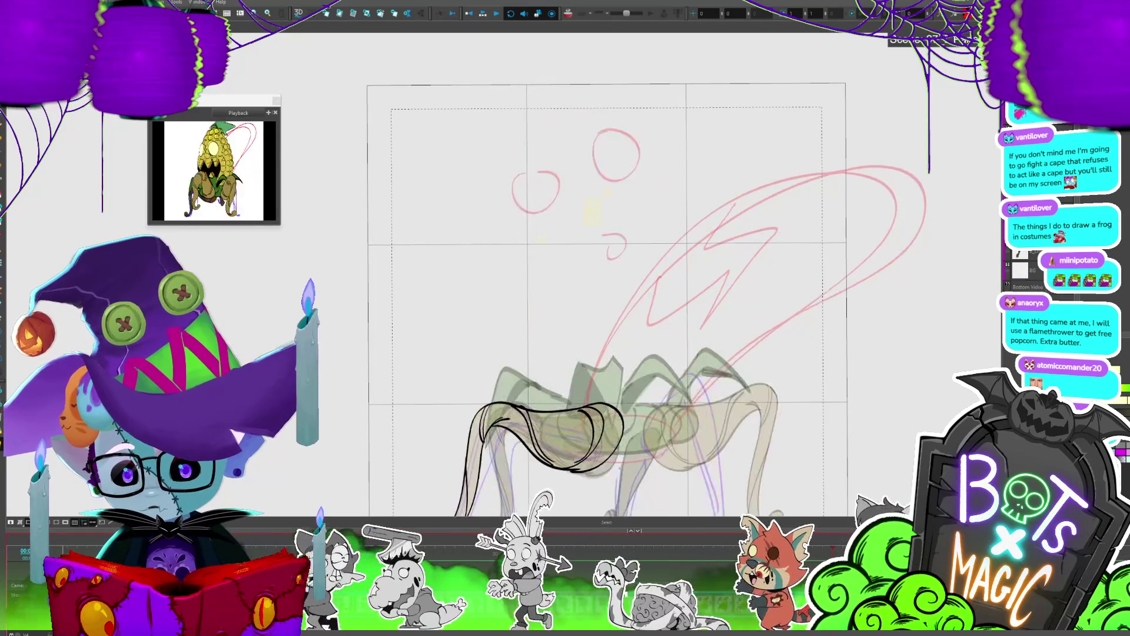
{"action": "key", "text": "period"}
{"action": "key", "text": "period"}
{"action": "key", "text": "period"}
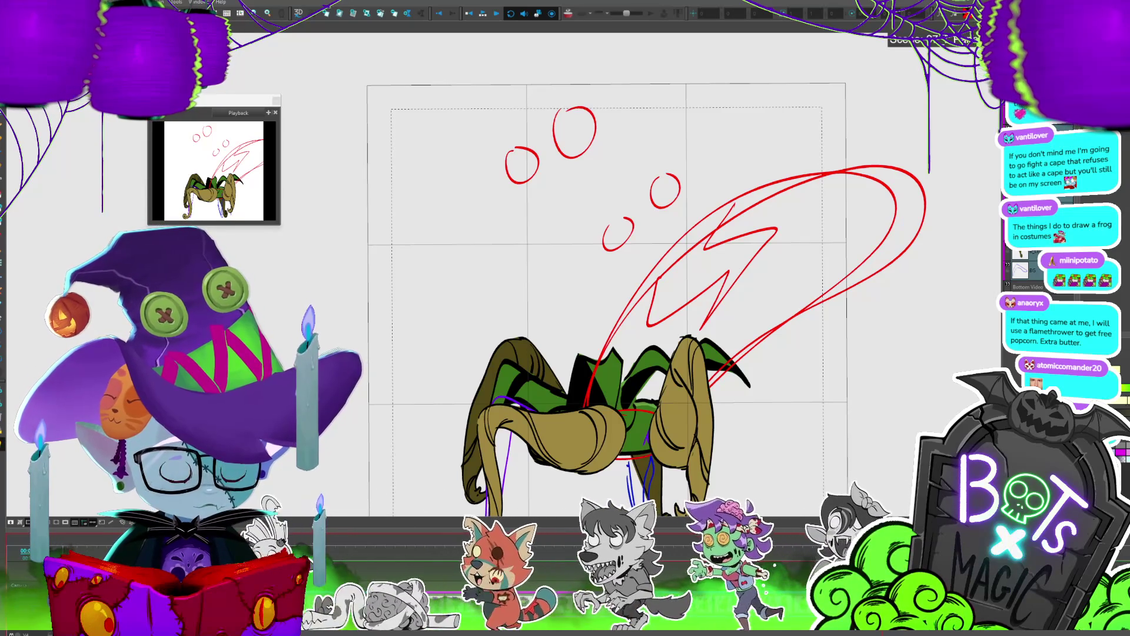
Step: Step through the spider-leg poses, from the raised-legs frame to the green-legged spider frame
{"action": "key", "text": "period"}
{"action": "key", "text": "comma"}
{"action": "key", "text": "comma"}
{"action": "key", "text": "period"}
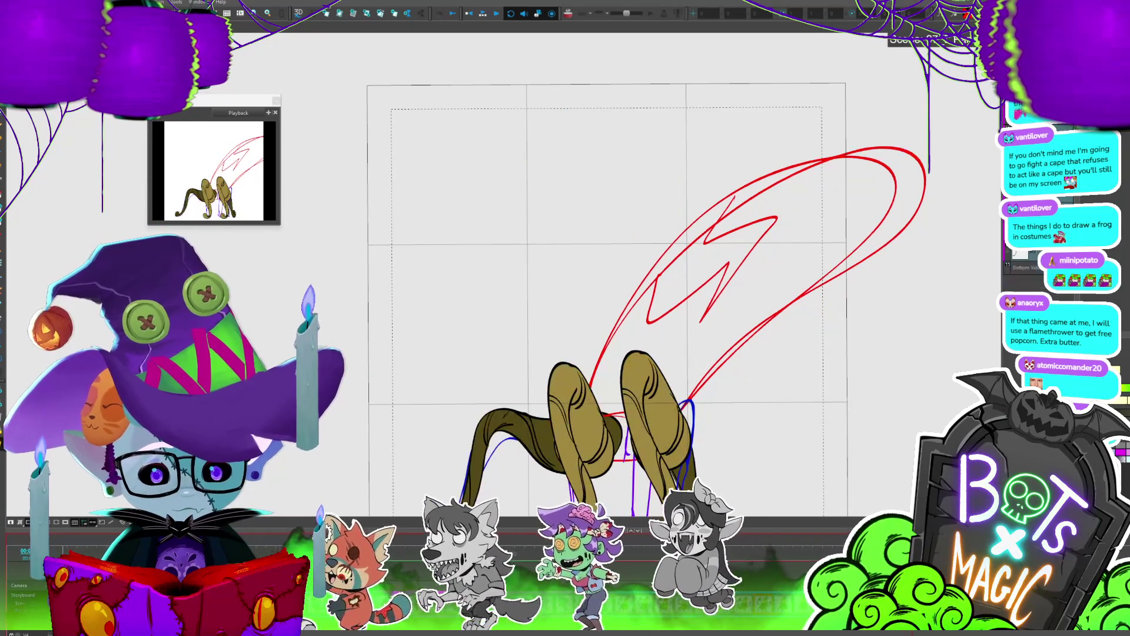
{"action": "key", "text": "period"}
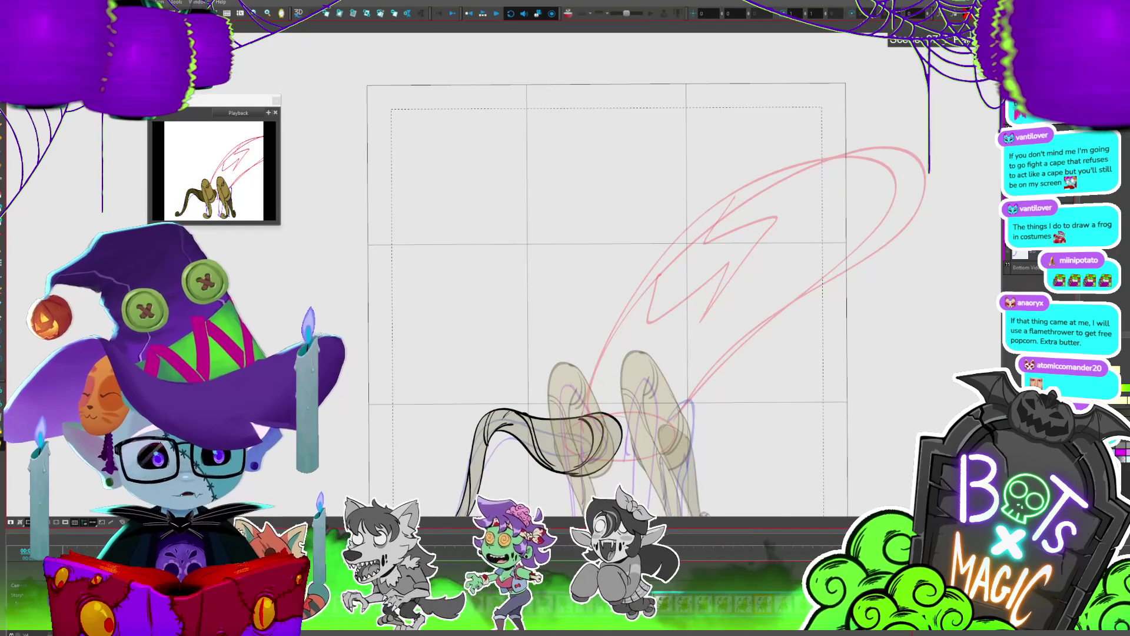
{"action": "key", "text": "period"}
{"action": "key", "text": "period"}
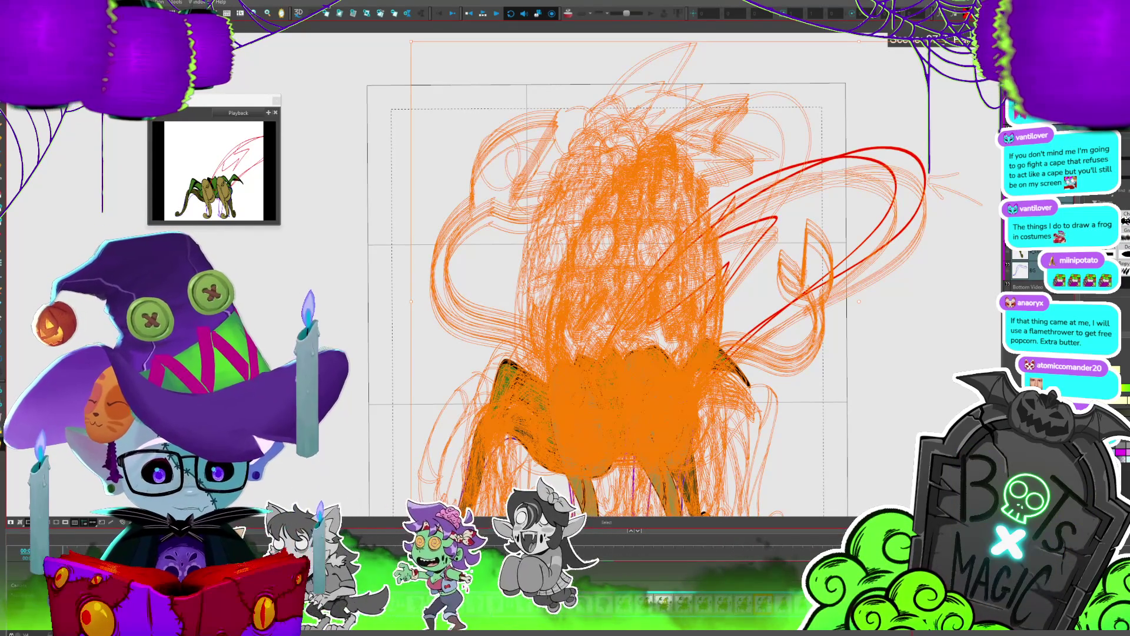
{"action": "key", "text": "period"}
{"action": "key", "text": "period"}
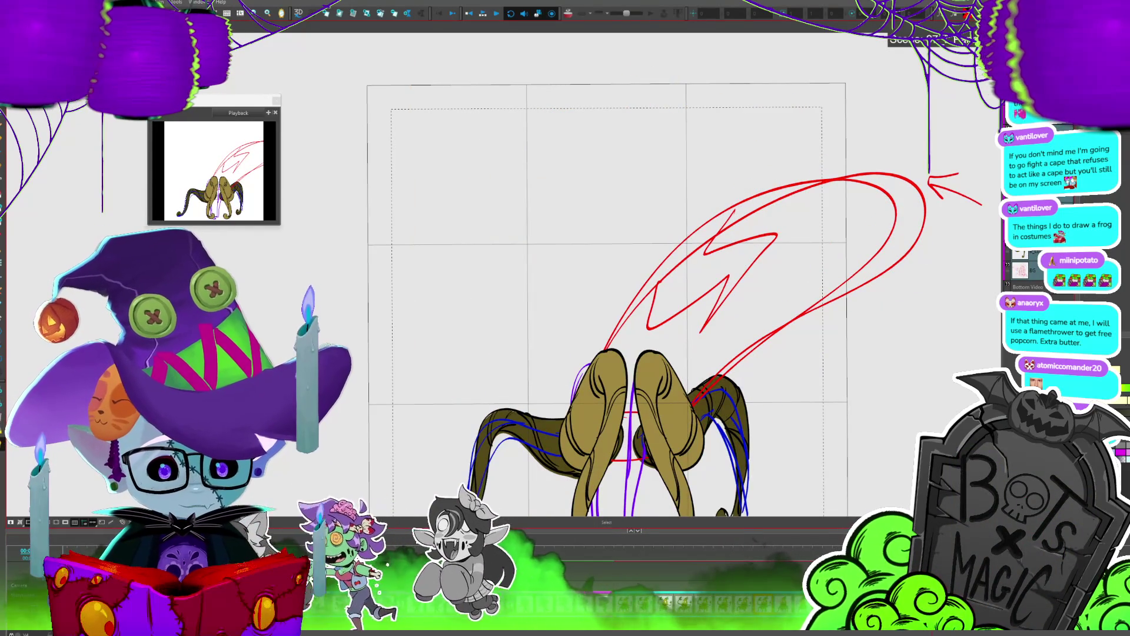
{"action": "key", "text": "period"}
{"action": "key", "text": "period"}
{"action": "key", "text": "period"}
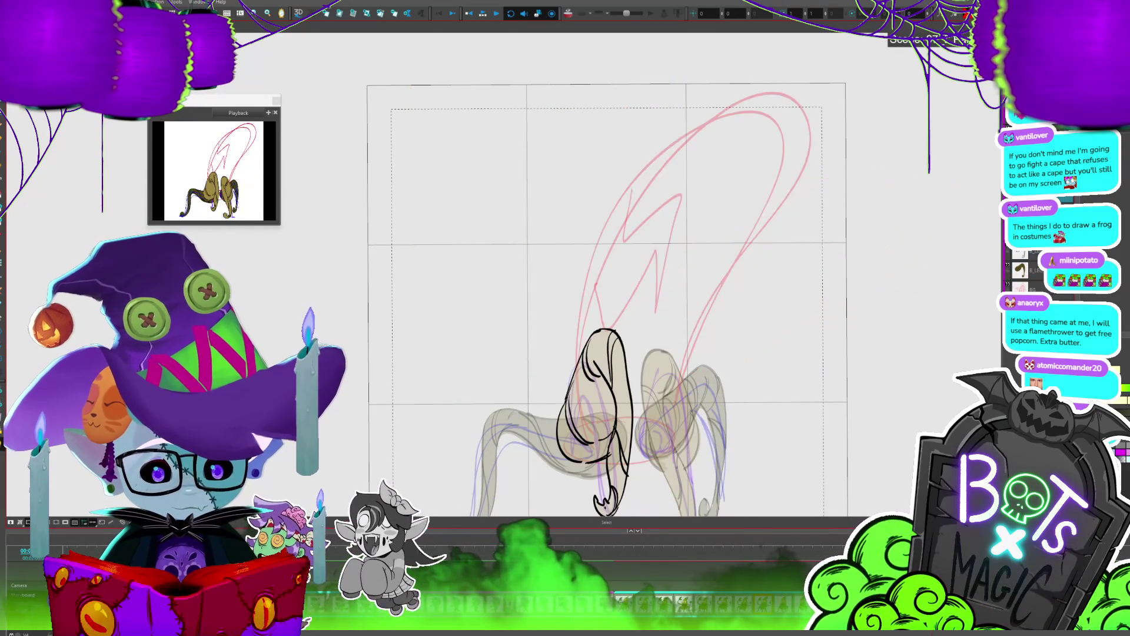
{"action": "key", "text": "slash"}
{"action": "key", "text": "period"}
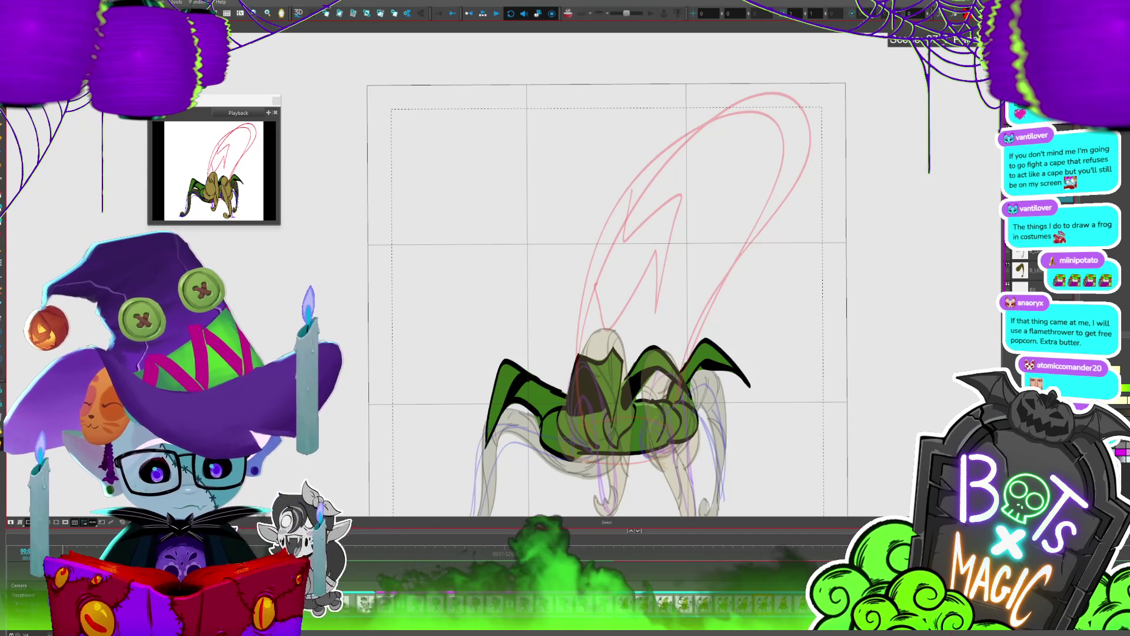
{"action": "key", "text": "period"}
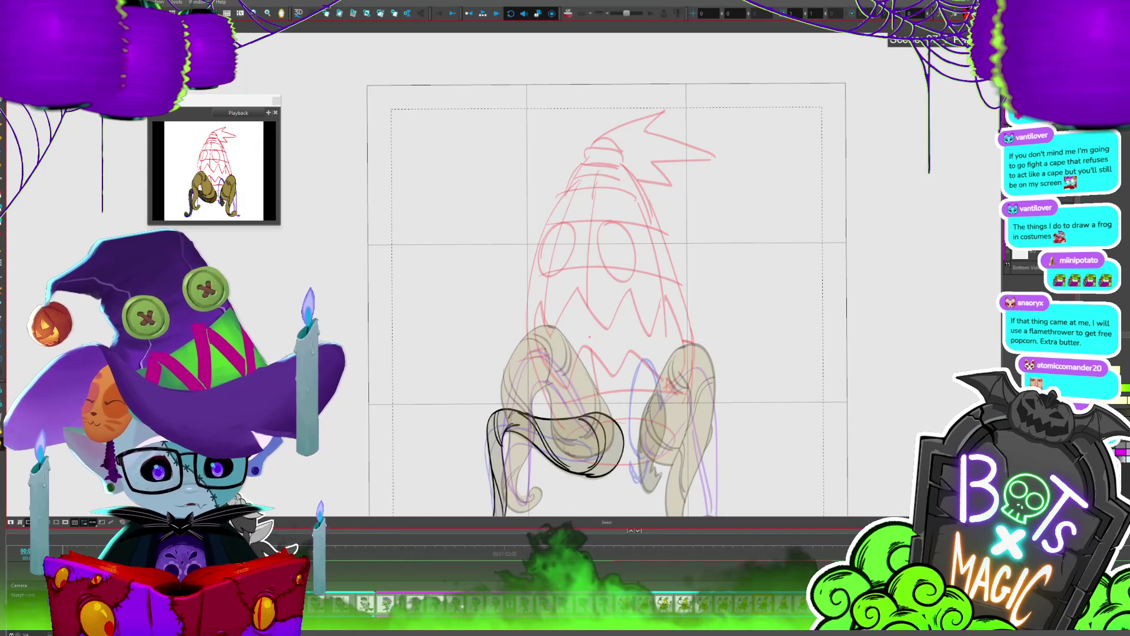
Step: Inspect the green- and tan-legged spider drawings with select-all, then play the cycle from the corn frame
{"action": "key", "text": "ctrl+a"}
{"action": "key", "text": "Escape"}
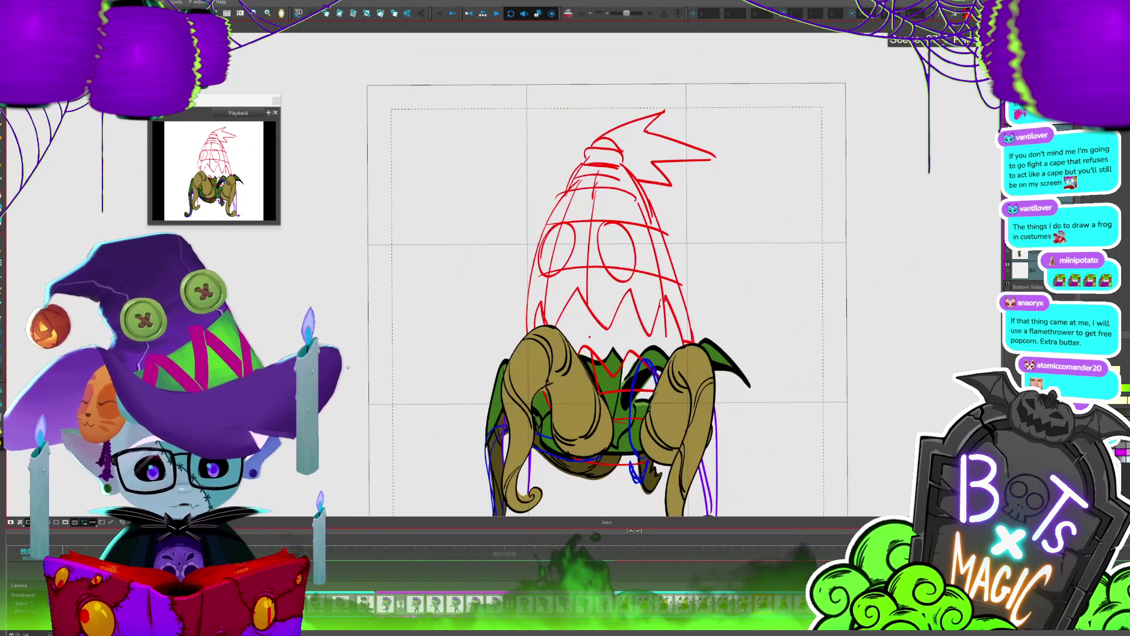
{"action": "key", "text": "period"}
{"action": "key", "text": "period"}
{"action": "key", "text": "period"}
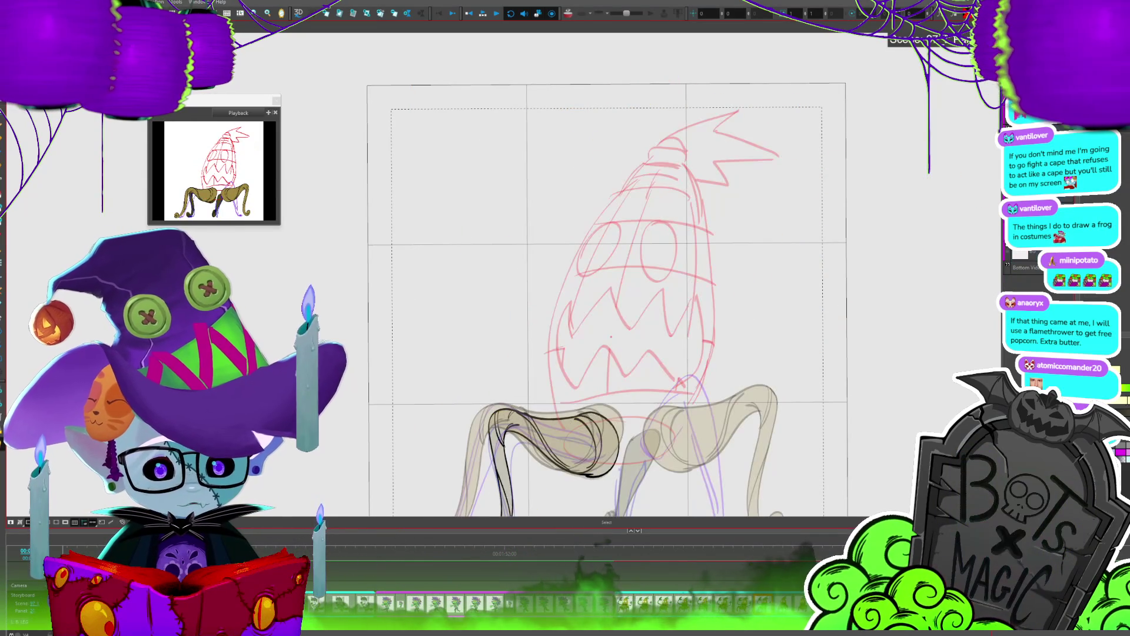
{"action": "key", "text": "ctrl+a"}
{"action": "key", "text": "Escape"}
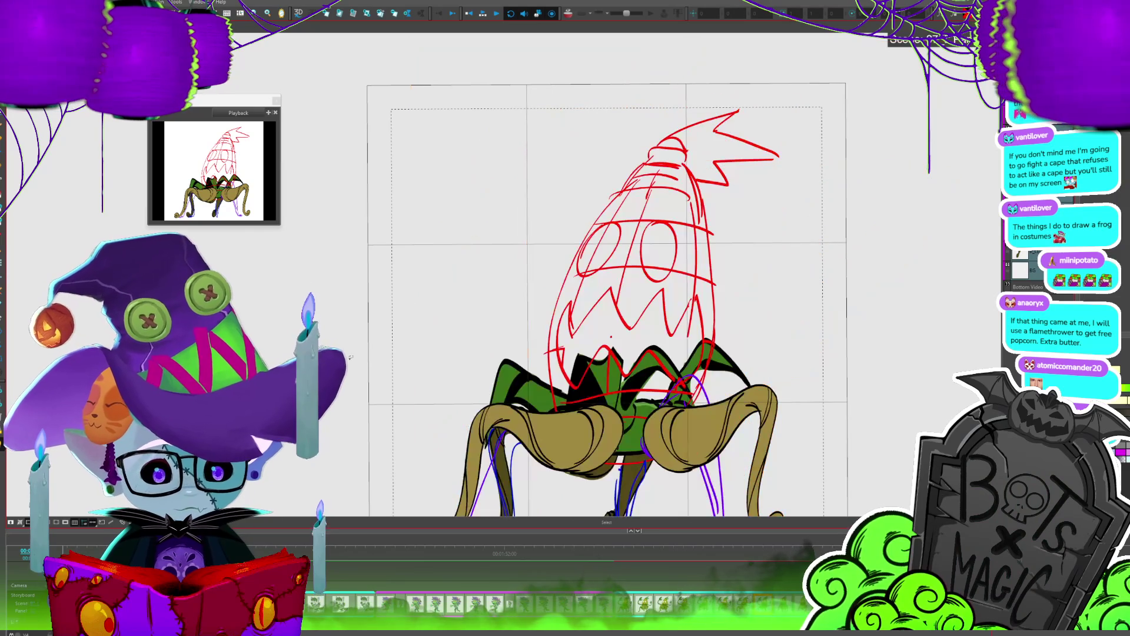
{"action": "key", "text": "period"}
{"action": "key", "text": "comma"}
{"action": "key", "text": "ctrl+a"}
{"action": "key", "text": "Escape"}
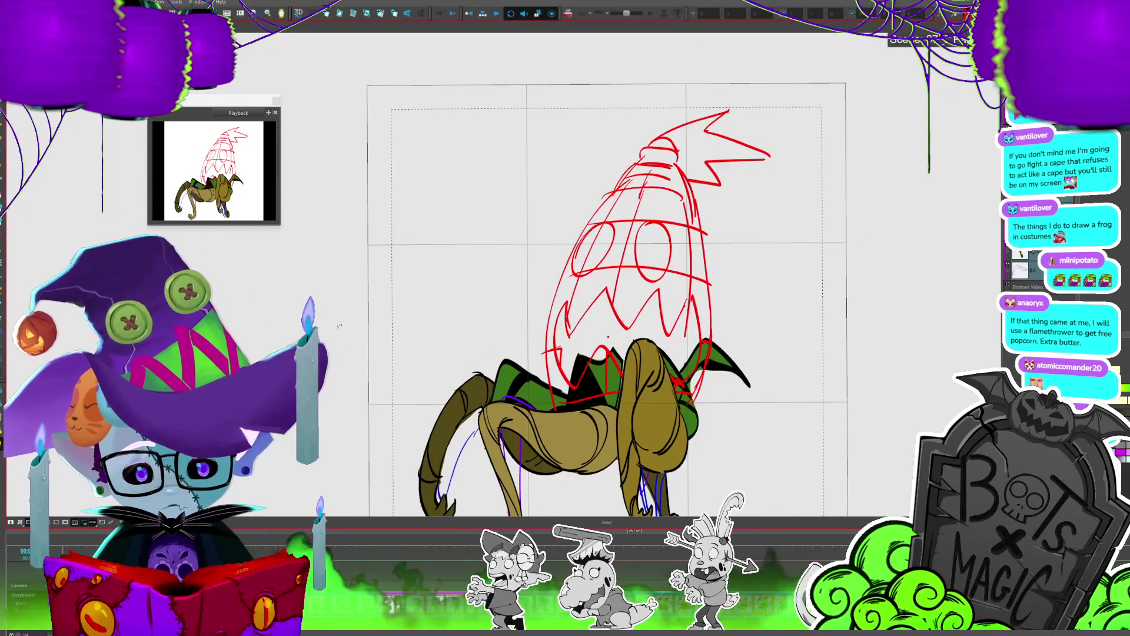
{"action": "key", "text": "period"}
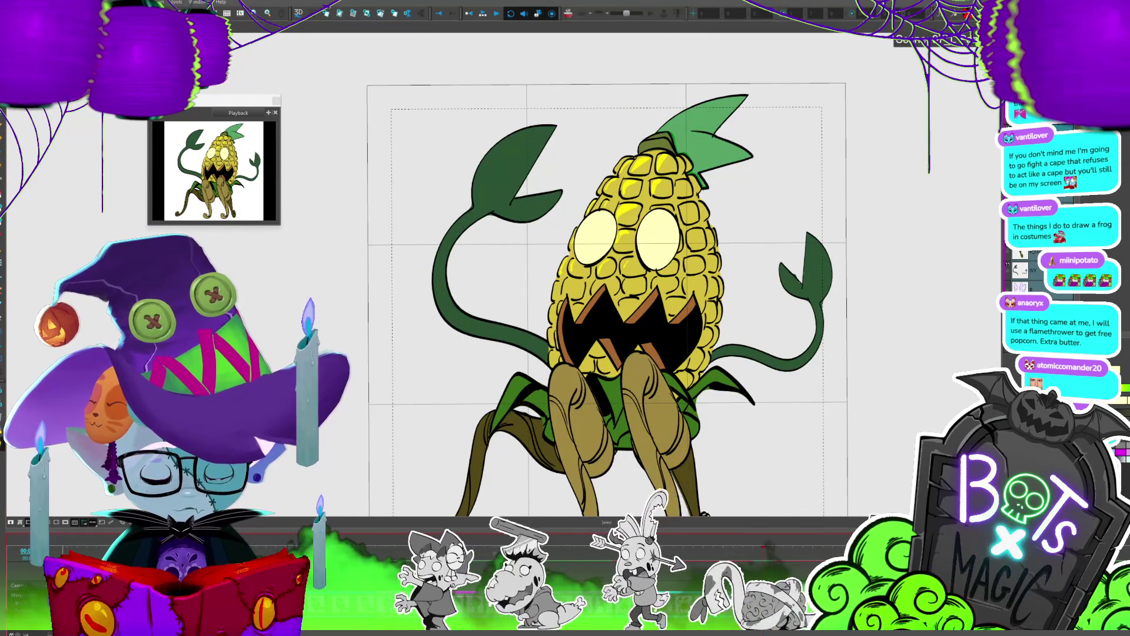
{"action": "key", "text": "space"}
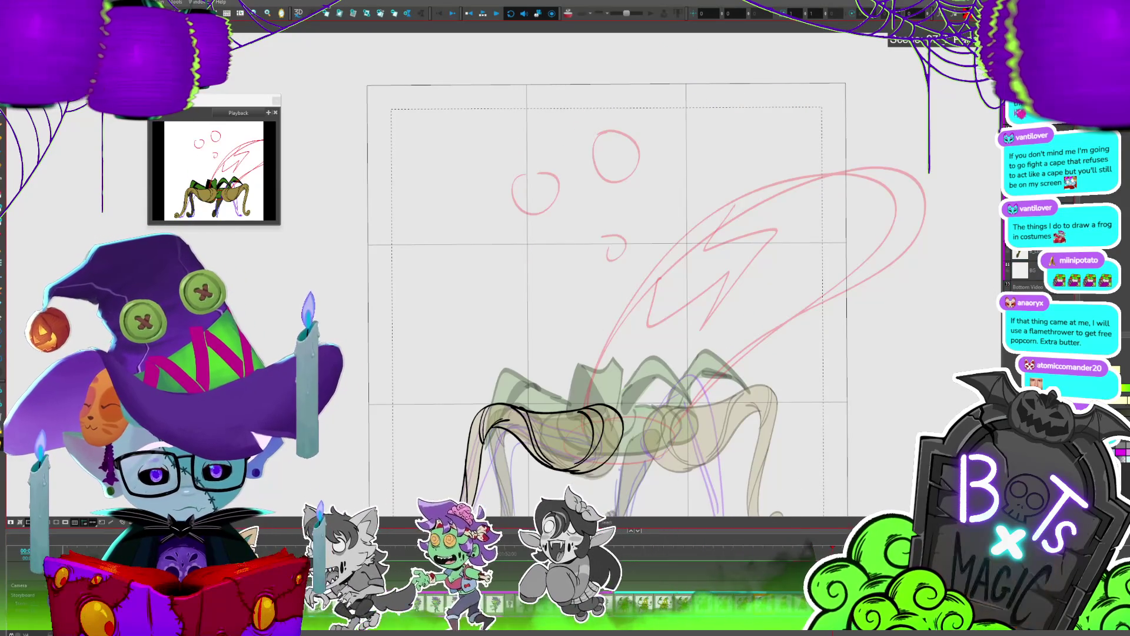
Step: Zoom in on the tentacle sketch and ink its first black outline stroke with the brush
{"action": "key", "text": "1"}
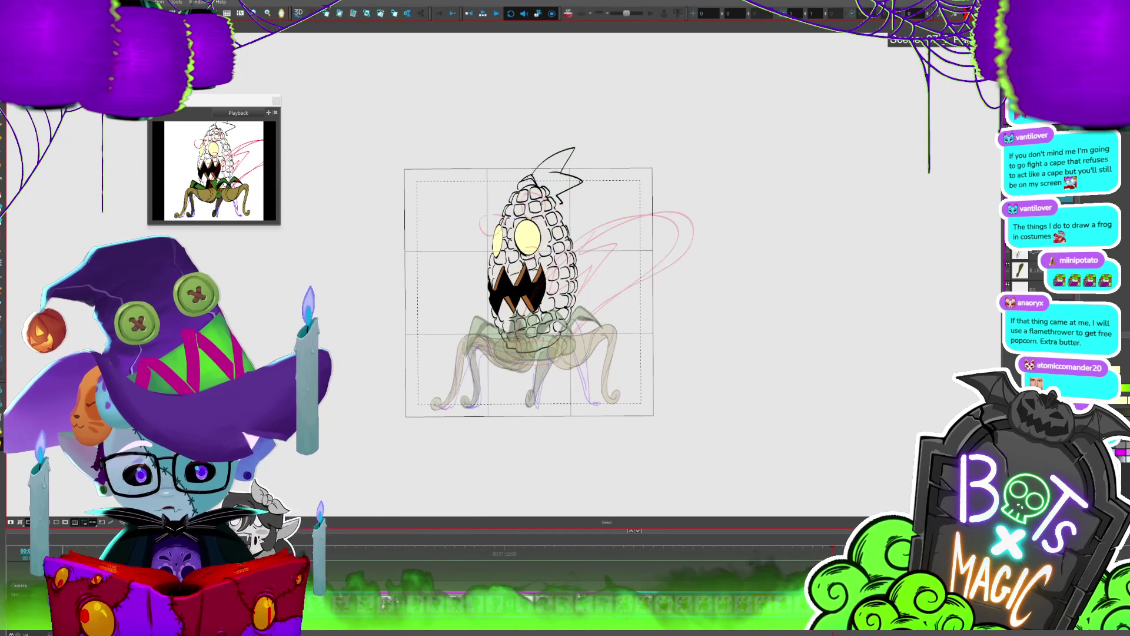
{"action": "key", "text": "2"}
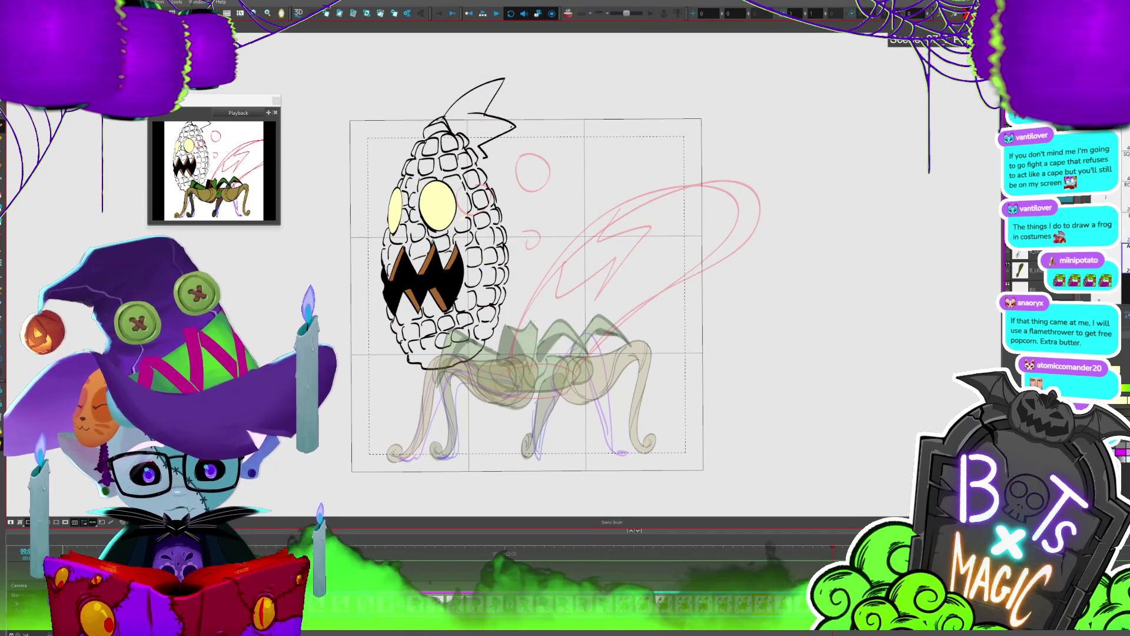
{"action": "key", "text": "alt+s"}
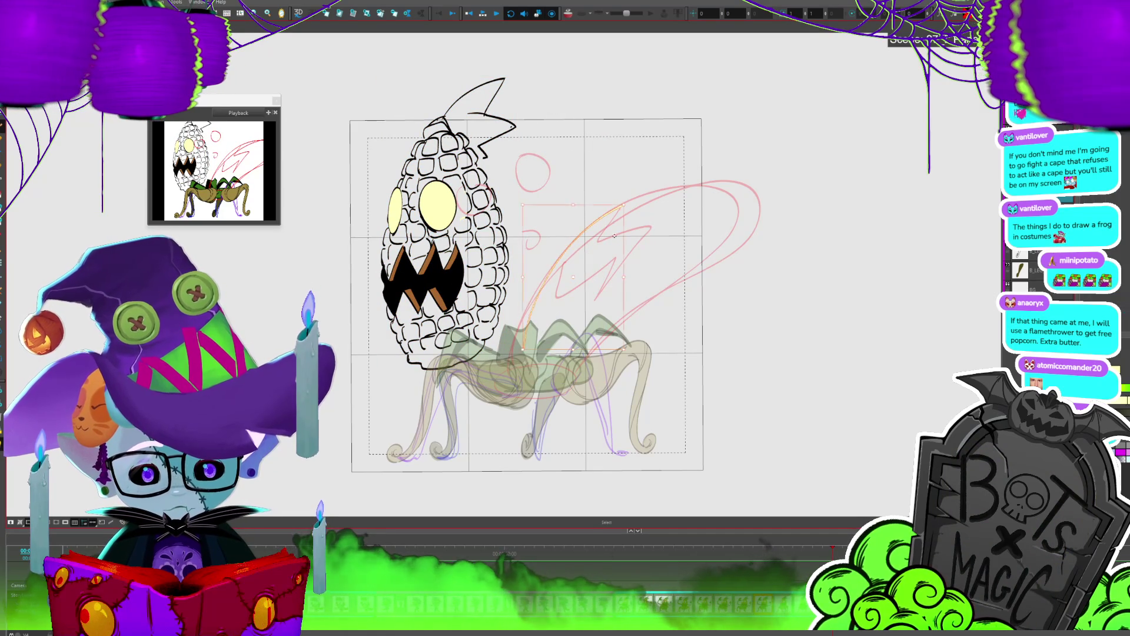
{"action": "key", "text": "alt+b"}
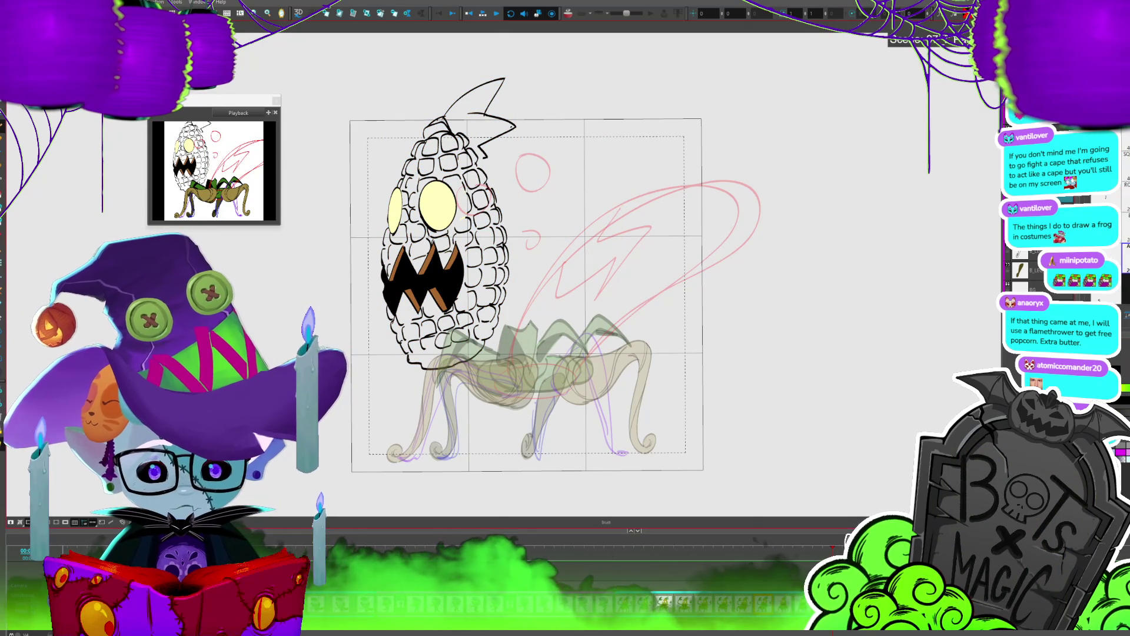
{"action": "left_click_drag", "start_coordinate": [521, 324], "coordinate": [515, 353]}
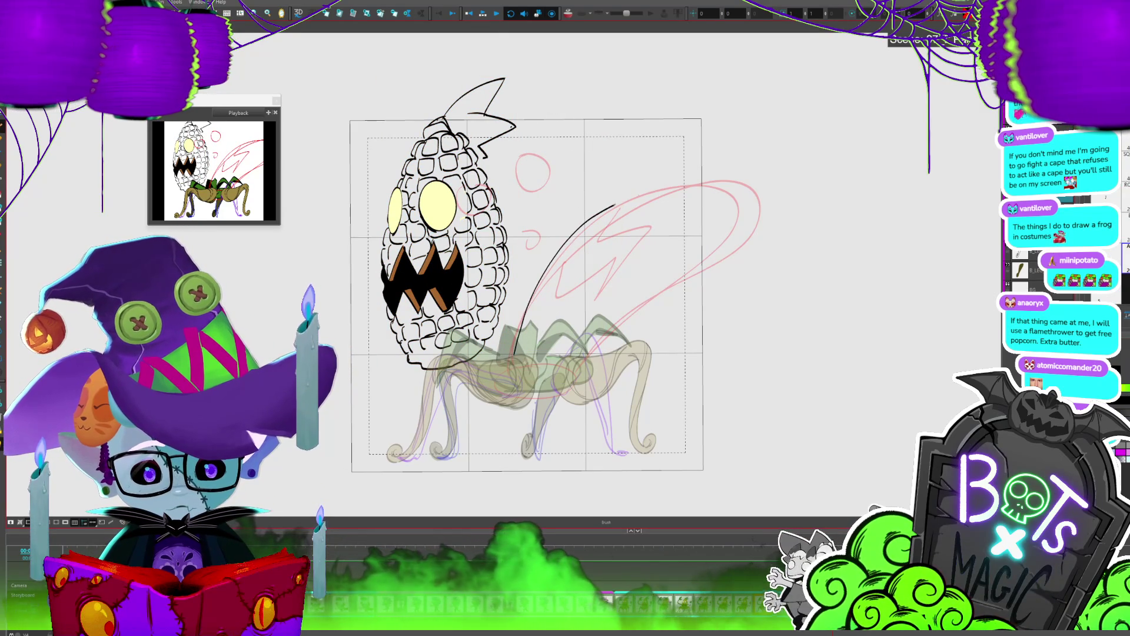
Step: Ink the tentacle's top edge, lower edge, tip curve and a husk leaf shape at the tip
{"action": "left_click_drag", "start_coordinate": [602, 212], "coordinate": [755, 187]}
{"action": "mouse_move", "coordinate": [715, 298]}
{"action": "left_mouse_down"}
{"action": "mouse_move", "coordinate": [610, 331]}
{"action": "mouse_move", "coordinate": [598, 360]}
{"action": "mouse_move", "coordinate": [516, 349]}
{"action": "left_mouse_up"}
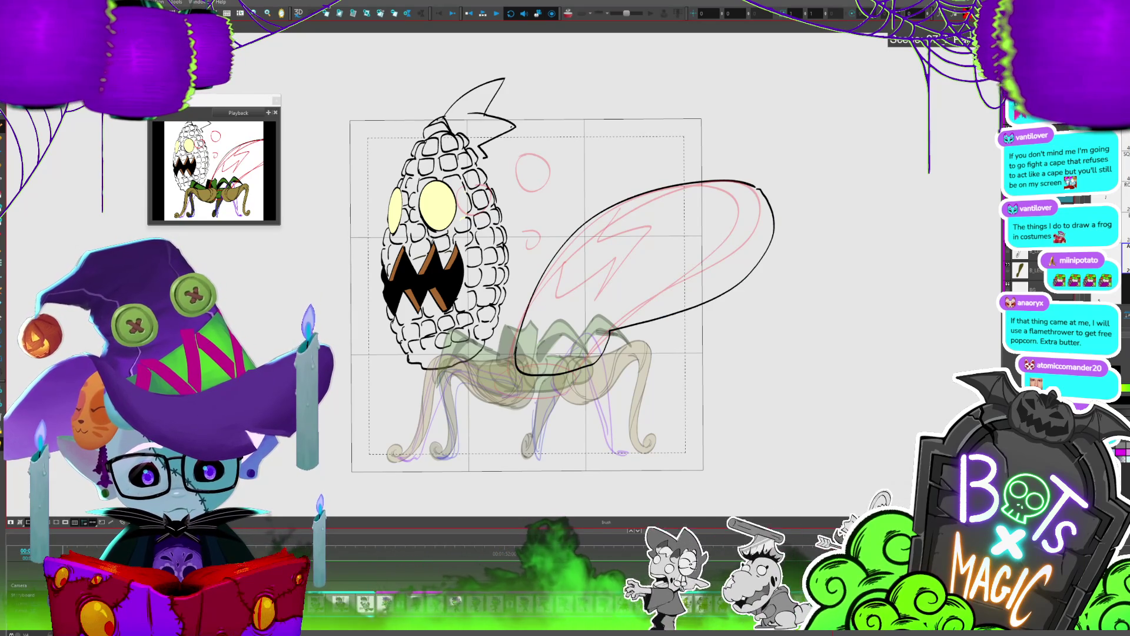
{"action": "left_click_drag", "start_coordinate": [759, 188], "coordinate": [774, 223]}
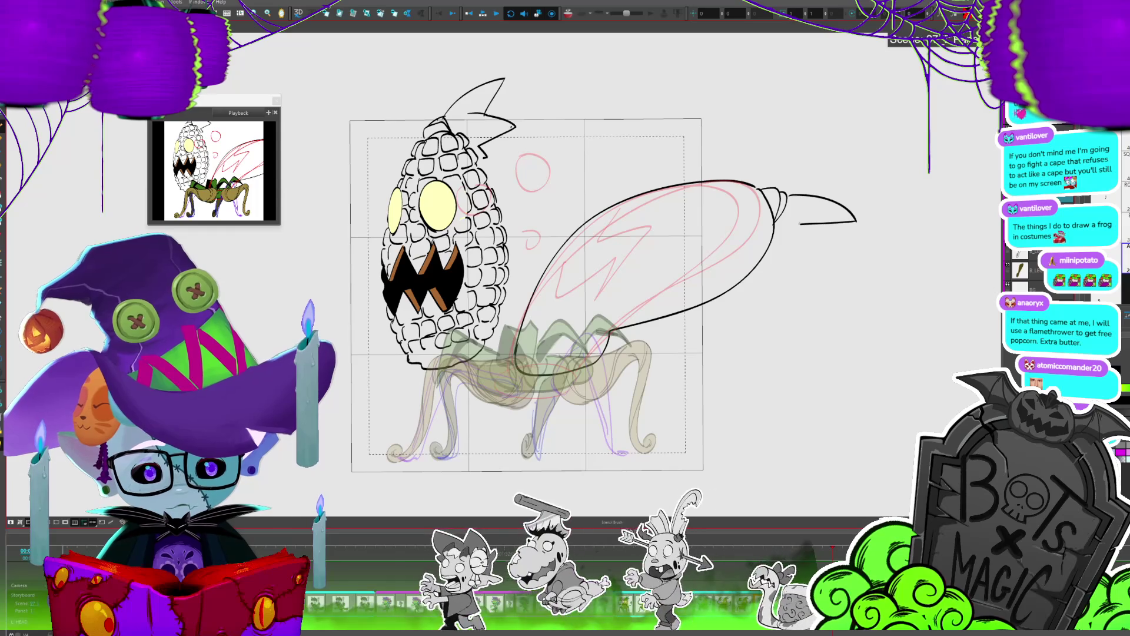
{"action": "key", "text": "alt+b"}
{"action": "mouse_move", "coordinate": [806, 274]}
{"action": "left_mouse_down"}
{"action": "mouse_move", "coordinate": [782, 253]}
{"action": "mouse_move", "coordinate": [772, 267]}
{"action": "left_mouse_up"}
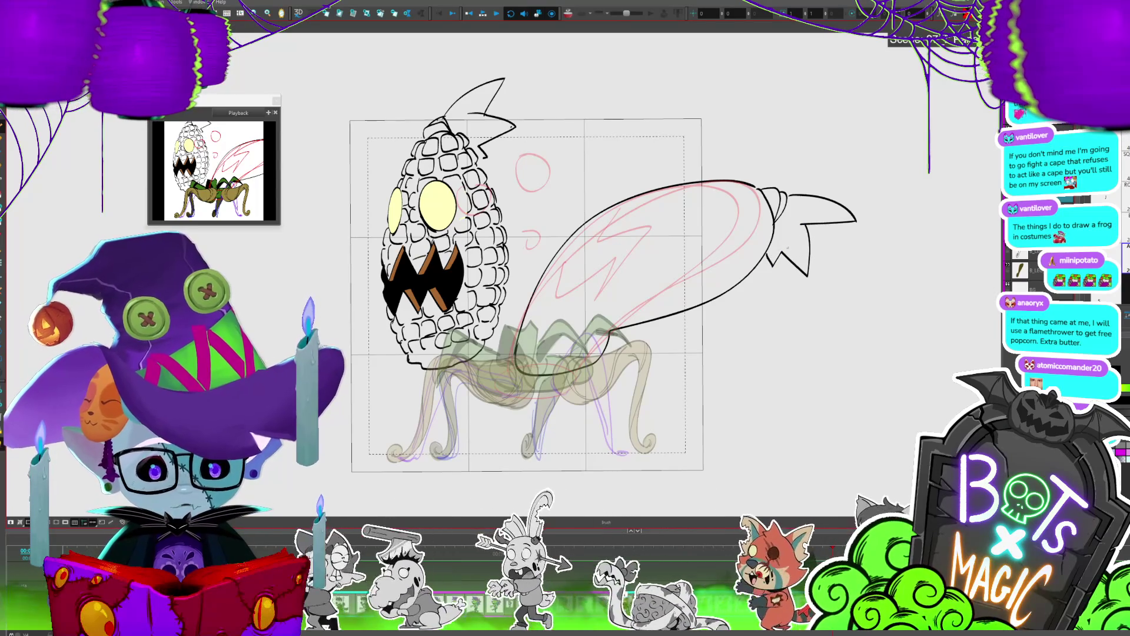
Step: Cut away the extra stroke around the wing tip with the Cutter
{"action": "key", "text": "alt+s"}
{"action": "mouse_move", "coordinate": [868, 206]}
{"action": "left_mouse_down"}
{"action": "mouse_move", "coordinate": [819, 286]}
{"action": "mouse_move", "coordinate": [840, 305]}
{"action": "left_mouse_up"}
{"action": "left_click", "coordinate": [840, 306]}
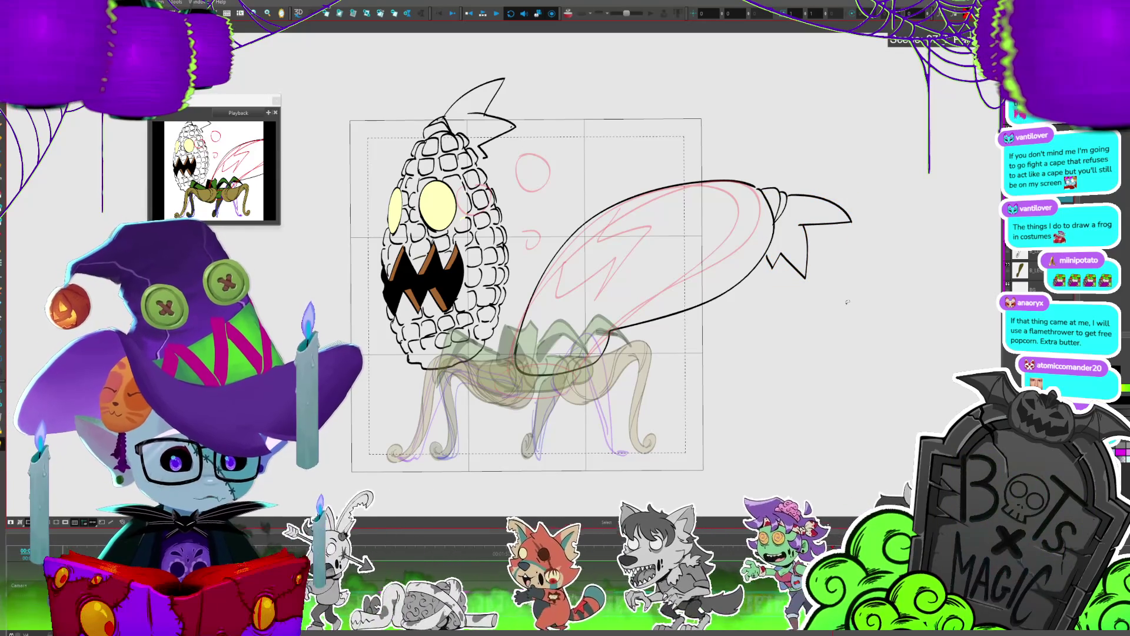
{"action": "key", "text": "comma"}
{"action": "key", "text": "period"}
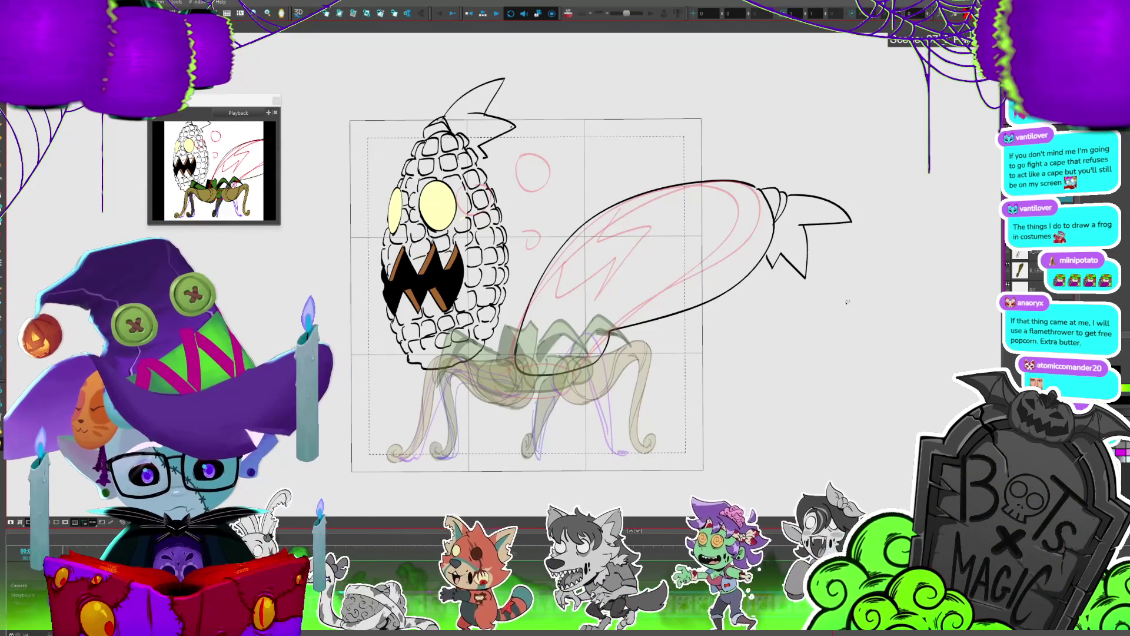
{"action": "left_click_drag", "start_coordinate": [895, 209], "coordinate": [812, 152]}
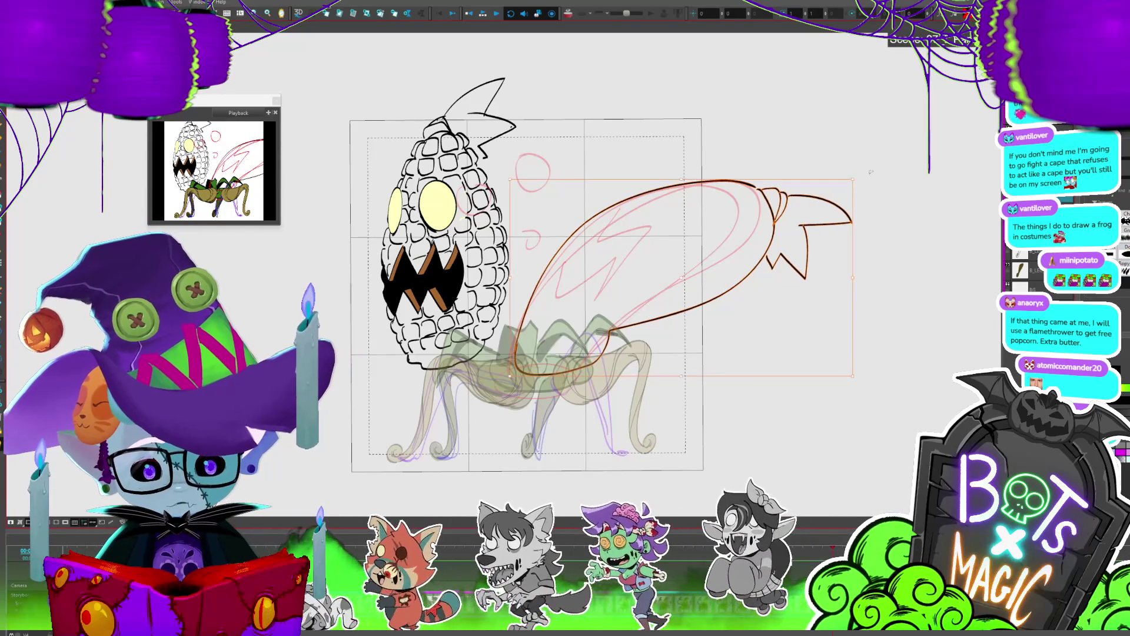
{"action": "left_click", "coordinate": [895, 175]}
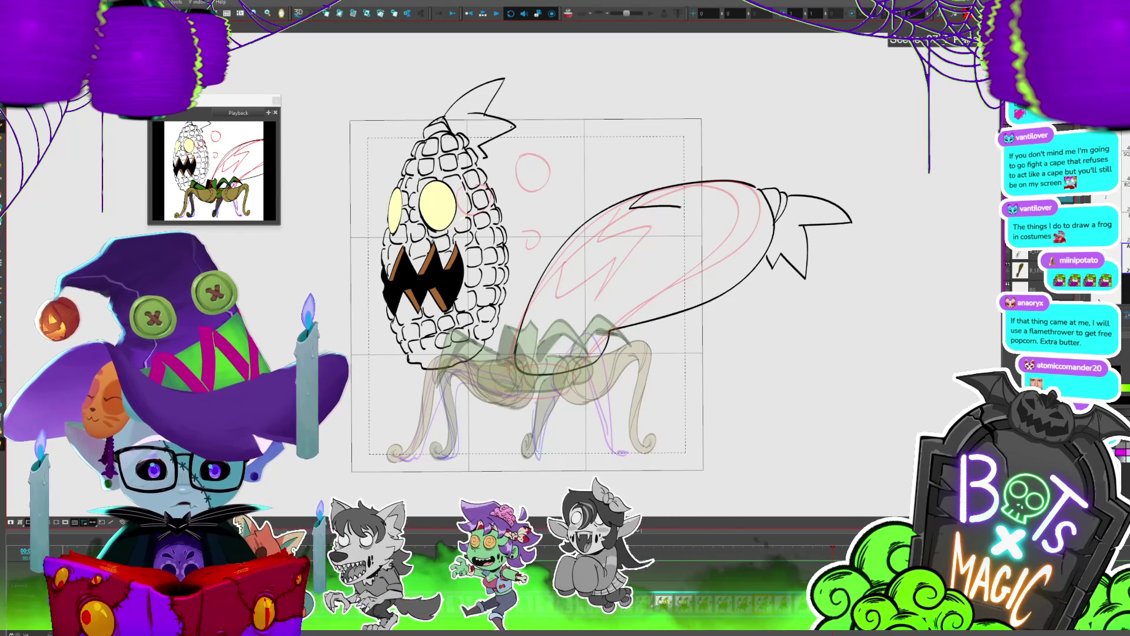
Step: Ink a new line across the wing, remove the long upper outline, and select the fin's upper stroke
{"action": "mouse_move", "coordinate": [650, 235]}
{"action": "left_mouse_down"}
{"action": "mouse_move", "coordinate": [688, 229]}
{"action": "mouse_move", "coordinate": [588, 291]}
{"action": "left_mouse_up"}
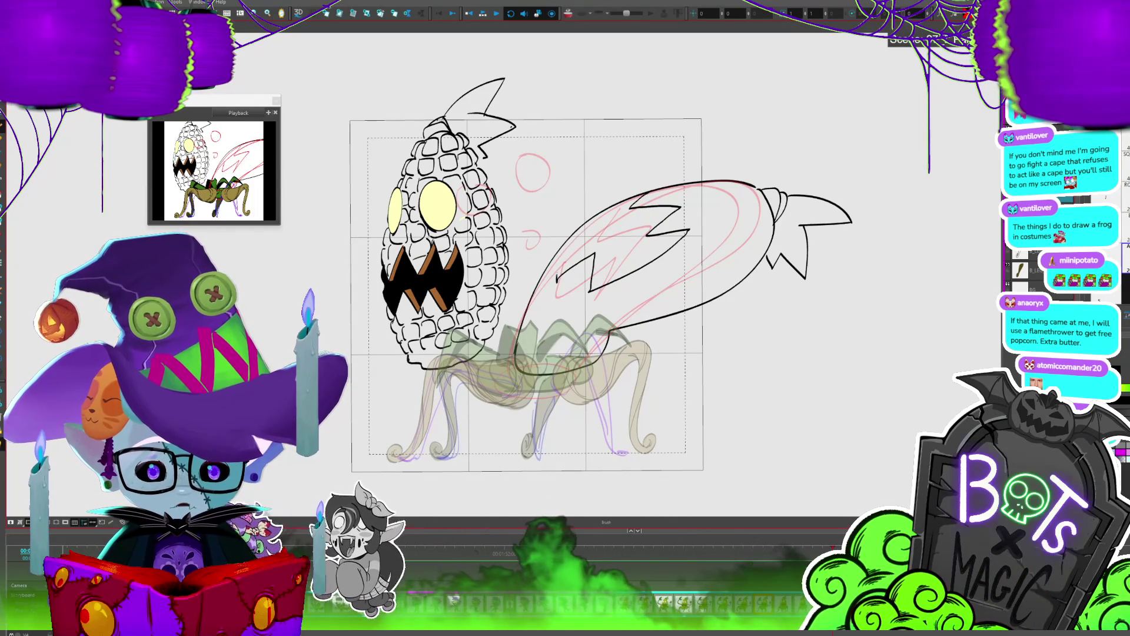
{"action": "key", "text": "ctrl+z"}
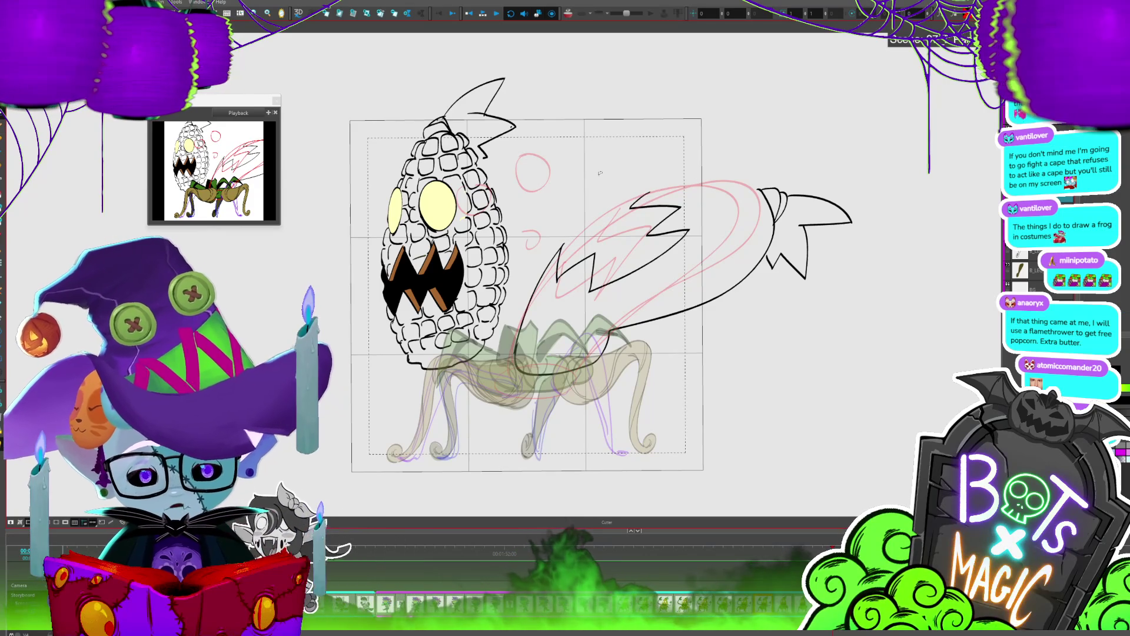
{"action": "key", "text": "alt+b"}
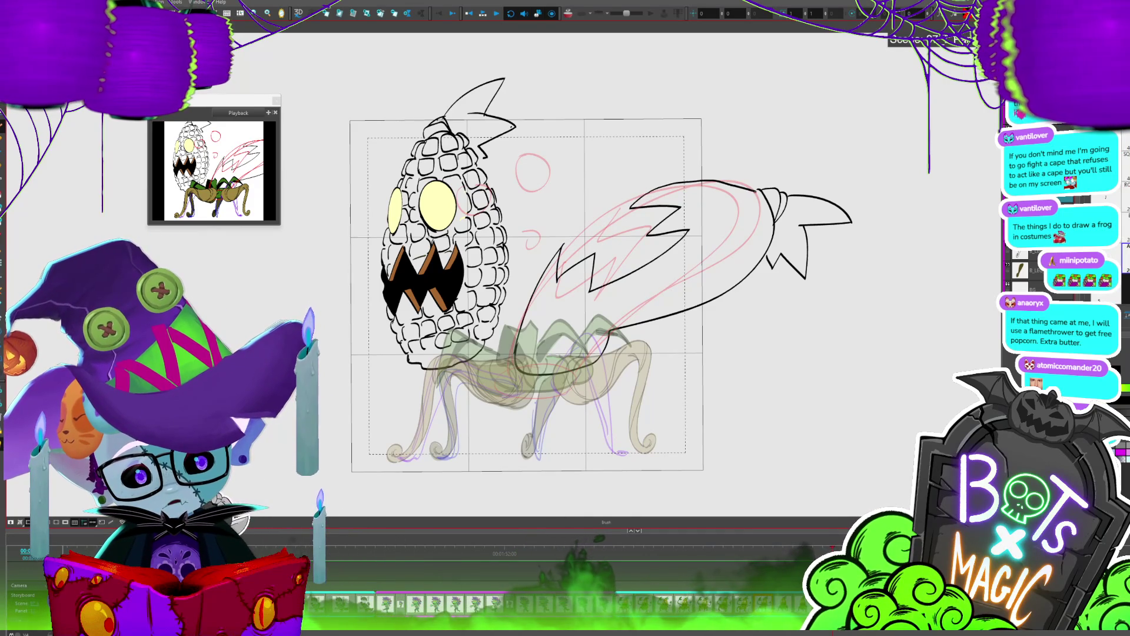
{"action": "key", "text": "alt+s"}
{"action": "left_click", "coordinate": [758, 182]}
Step: Stretch the top fin stroke left and copy the corn's yellow eye onto the new head
{"action": "left_click_drag", "start_coordinate": [759, 187], "coordinate": [646, 179]}
{"action": "key", "text": "c"}
{"action": "scroll", "coordinate": [646, 179], "scroll_direction": "up", "scroll_amount": 1}
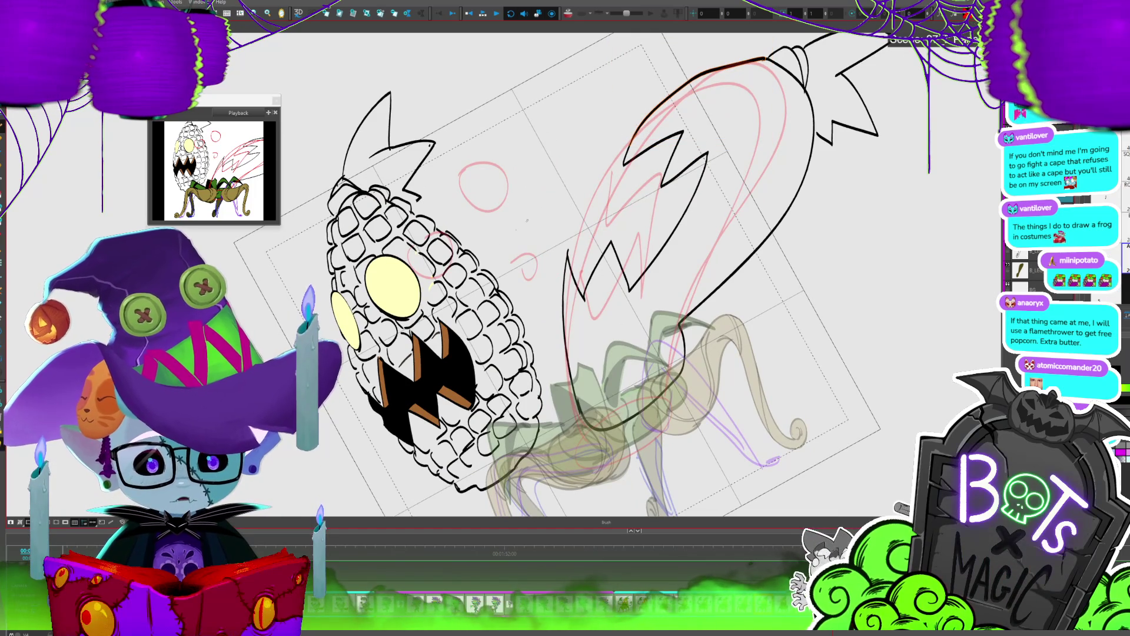
{"action": "left_click", "coordinate": [444, 263]}
{"action": "left_click_drag", "start_coordinate": [444, 263], "coordinate": [523, 259]}
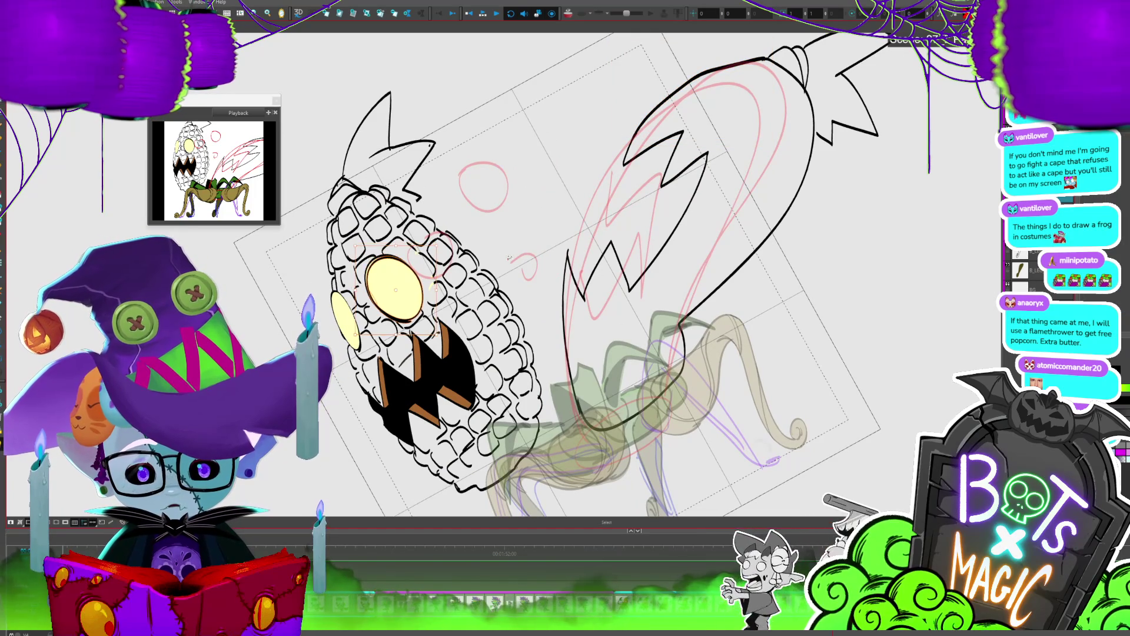
{"action": "key", "text": "ctrl+z"}
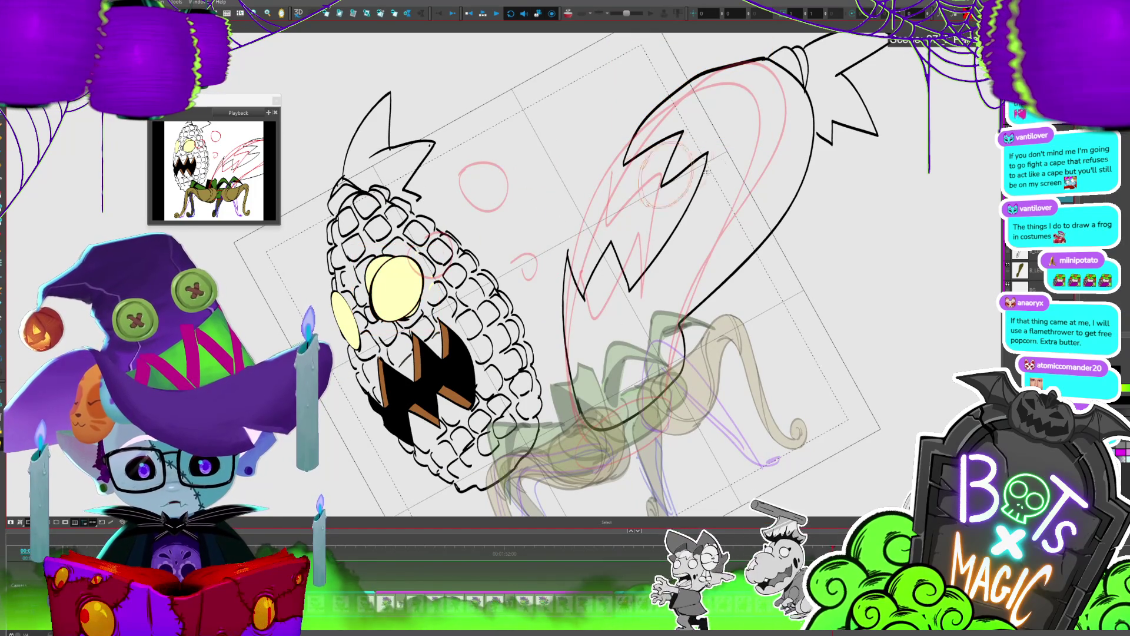
{"action": "mouse_move", "coordinate": [733, 118]}
{"action": "left_mouse_down"}
{"action": "mouse_move", "coordinate": [747, 112]}
{"action": "mouse_move", "coordinate": [767, 143]}
{"action": "left_mouse_up"}
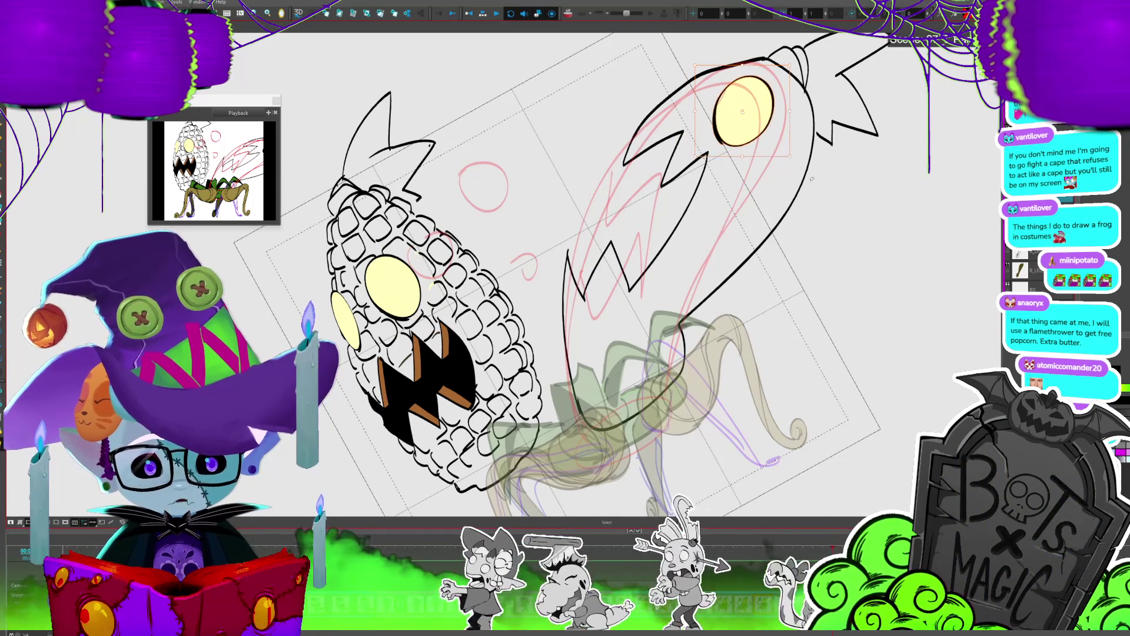
{"action": "key", "text": "shift+x"}
Step: Step four drawings forward to the head-on-legs frame, reset the view rotation and select the head outline
{"action": "key", "text": "2"}
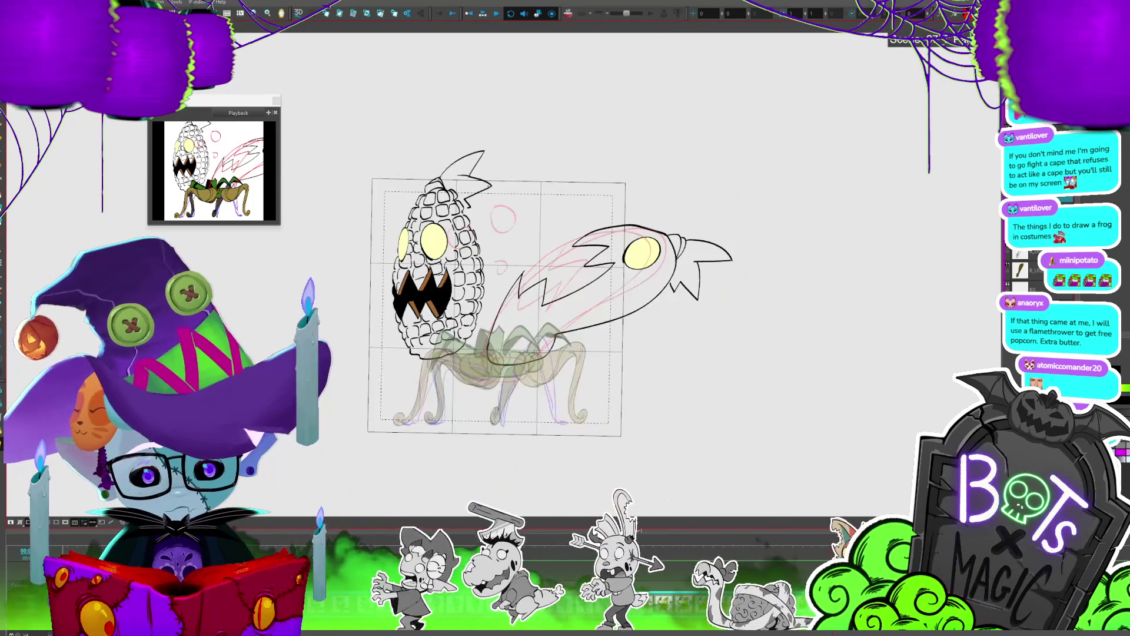
{"action": "scroll", "coordinate": [495, 294], "scroll_direction": "down", "scroll_amount": 1}
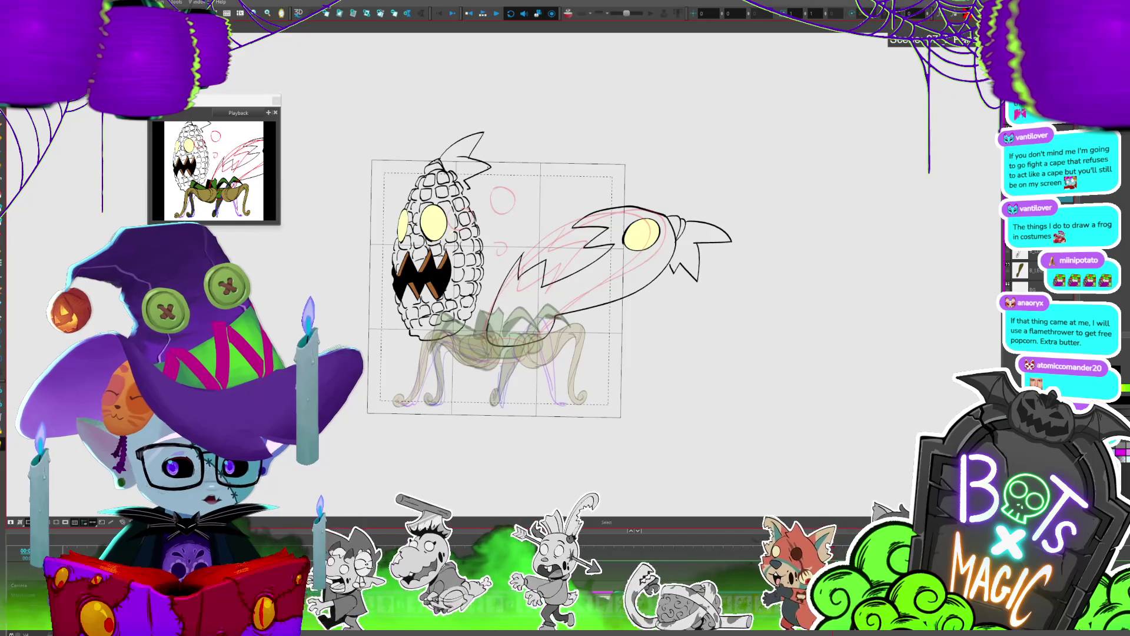
{"action": "key", "text": "1"}
{"action": "key", "text": "1"}
{"action": "key", "text": "1"}
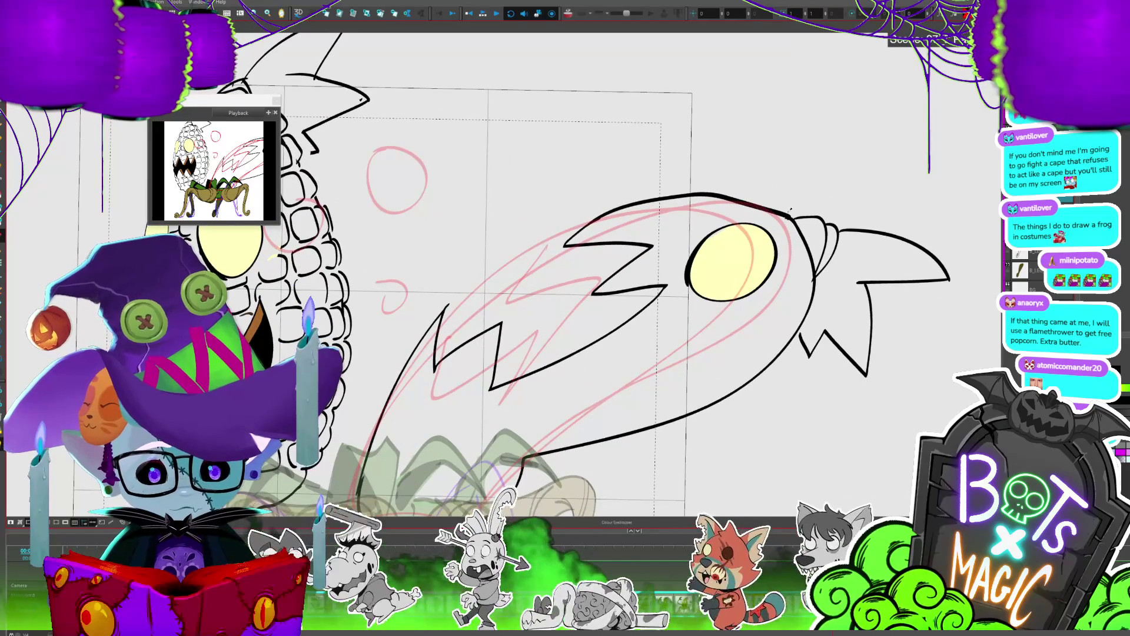
{"action": "key", "text": "2"}
{"action": "key", "text": "2"}
{"action": "key", "text": "2"}
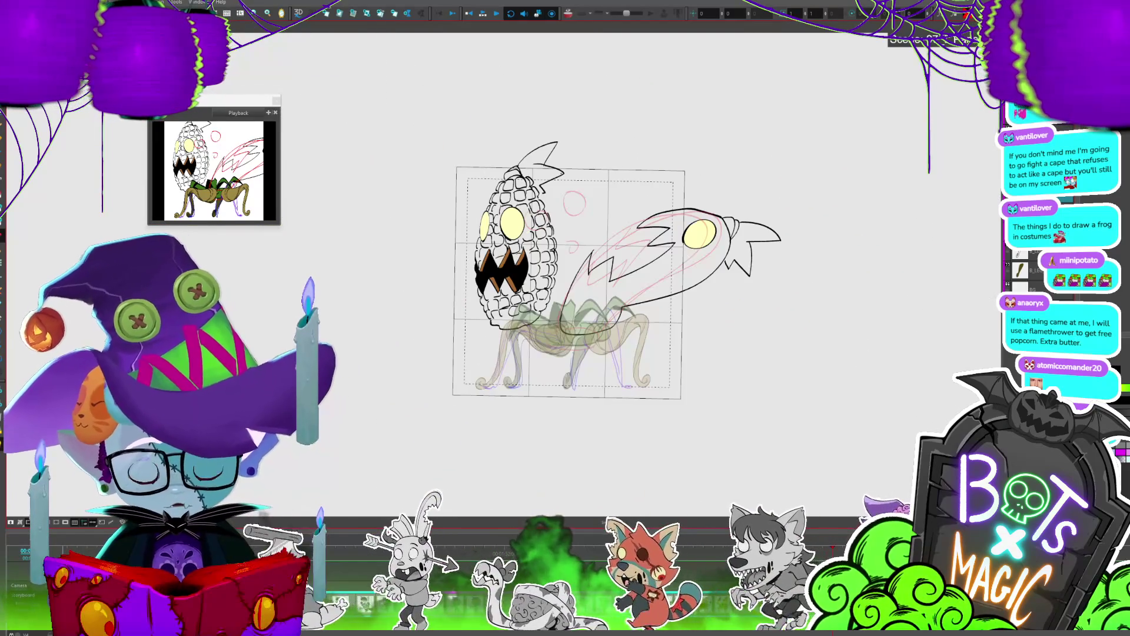
{"action": "key", "text": "period"}
{"action": "key", "text": "period"}
{"action": "key", "text": "period"}
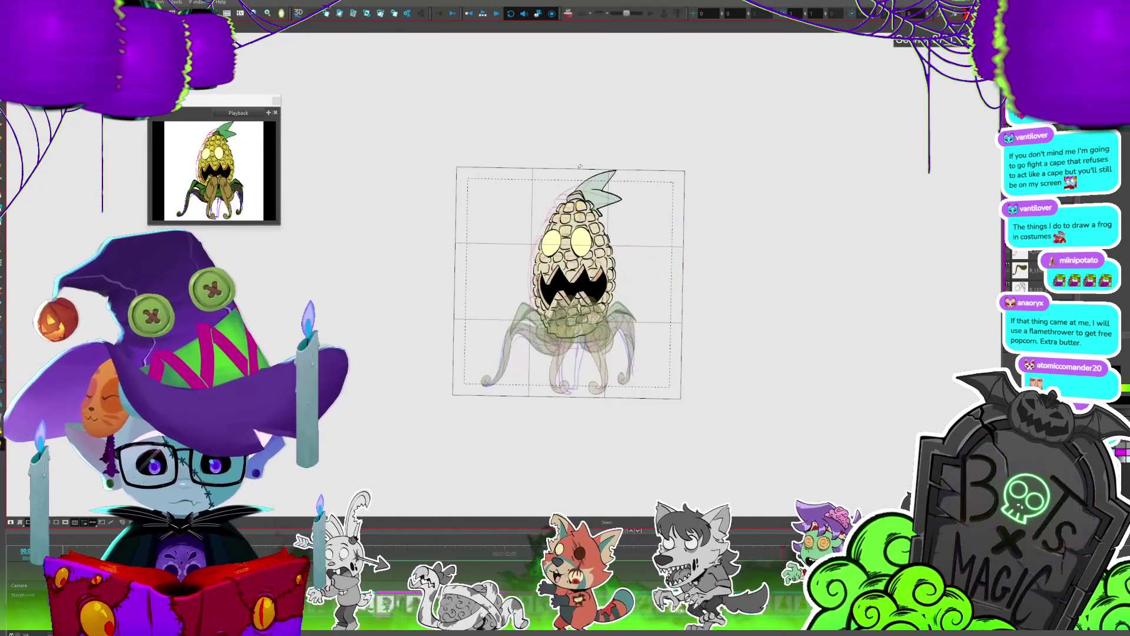
{"action": "key", "text": "period"}
{"action": "key", "text": "period"}
{"action": "key", "text": "period"}
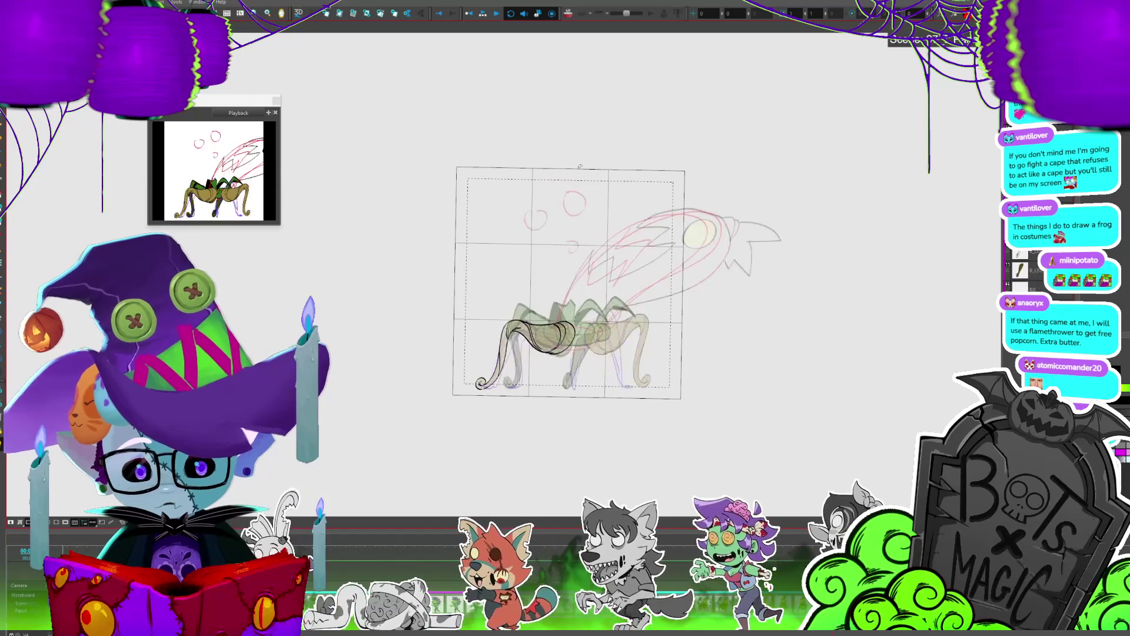
{"action": "key", "text": "period"}
{"action": "key", "text": "period"}
{"action": "key", "text": "period"}
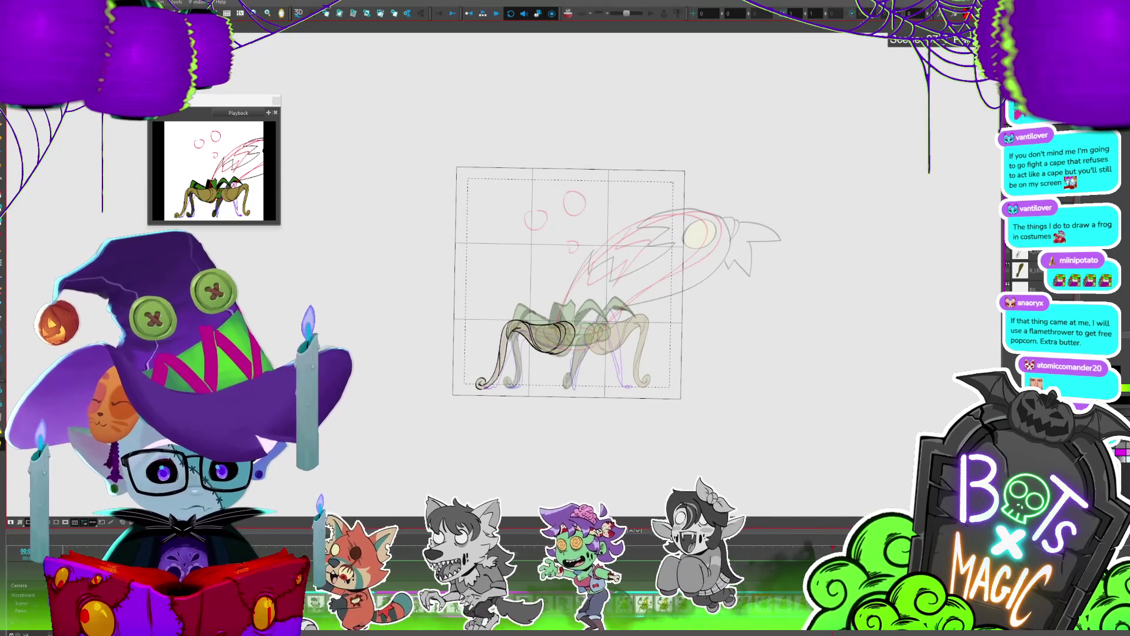
{"action": "key", "text": "period"}
{"action": "scroll", "coordinate": [565, 282], "scroll_direction": "up", "scroll_amount": 3}
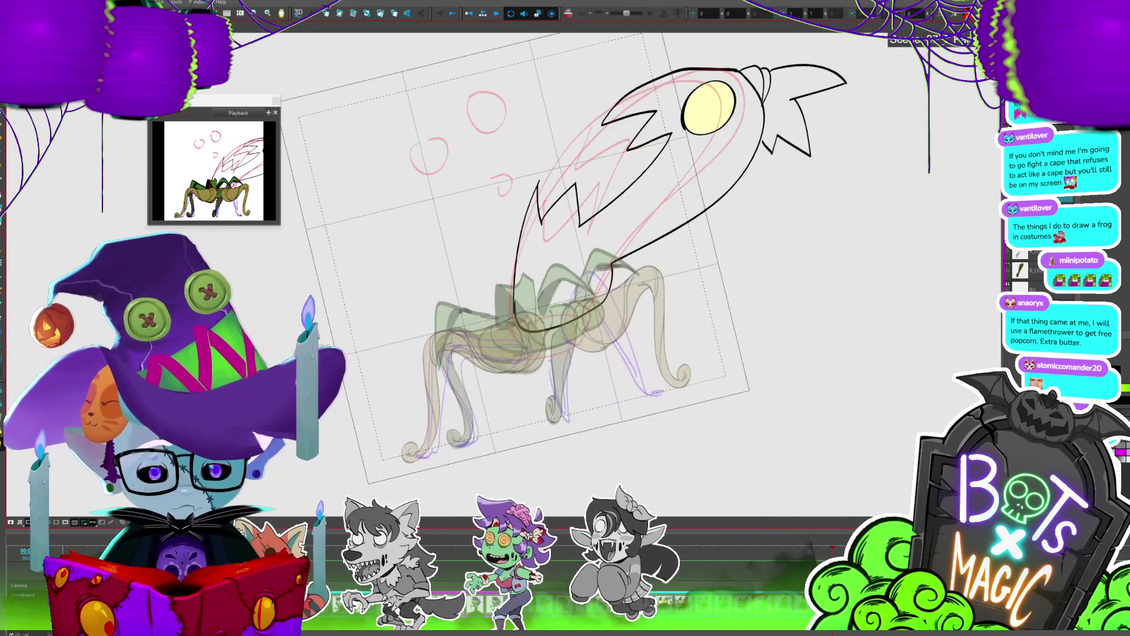
{"action": "key", "text": "shift+x"}
{"action": "key", "text": "ctrl+a"}
Step: Rotate the head outline counterclockwise, preview playback, then nudge it slightly up and left
{"action": "mouse_move", "coordinate": [827, 157]}
{"action": "left_mouse_down"}
{"action": "mouse_move", "coordinate": [813, 119]}
{"action": "mouse_move", "coordinate": [783, 120]}
{"action": "mouse_move", "coordinate": [696, 206]}
{"action": "left_mouse_up"}
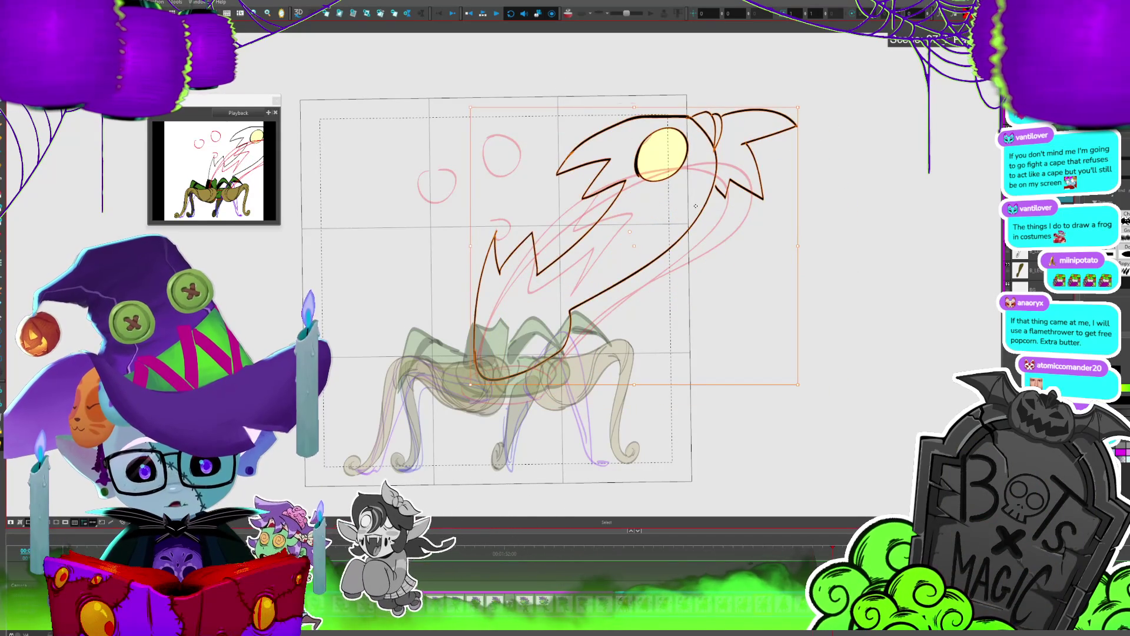
{"action": "key", "text": "Return"}
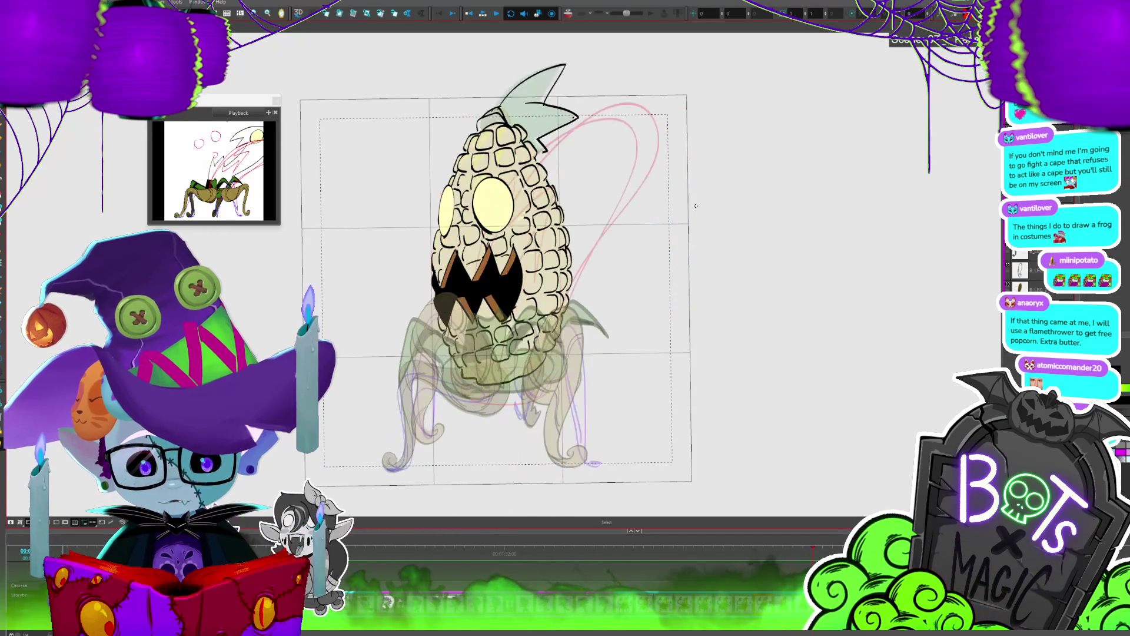
{"action": "key", "text": "Return"}
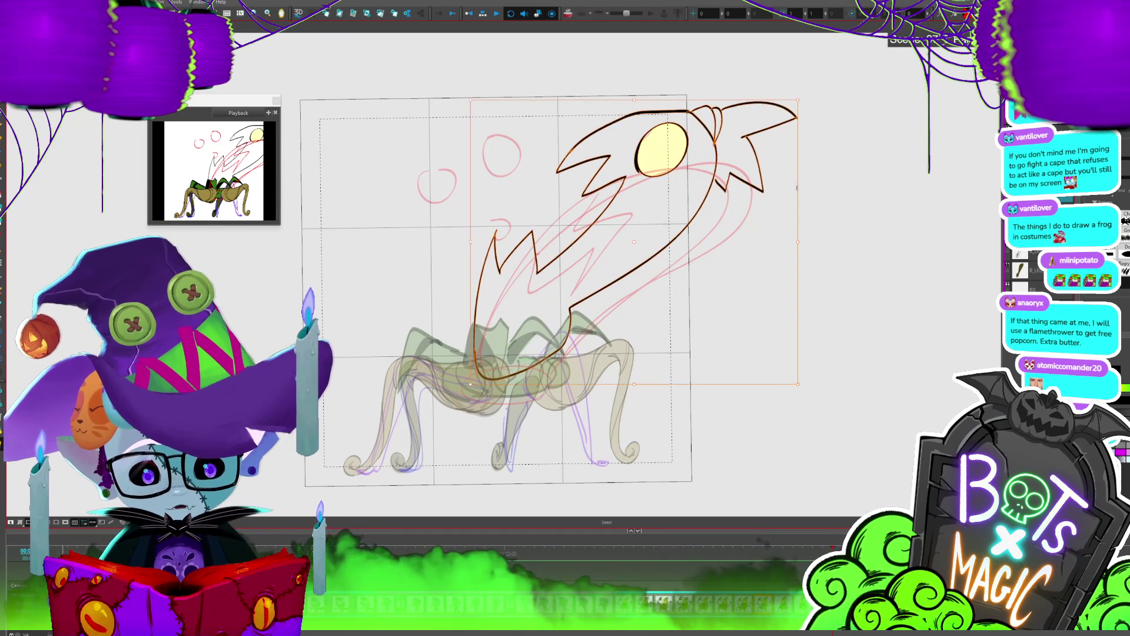
{"action": "left_click_drag", "start_coordinate": [795, 105], "coordinate": [764, 90]}
{"action": "key", "text": "Return"}
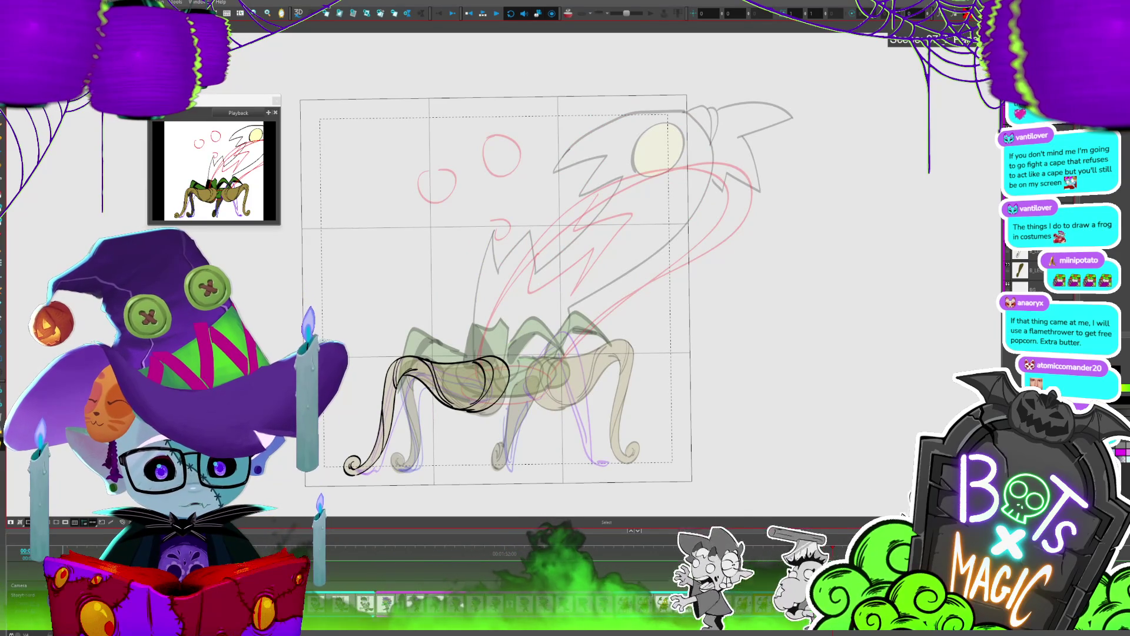
{"action": "key", "text": "Return"}
{"action": "scroll", "coordinate": [887, 167], "scroll_direction": "up", "scroll_amount": 1}
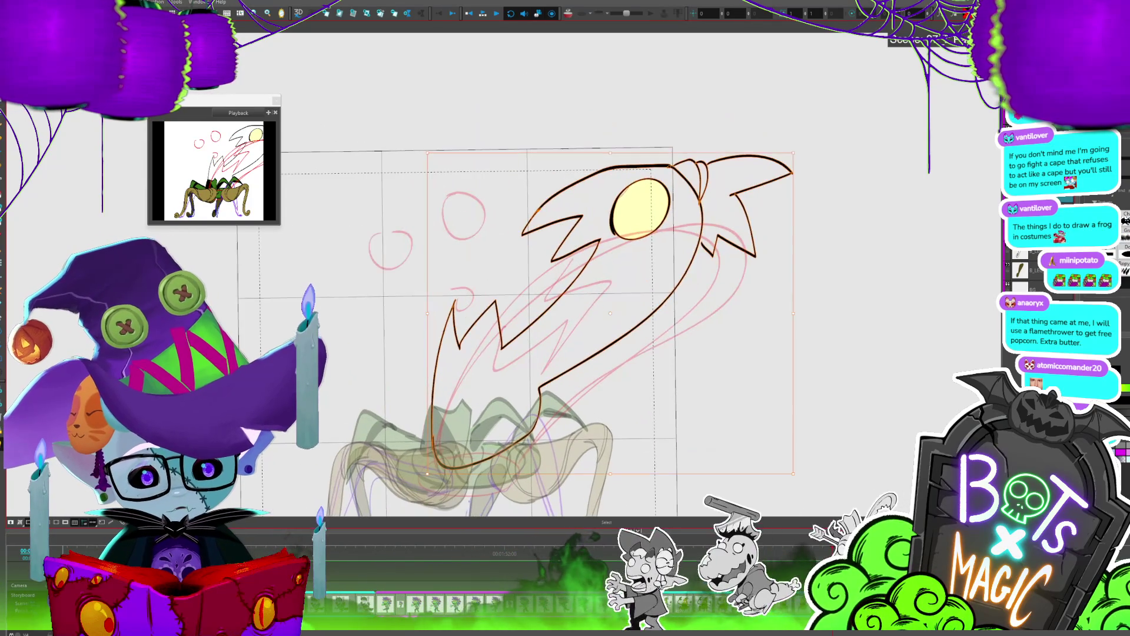
Step: Ink small bumps along the top of the head and a stroke on its upper-left edge
{"action": "left_click", "coordinate": [886, 167]}
{"action": "key", "text": "alt+b"}
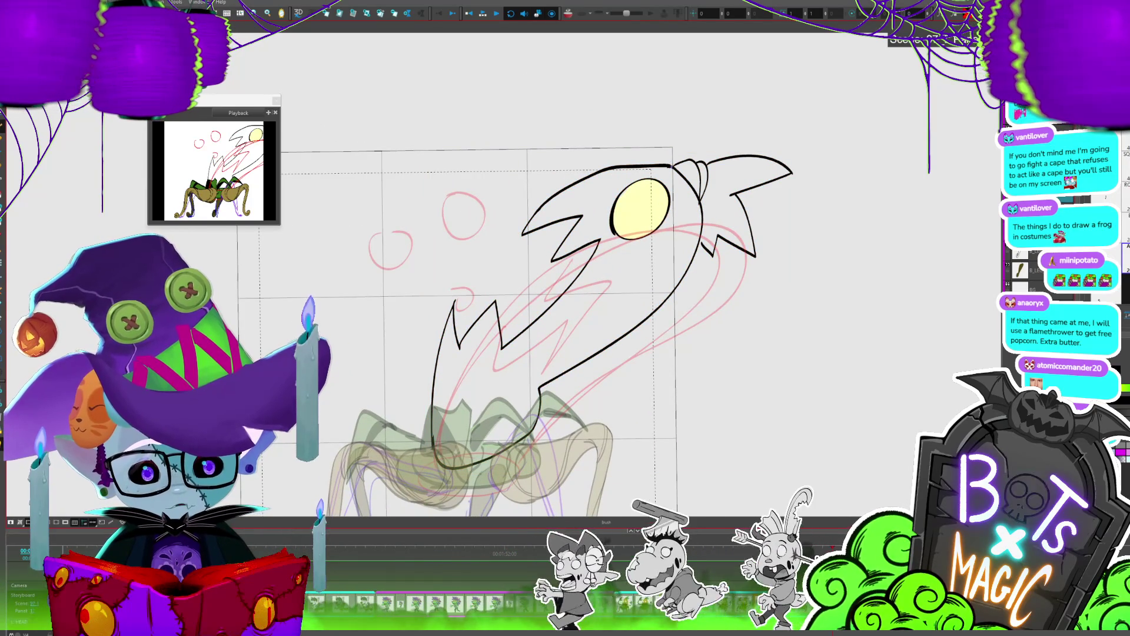
{"action": "left_click_drag", "start_coordinate": [669, 161], "coordinate": [623, 162]}
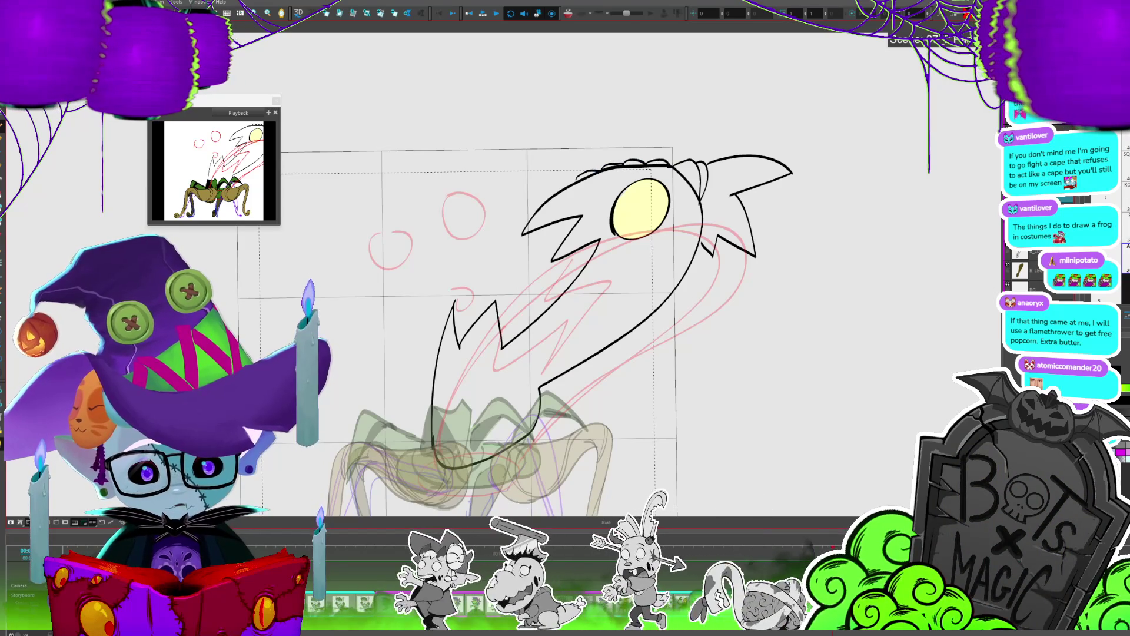
{"action": "left_click_drag", "start_coordinate": [552, 189], "coordinate": [520, 233]}
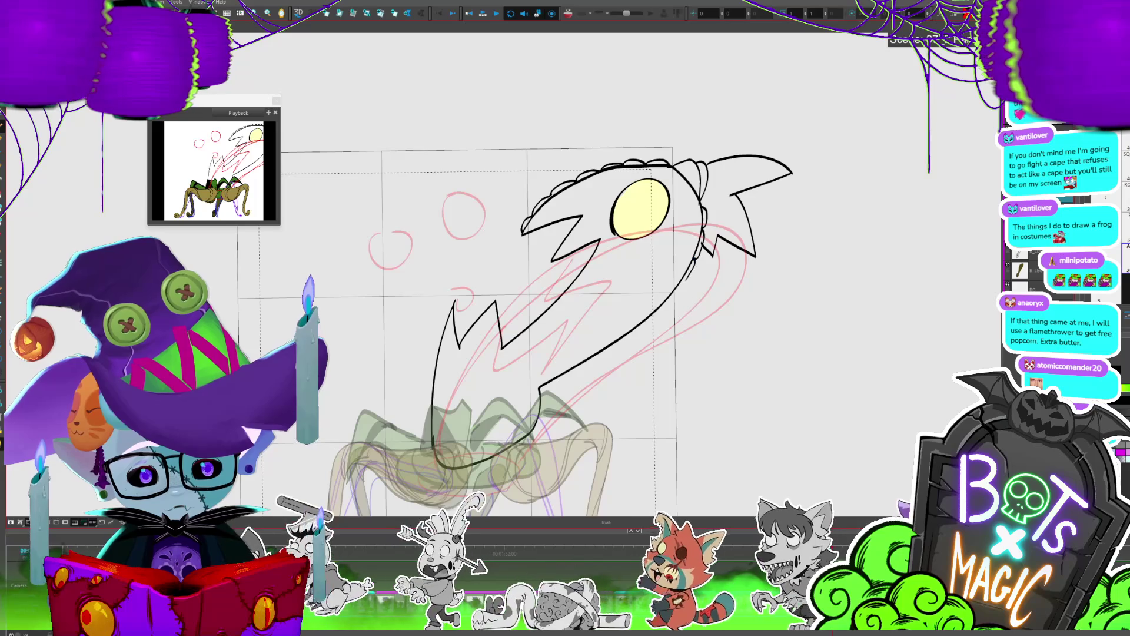
Step: Add scalloped edging along the jaw's underside and left side, redrawing a shorter lower-jaw stroke
{"action": "left_click_drag", "start_coordinate": [657, 315], "coordinate": [645, 326]}
{"action": "left_click_drag", "start_coordinate": [649, 322], "coordinate": [626, 342]}
{"action": "left_click_drag", "start_coordinate": [629, 339], "coordinate": [593, 366]}
{"action": "mouse_move", "coordinate": [594, 363]}
{"action": "left_mouse_down"}
{"action": "mouse_move", "coordinate": [553, 384]}
{"action": "mouse_move", "coordinate": [532, 431]}
{"action": "left_mouse_up"}
{"action": "left_click_drag", "start_coordinate": [447, 307], "coordinate": [431, 367]}
{"action": "left_click_drag", "start_coordinate": [433, 362], "coordinate": [426, 410]}
{"action": "left_click_drag", "start_coordinate": [432, 405], "coordinate": [429, 416]}
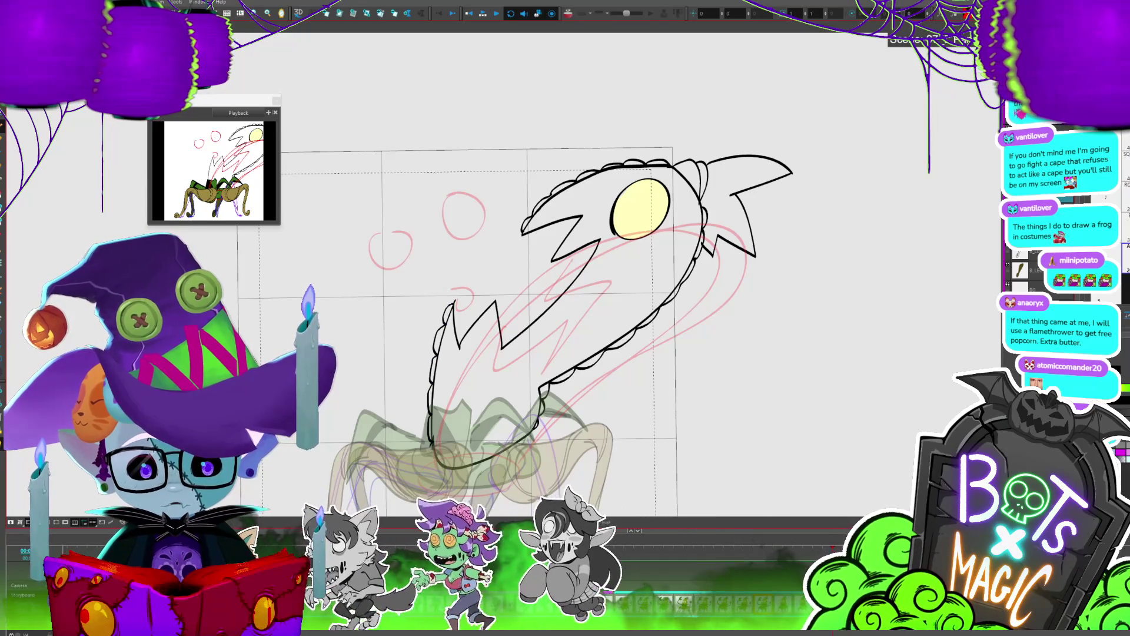
{"action": "left_click_drag", "start_coordinate": [444, 458], "coordinate": [504, 368]}
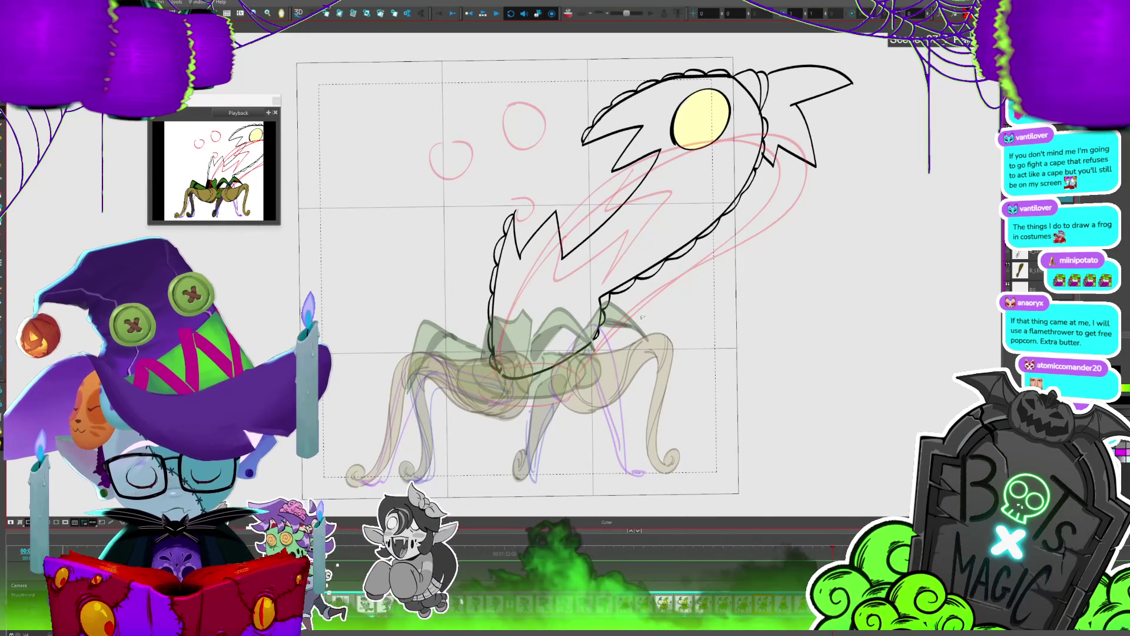
{"action": "key", "text": "ctrl+z"}
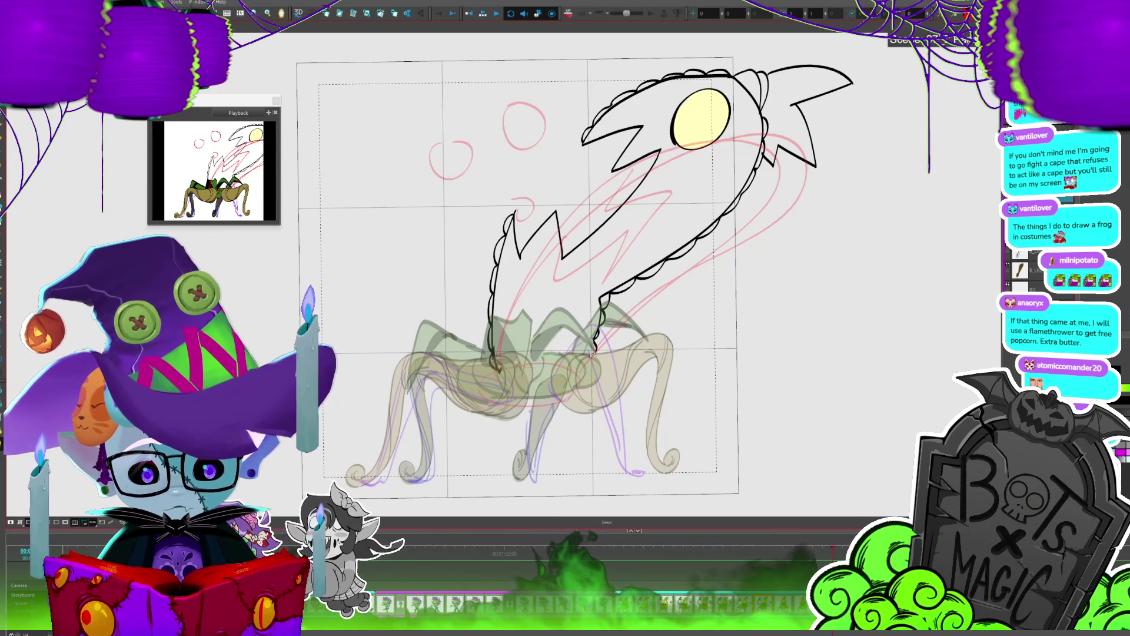
{"action": "left_click_drag", "start_coordinate": [594, 349], "coordinate": [587, 369]}
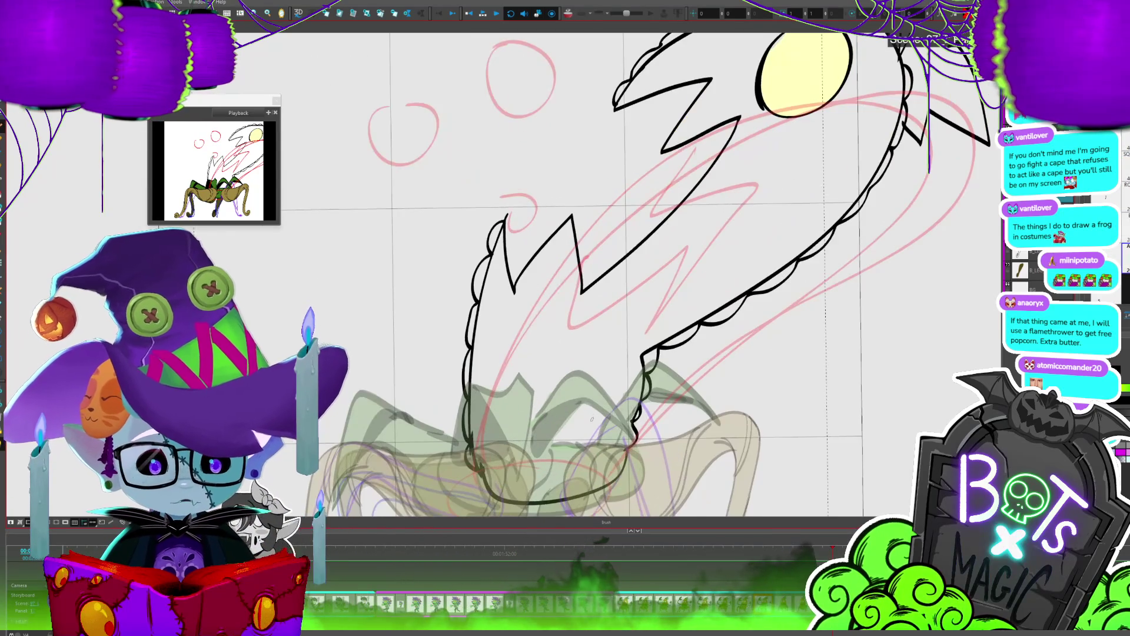
{"action": "scroll", "coordinate": [530, 204], "scroll_direction": "up", "scroll_amount": 1}
{"action": "scroll", "coordinate": [718, 133], "scroll_direction": "up", "scroll_amount": 1}
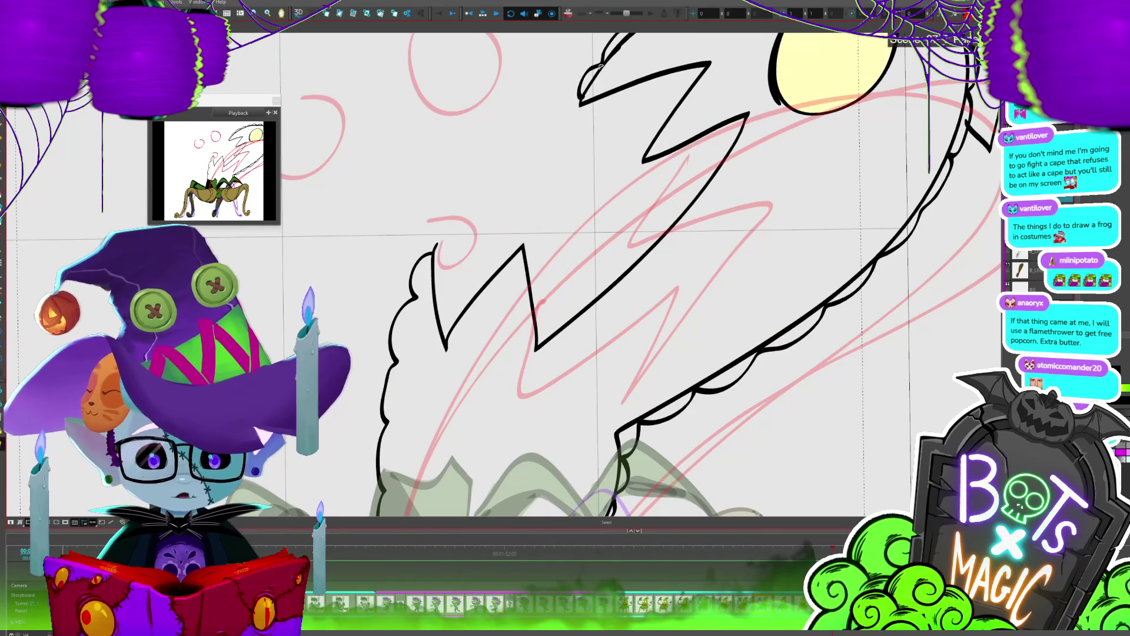
{"action": "scroll", "coordinate": [609, 71], "scroll_direction": "down", "scroll_amount": 3}
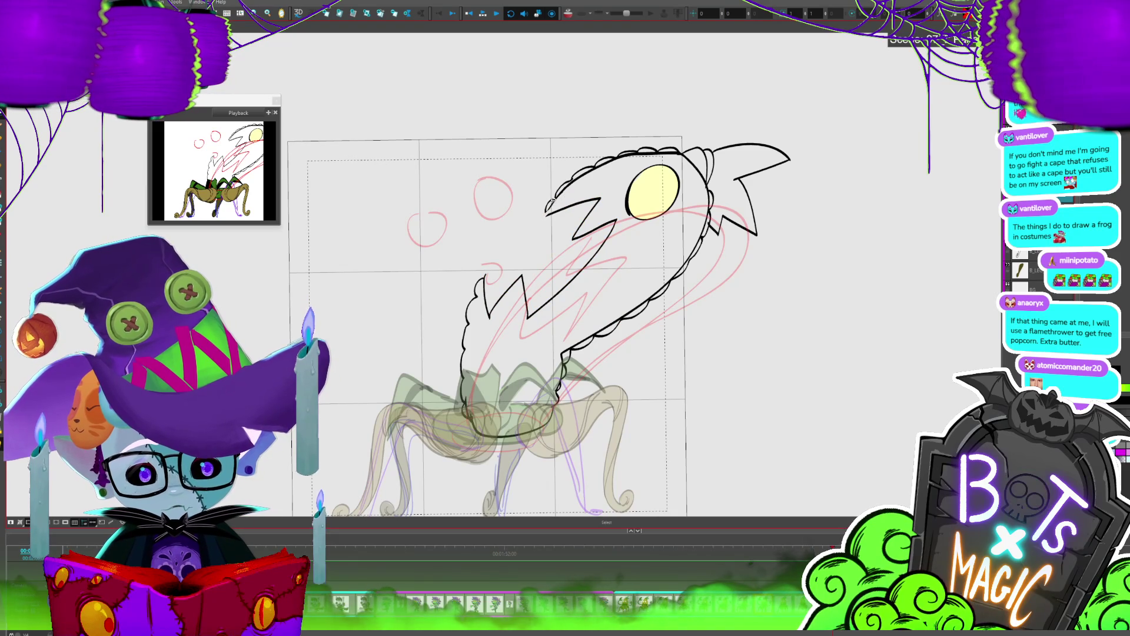
Step: Ink the upper-left head curve, right neck outline and inner fur strokes, then reach the finished corn frame
{"action": "left_click_drag", "start_coordinate": [546, 213], "coordinate": [593, 170]}
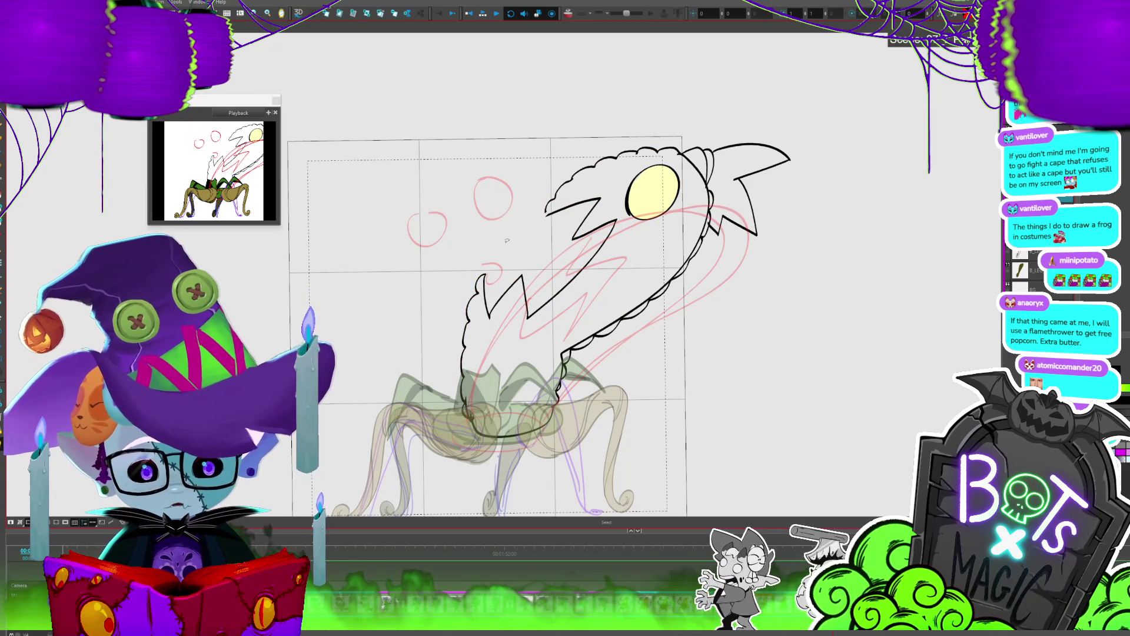
{"action": "scroll", "coordinate": [506, 241], "scroll_direction": "up", "scroll_amount": 2}
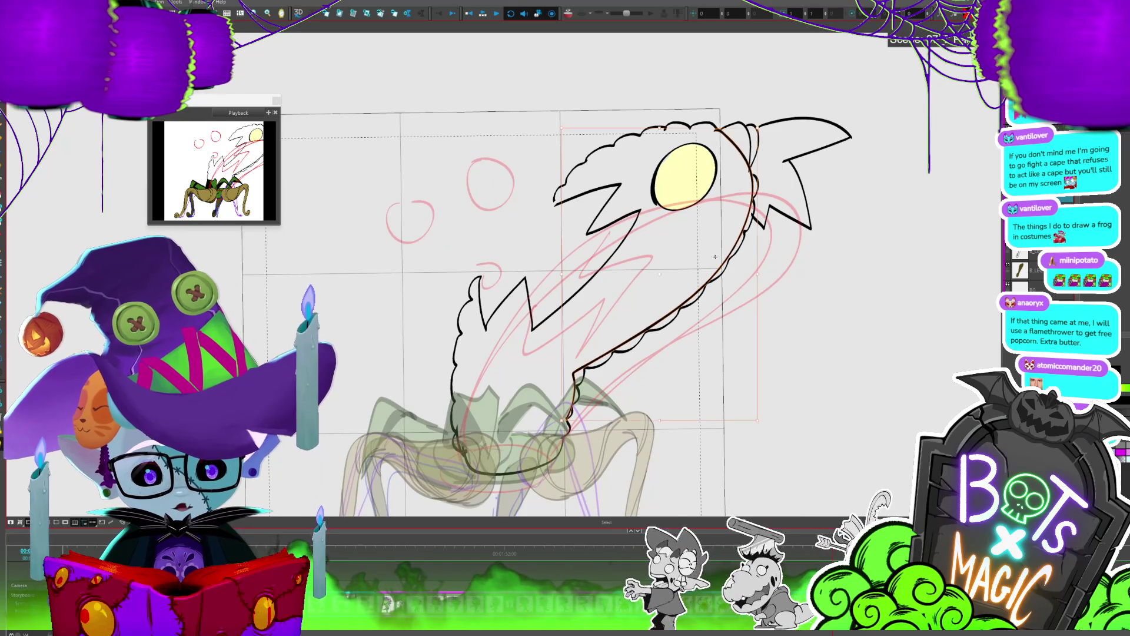
{"action": "key", "text": "alt+b"}
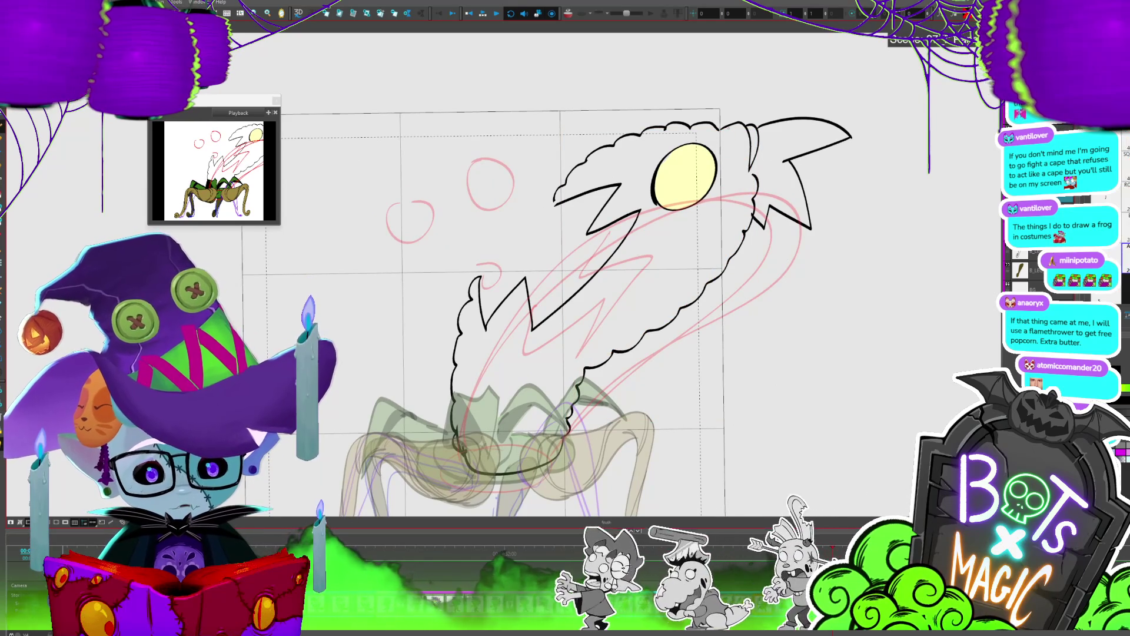
{"action": "left_click_drag", "start_coordinate": [719, 129], "coordinate": [749, 169]}
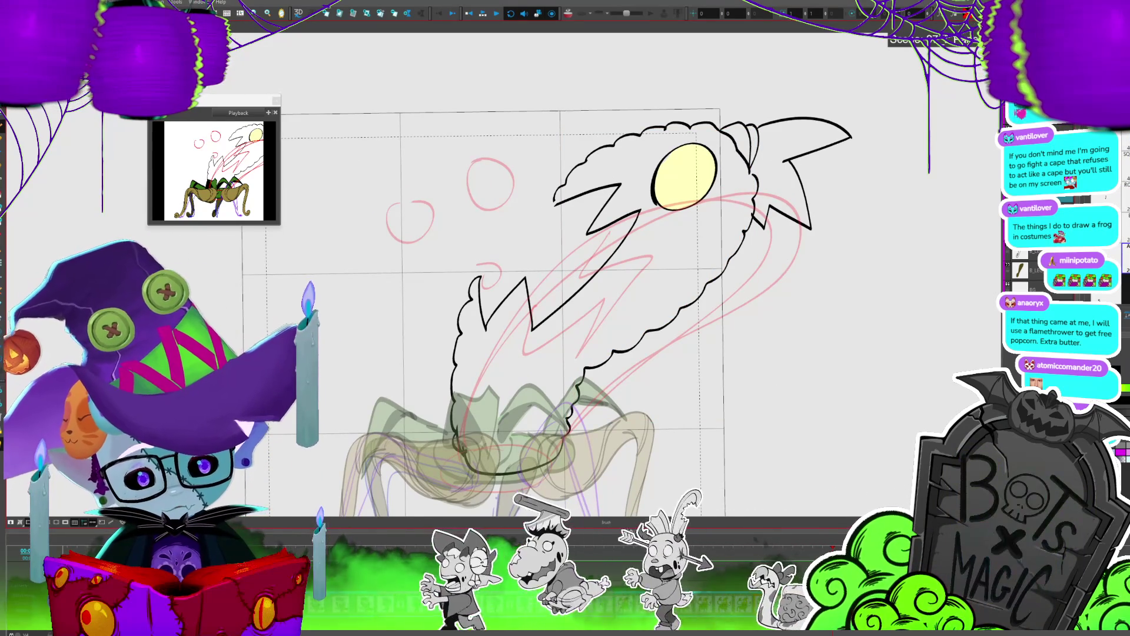
{"action": "scroll", "coordinate": [809, 351], "scroll_direction": "up", "scroll_amount": 1}
{"action": "key", "text": "c"}
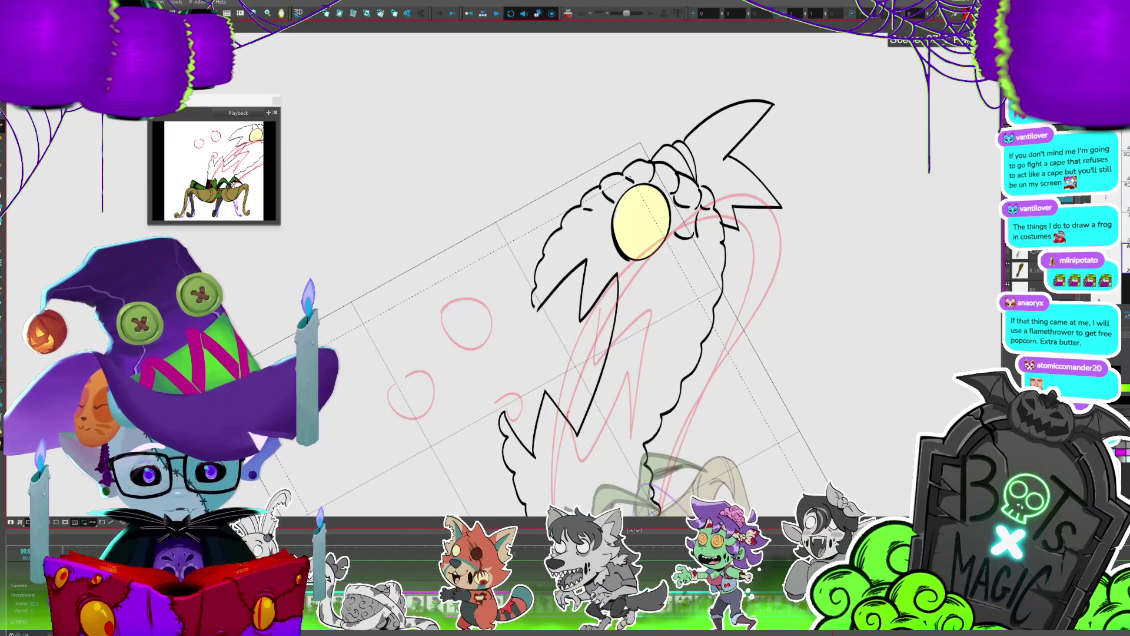
{"action": "mouse_move", "coordinate": [564, 228]}
{"action": "left_mouse_down"}
{"action": "mouse_move", "coordinate": [595, 237]}
{"action": "mouse_move", "coordinate": [543, 262]}
{"action": "mouse_move", "coordinate": [589, 258]}
{"action": "mouse_move", "coordinate": [588, 284]}
{"action": "left_mouse_up"}
{"action": "key", "text": "Return"}
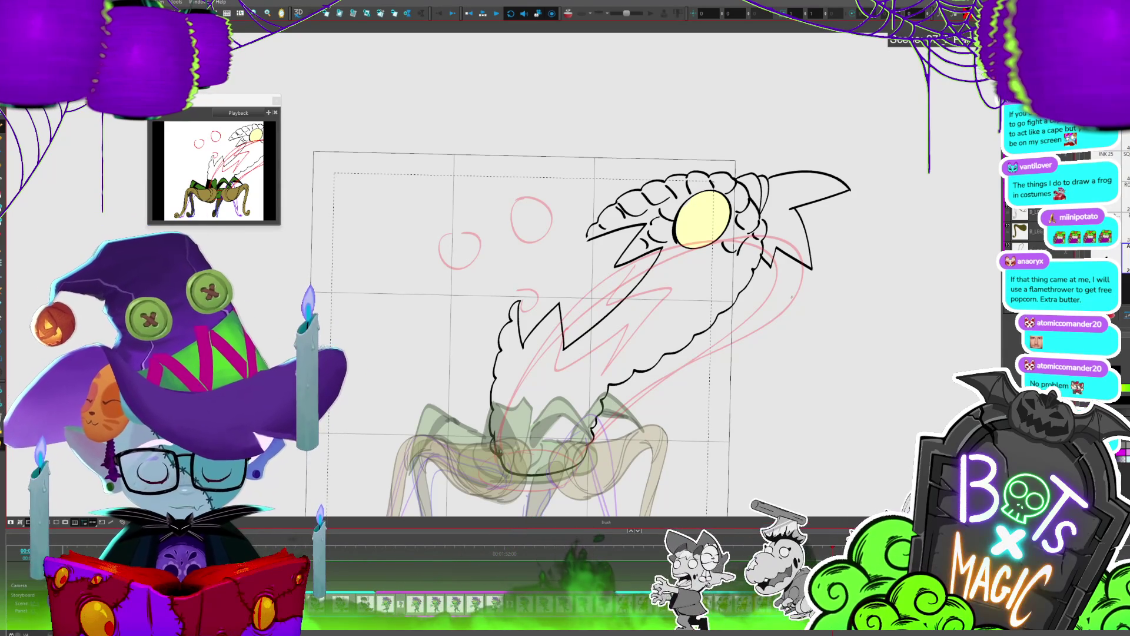
{"action": "key", "text": "f"}
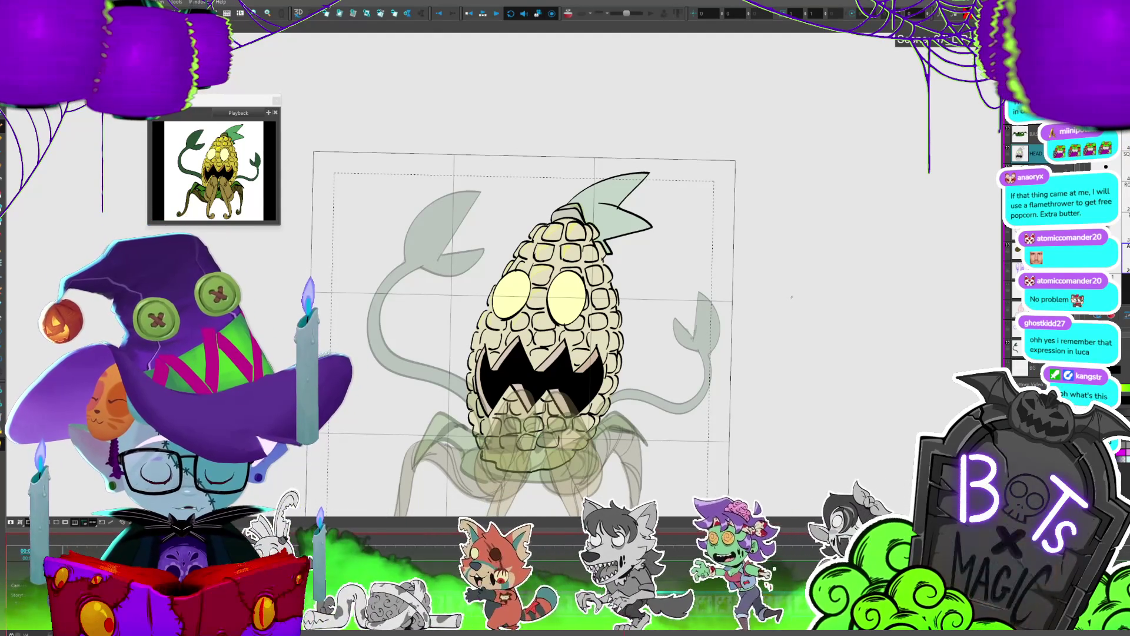
Step: Compare the red sketch frame with the coloured corn-creature frame, then play the walk cycle
{"action": "key", "text": "period"}
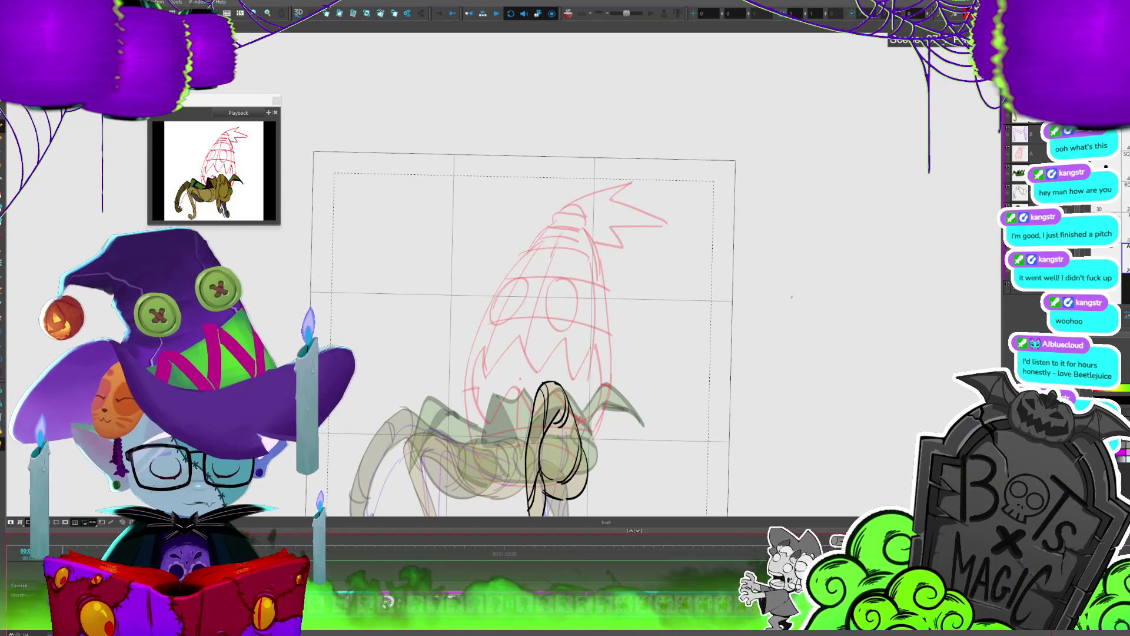
{"action": "key", "text": "period"}
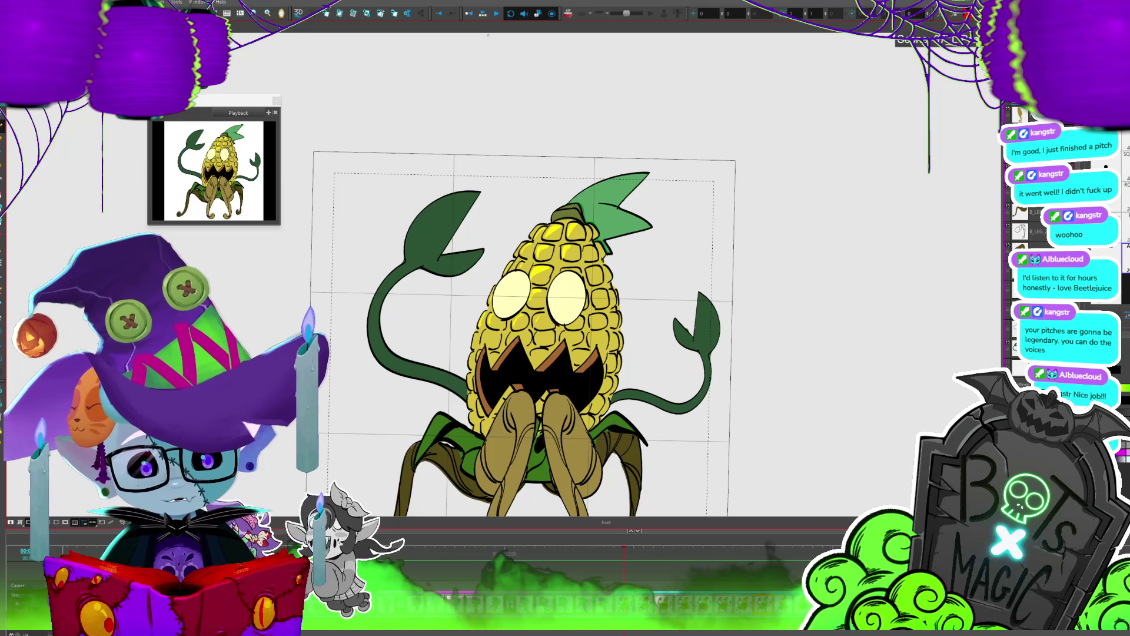
{"action": "left_click", "coordinate": [481, 10]}
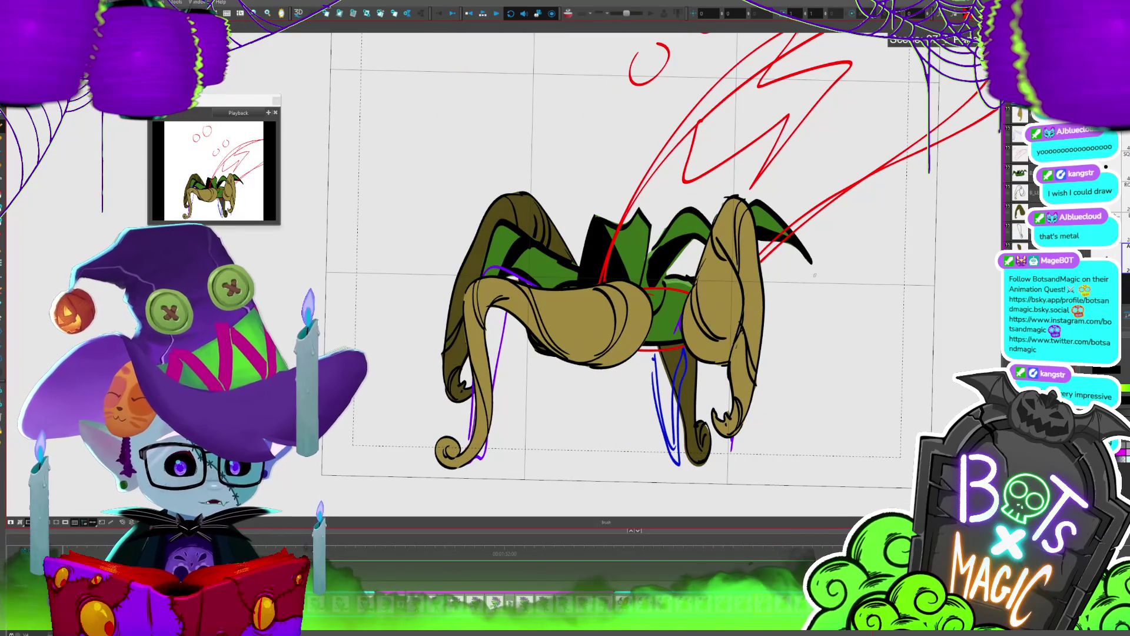
Step: Step back to the frame where the head emerges and zoom in twice on the corn head
{"action": "scroll", "coordinate": [815, 274], "scroll_direction": "down", "scroll_amount": 3}
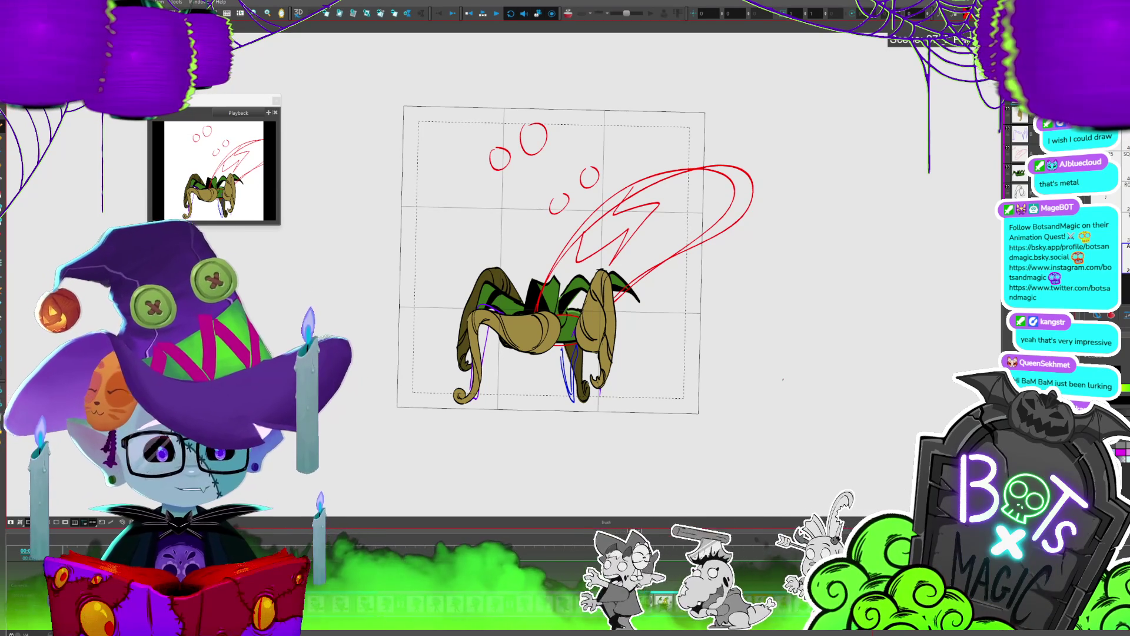
{"action": "key", "text": "Return"}
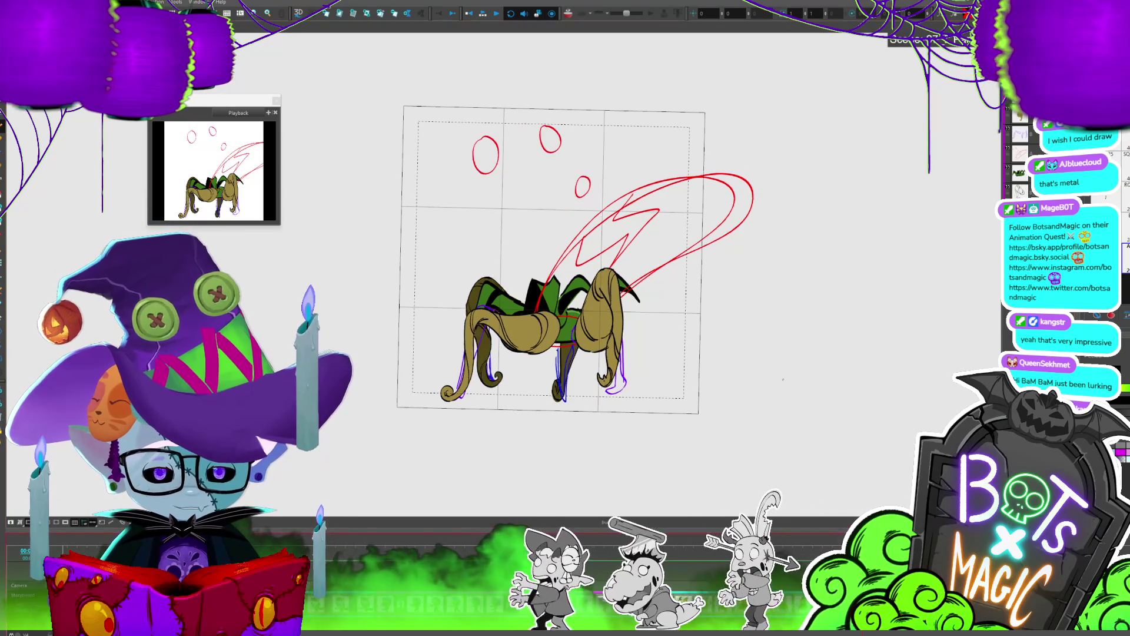
{"action": "key", "text": "comma"}
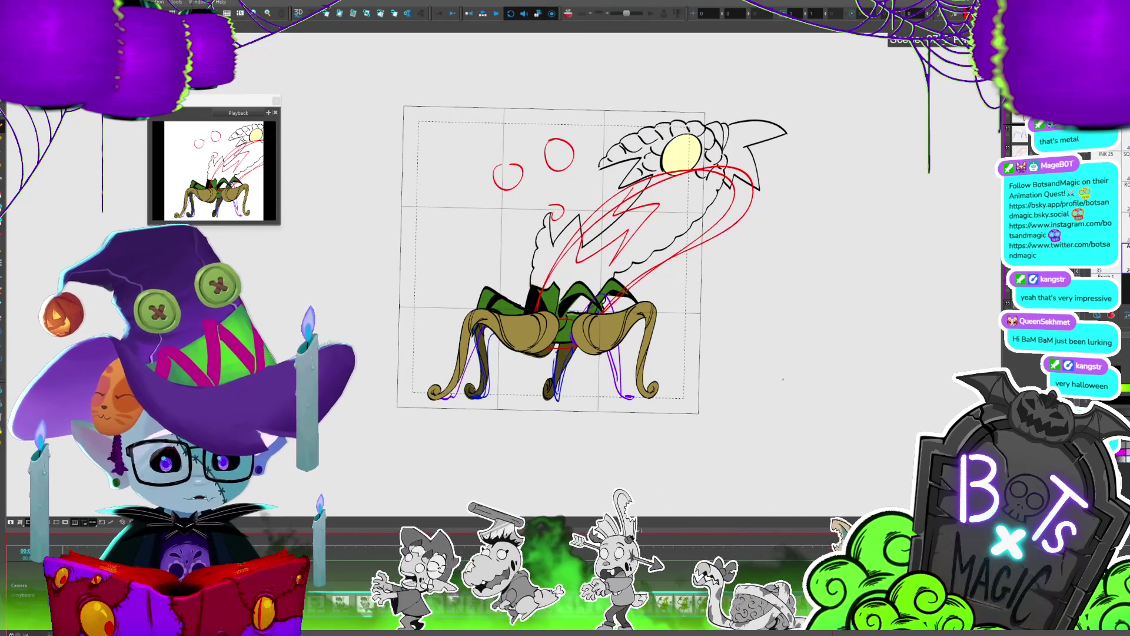
{"action": "key", "text": "2"}
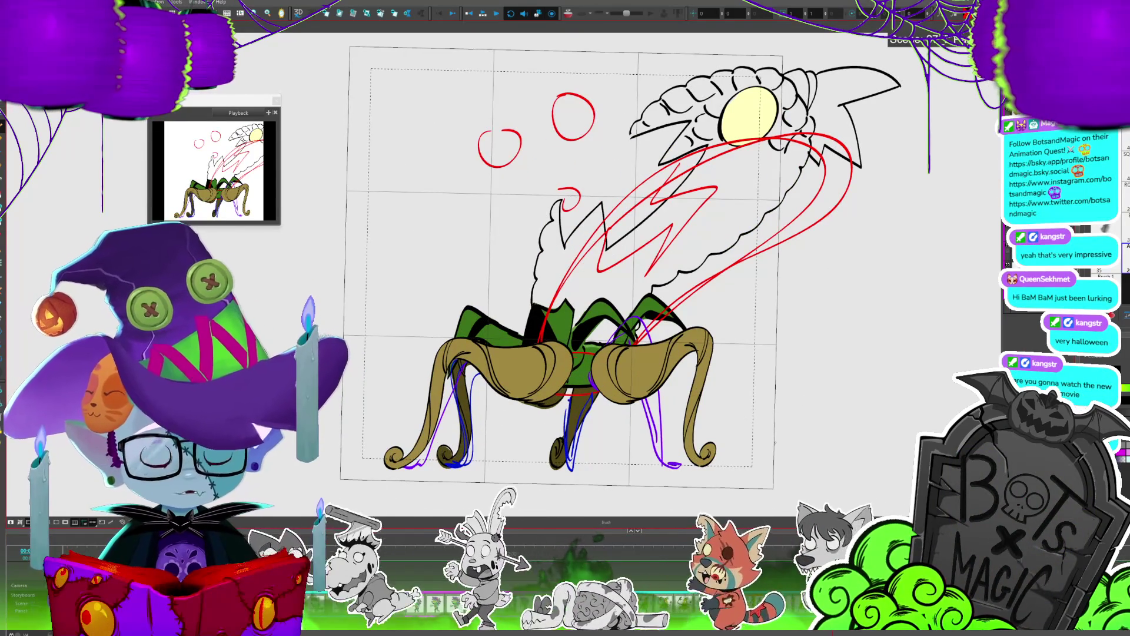
{"action": "key", "text": "2"}
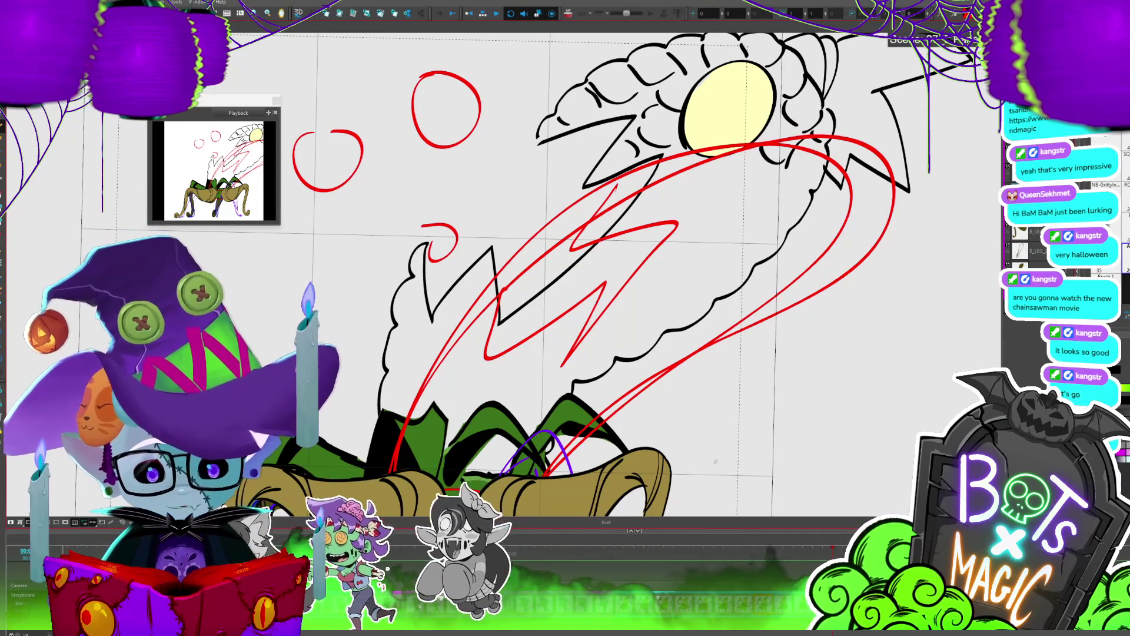
Step: Ink three scalloped kernel strokes on the cob below the yellow eye
{"action": "scroll", "coordinate": [565, 271], "scroll_direction": "up", "scroll_amount": 2}
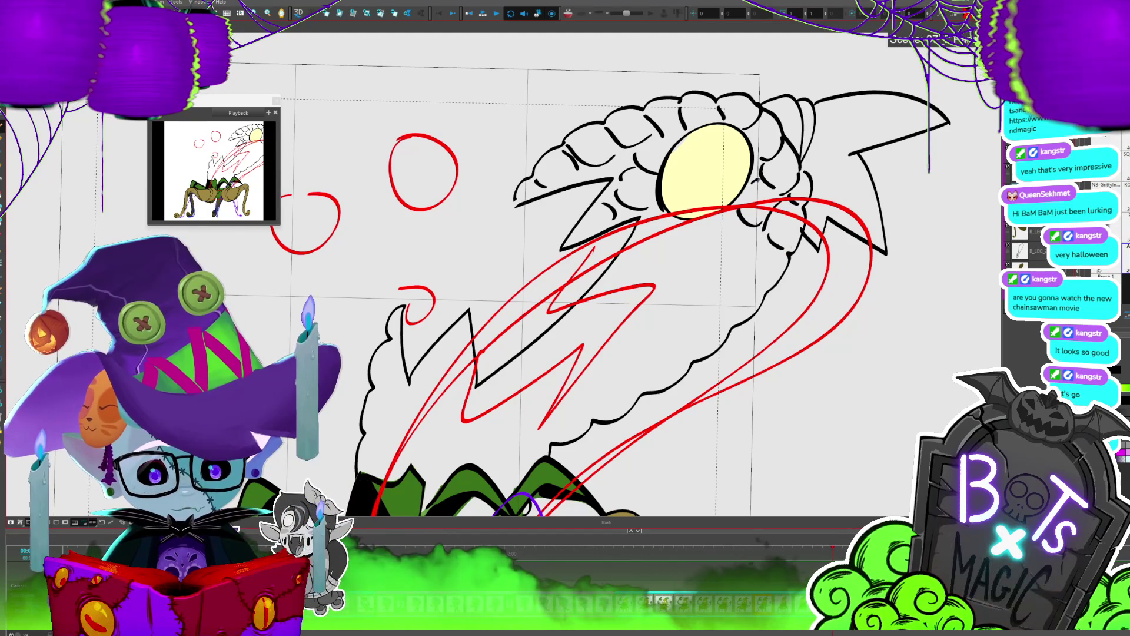
{"action": "left_click_drag", "start_coordinate": [704, 225], "coordinate": [746, 240]}
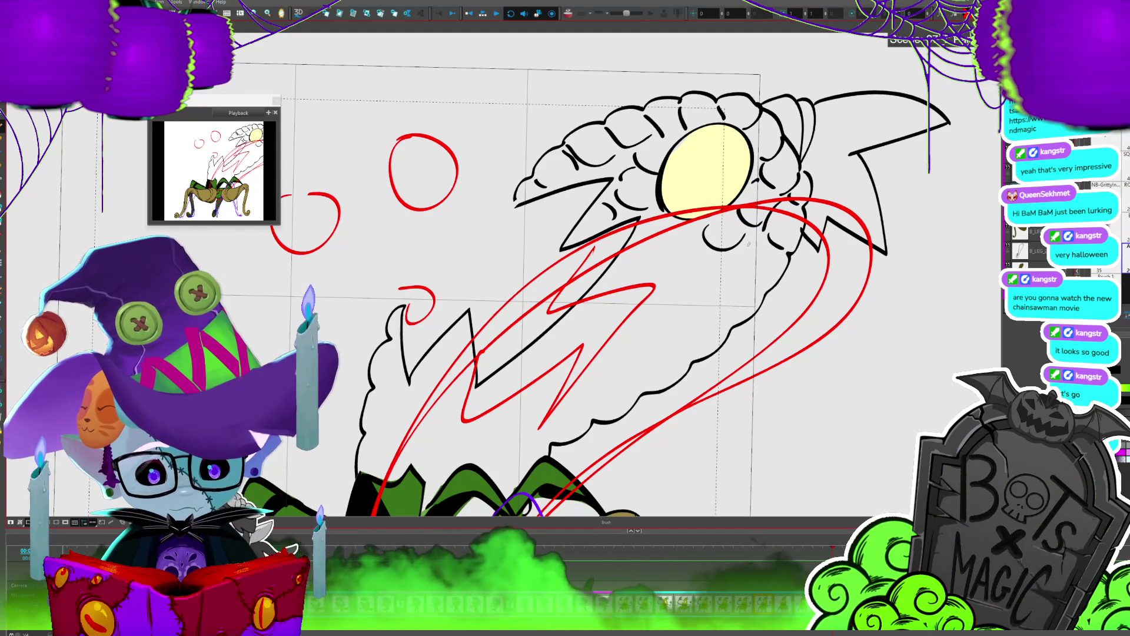
{"action": "left_click_drag", "start_coordinate": [738, 279], "coordinate": [717, 303]}
{"action": "mouse_move", "coordinate": [729, 263]}
{"action": "left_mouse_down"}
{"action": "mouse_move", "coordinate": [723, 286]}
{"action": "mouse_move", "coordinate": [689, 277]}
{"action": "left_mouse_up"}
Step: Check the finished coloured frame for reference, then reframe the view and rotate it counter-clockwise
{"action": "key", "text": "period"}
{"action": "key", "text": "comma"}
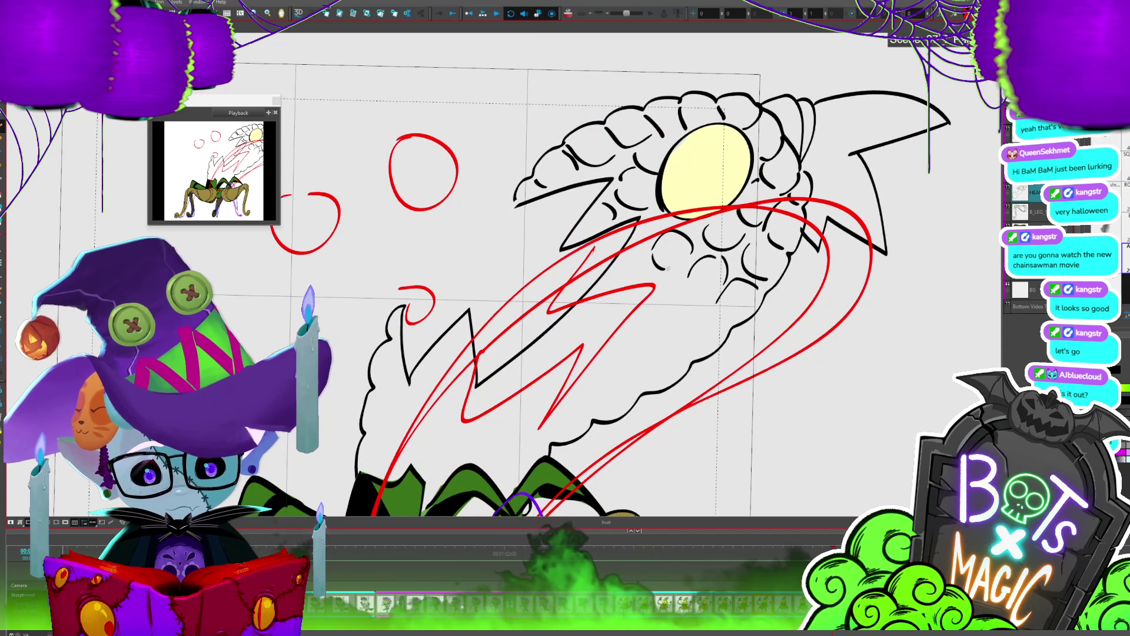
{"action": "key", "text": "2"}
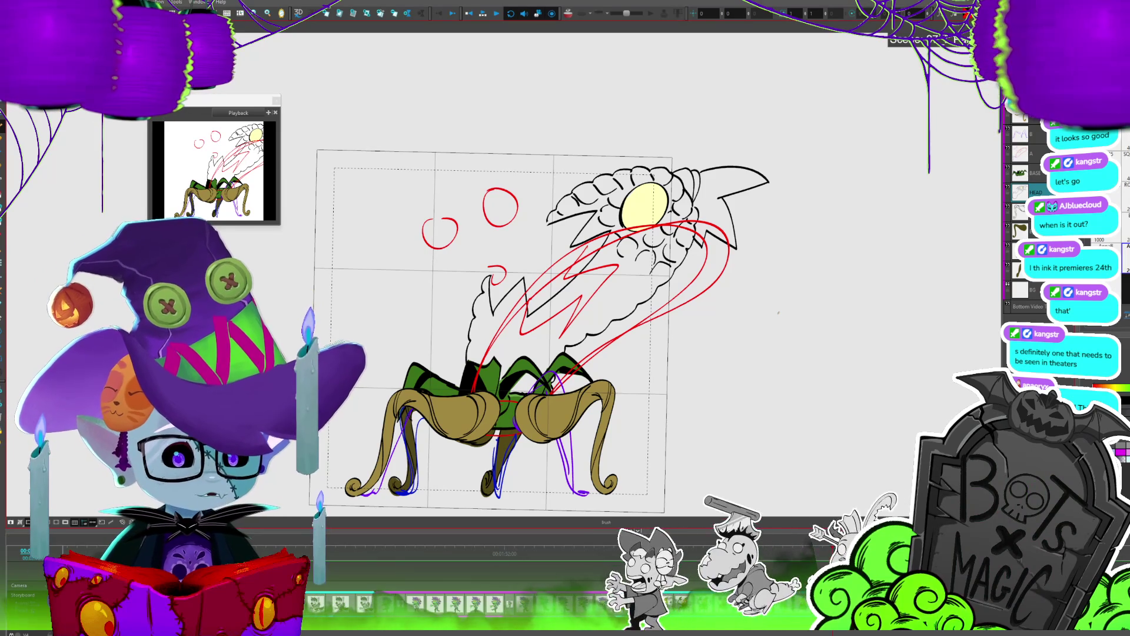
{"action": "left_click_drag", "start_coordinate": [763, 297], "coordinate": [743, 285]}
{"action": "scroll", "coordinate": [743, 285], "scroll_direction": "up", "scroll_amount": 2}
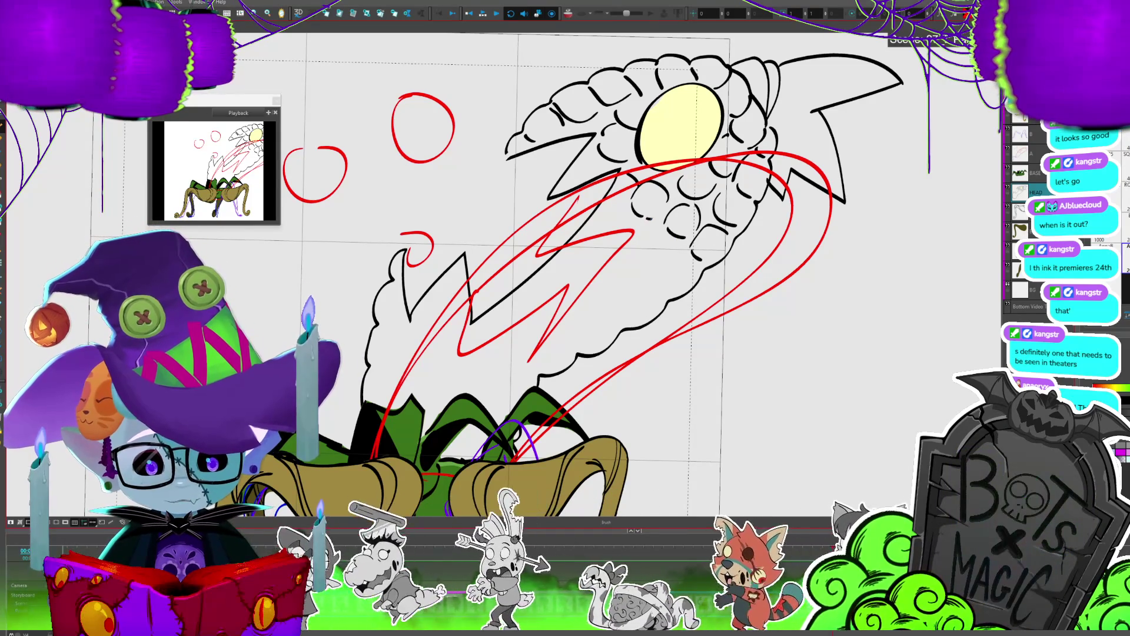
{"action": "key", "text": "alt+s"}
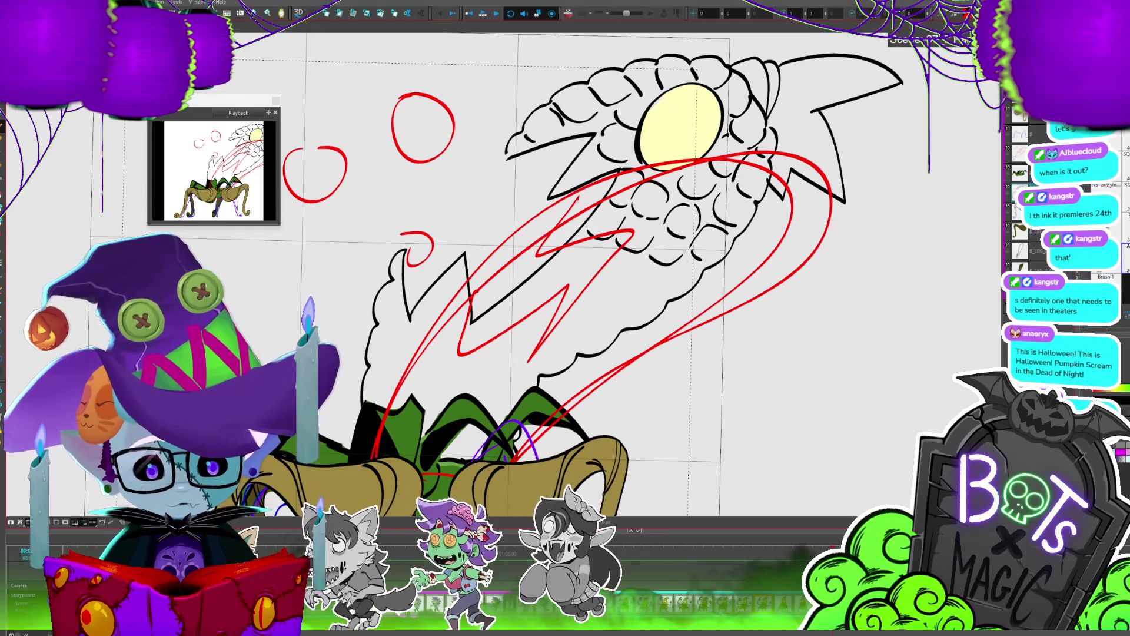
{"action": "scroll", "coordinate": [771, 301], "scroll_direction": "left", "scroll_amount": 3}
{"action": "key", "text": "ctrl+alt+z"}
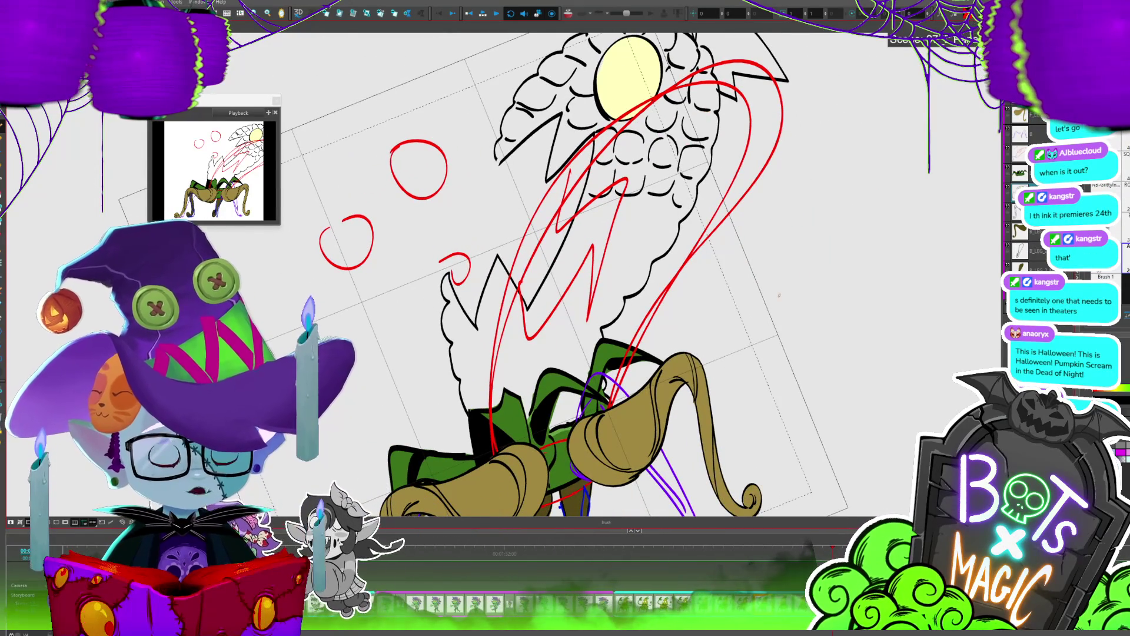
Step: Select a small stroke below the kernels, then ink a U-shaped kernel on the lower cob
{"action": "key", "text": "2"}
{"action": "key", "text": "alt+s"}
{"action": "left_click", "coordinate": [759, 195]}
{"action": "key", "text": "ctrl+alt+z"}
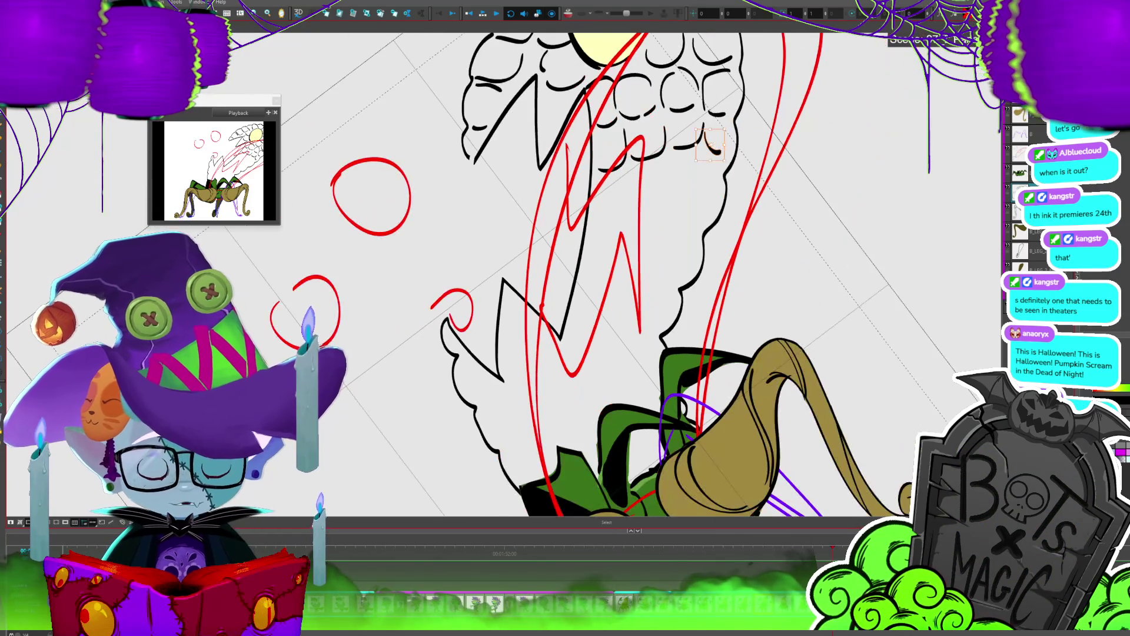
{"action": "key", "text": "alt+b"}
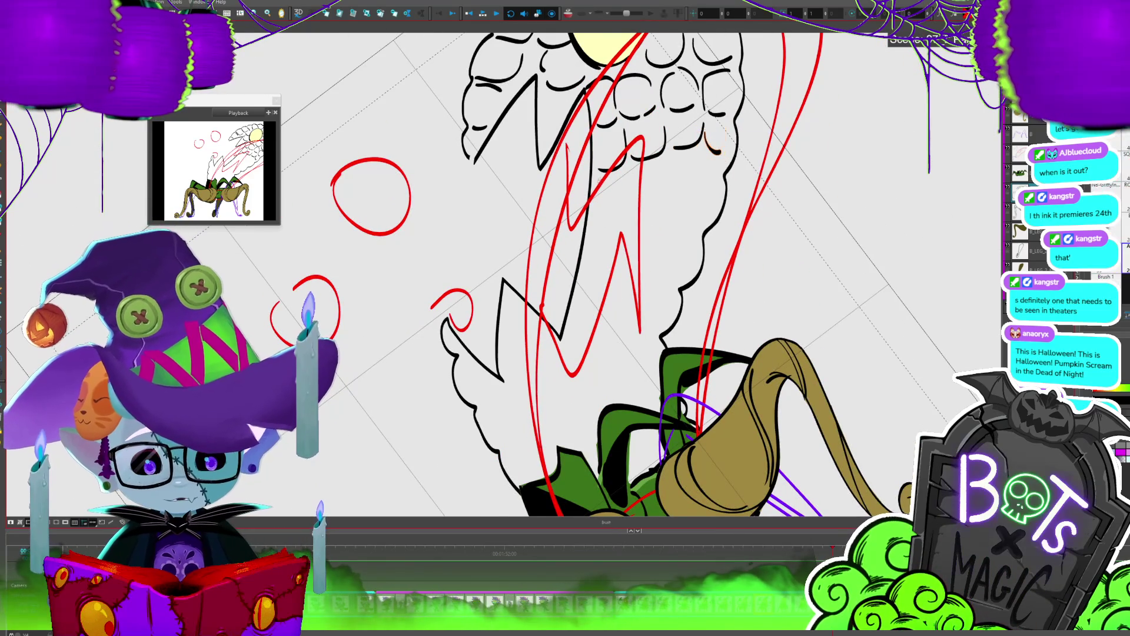
{"action": "left_click_drag", "start_coordinate": [595, 194], "coordinate": [627, 203]}
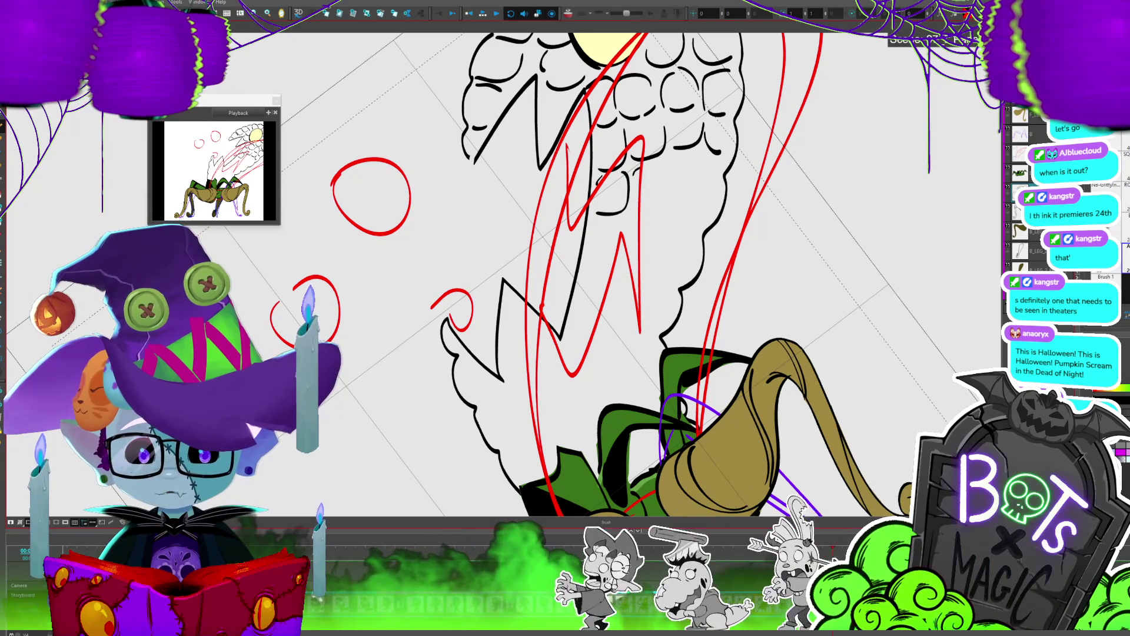
Step: Save the project, then zoom out and paste the chainsaw costume photo onto the canvas
{"action": "key", "text": "ctrl+s"}
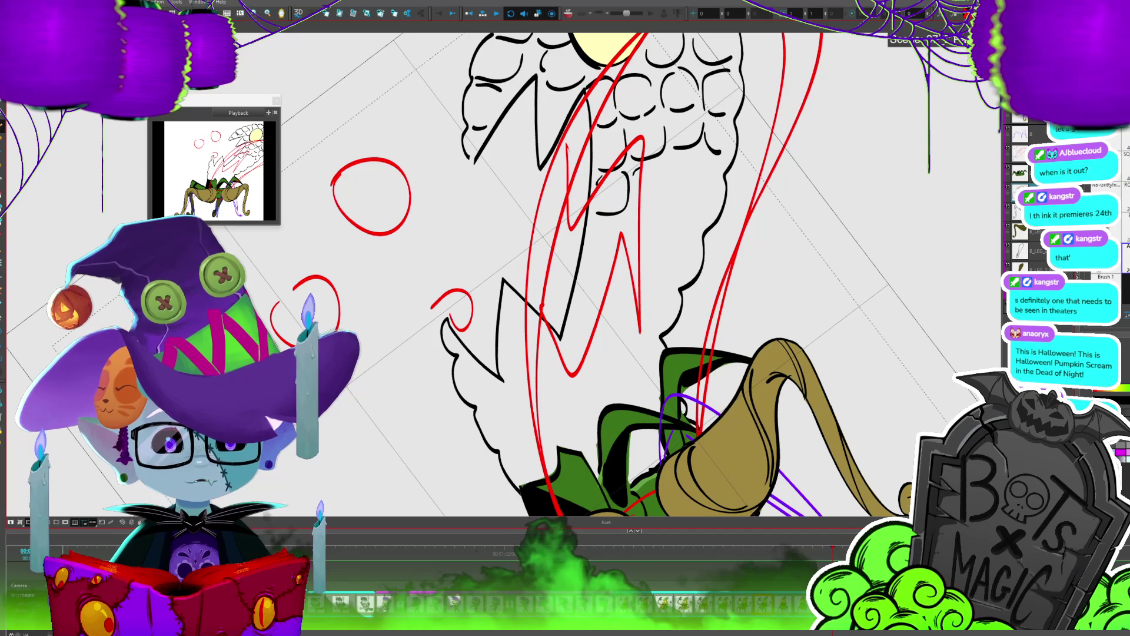
{"action": "key", "text": "shift+m"}
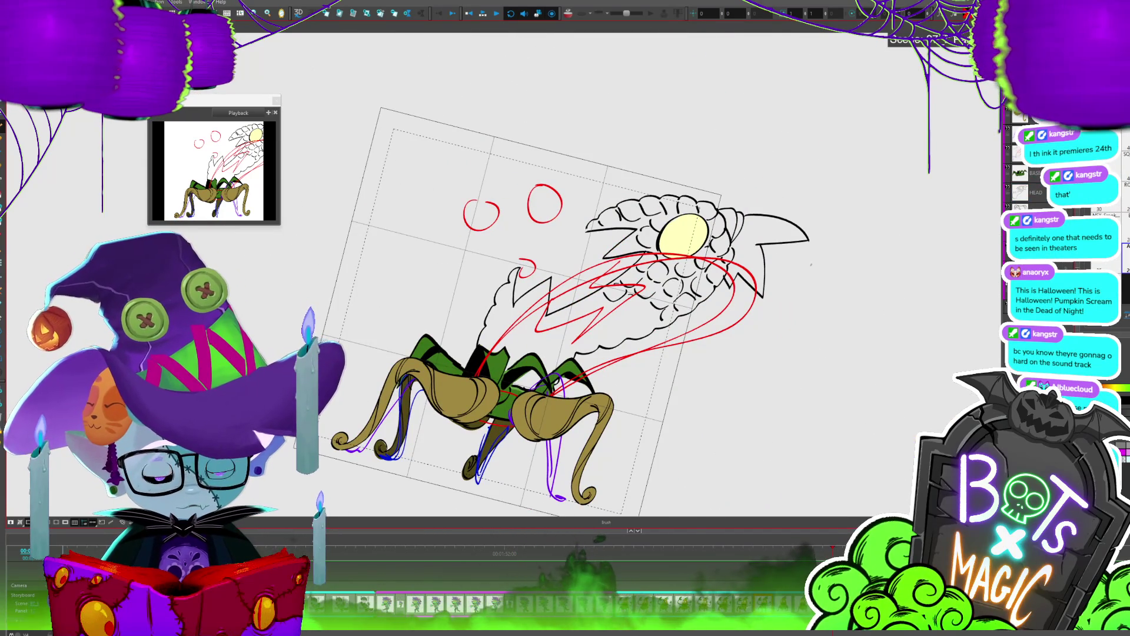
{"action": "key", "text": "ctrl+v"}
{"action": "key", "text": "2"}
{"action": "key", "text": "2"}
{"action": "key", "text": "2"}
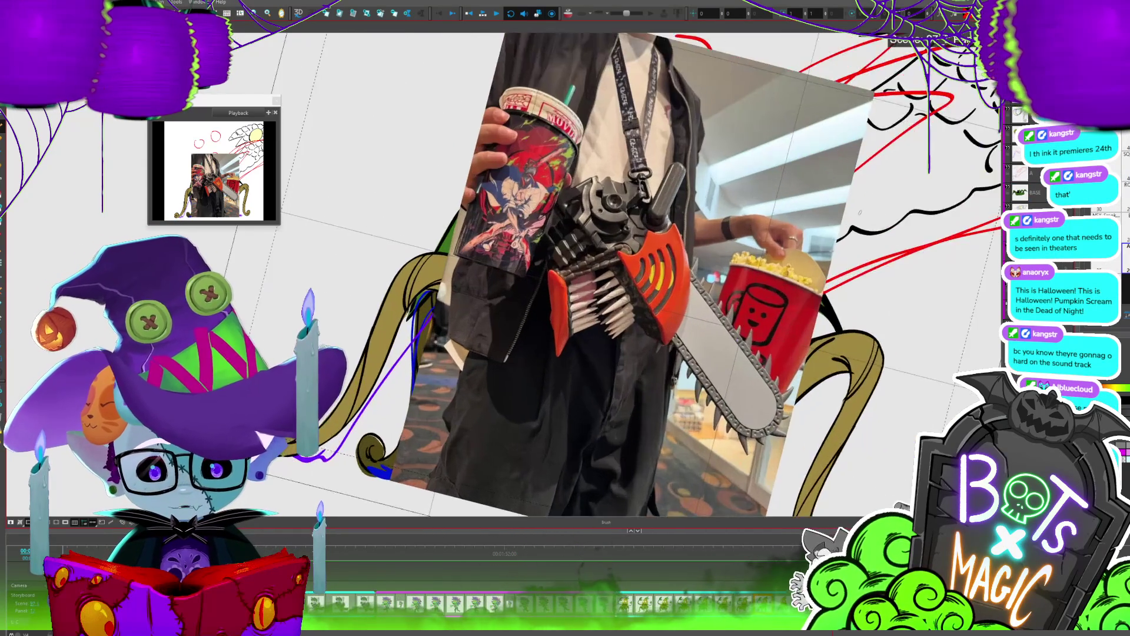
{"action": "key", "text": "shift+x"}
{"action": "key", "text": "2"}
{"action": "key", "text": "2"}
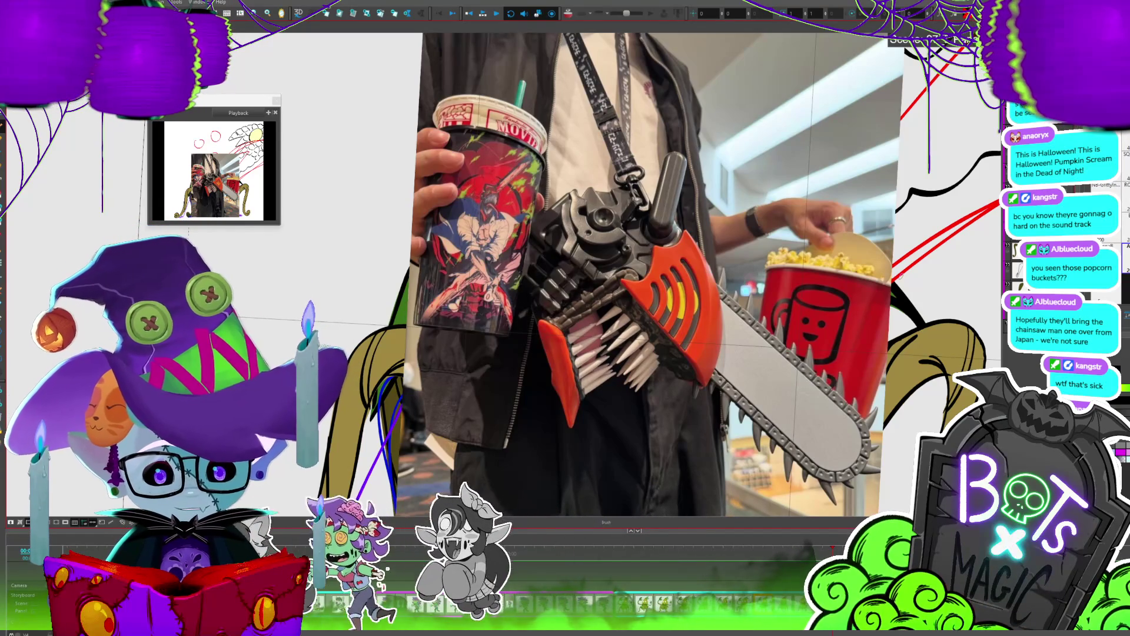
{"action": "scroll", "coordinate": [648, 271], "scroll_direction": "down", "scroll_amount": 3}
{"action": "scroll", "coordinate": [530, 271], "scroll_direction": "up", "scroll_amount": 3}
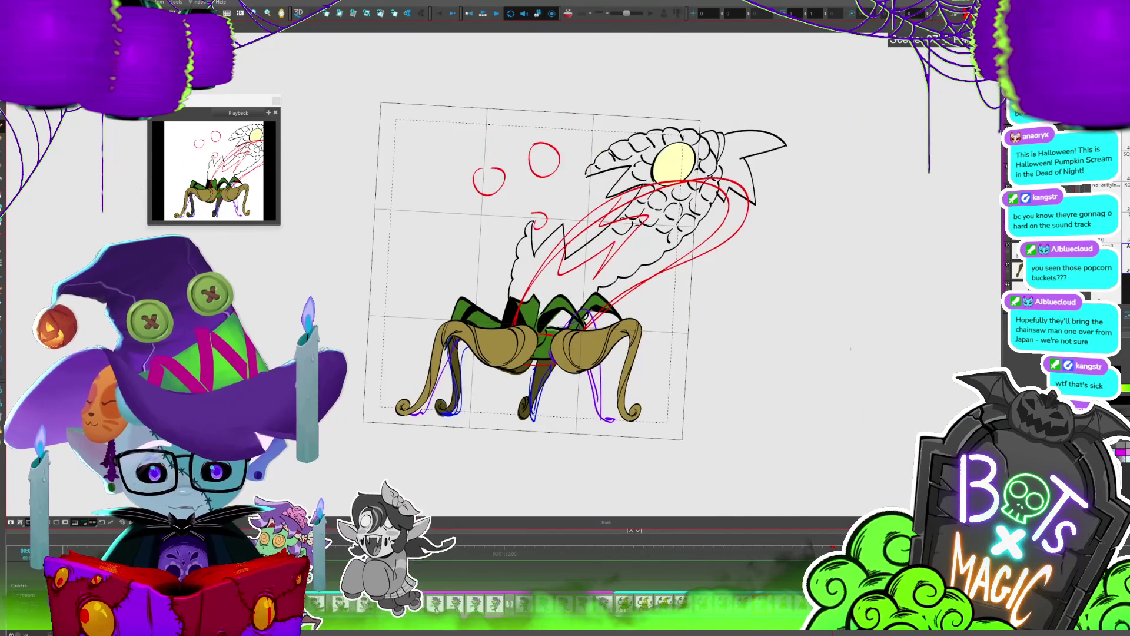
Step: Select a small kernel stroke, then try a new ink stroke on the cob and undo it
{"action": "scroll", "coordinate": [589, 271], "scroll_direction": "up", "scroll_amount": 1}
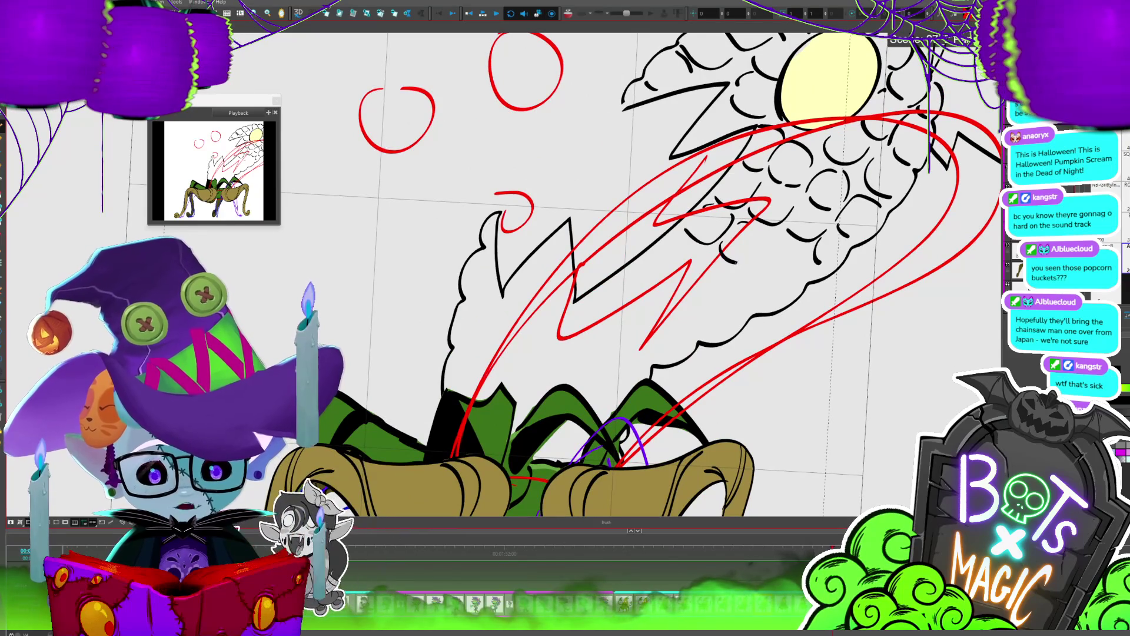
{"action": "key", "text": "alt+s"}
{"action": "left_click", "coordinate": [732, 256]}
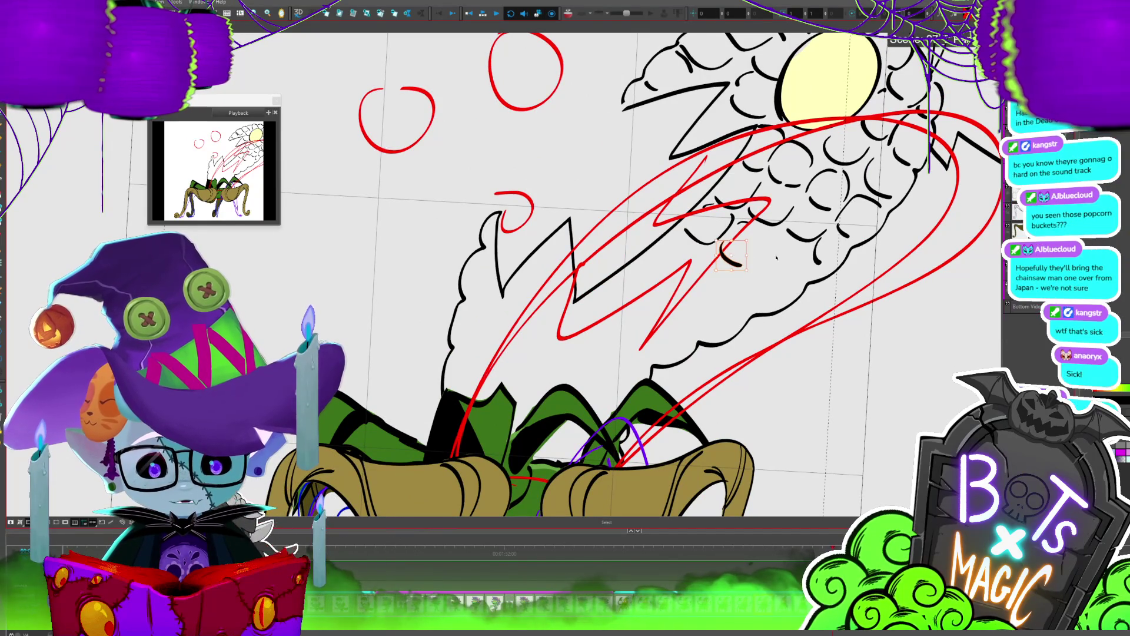
{"action": "key", "text": "alt+b"}
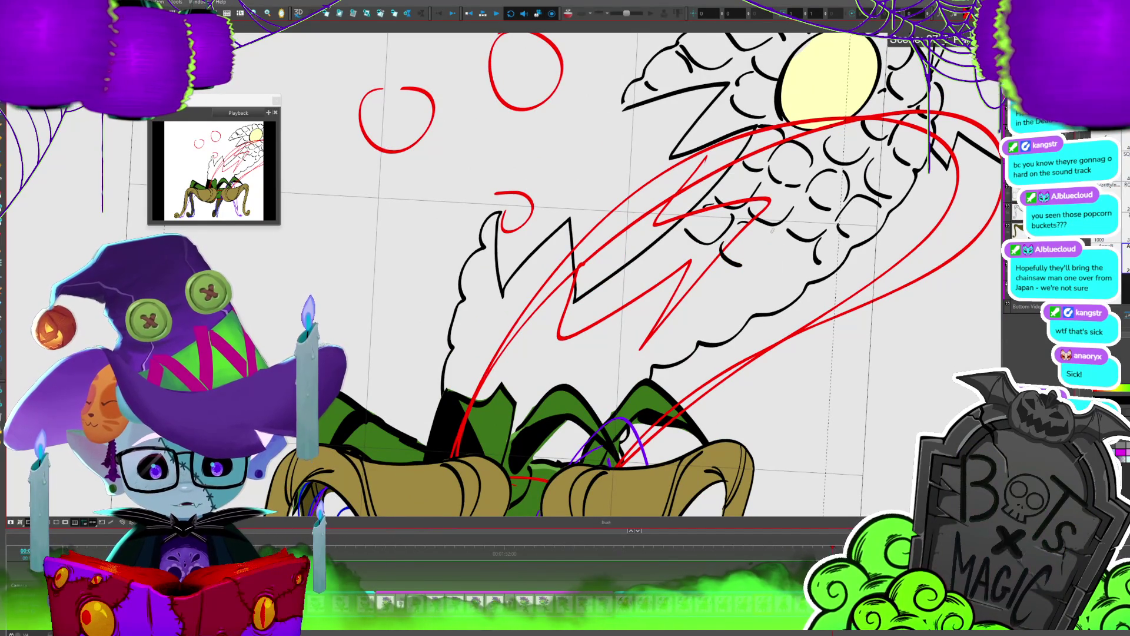
{"action": "left_click_drag", "start_coordinate": [776, 230], "coordinate": [748, 264]}
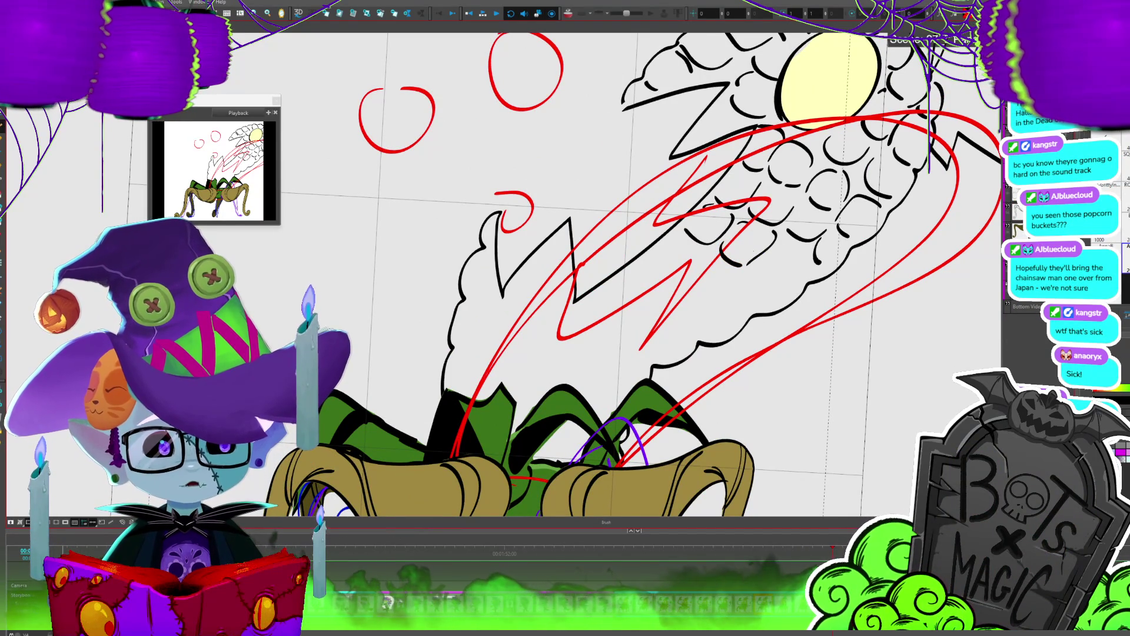
{"action": "key", "text": "ctrl+z"}
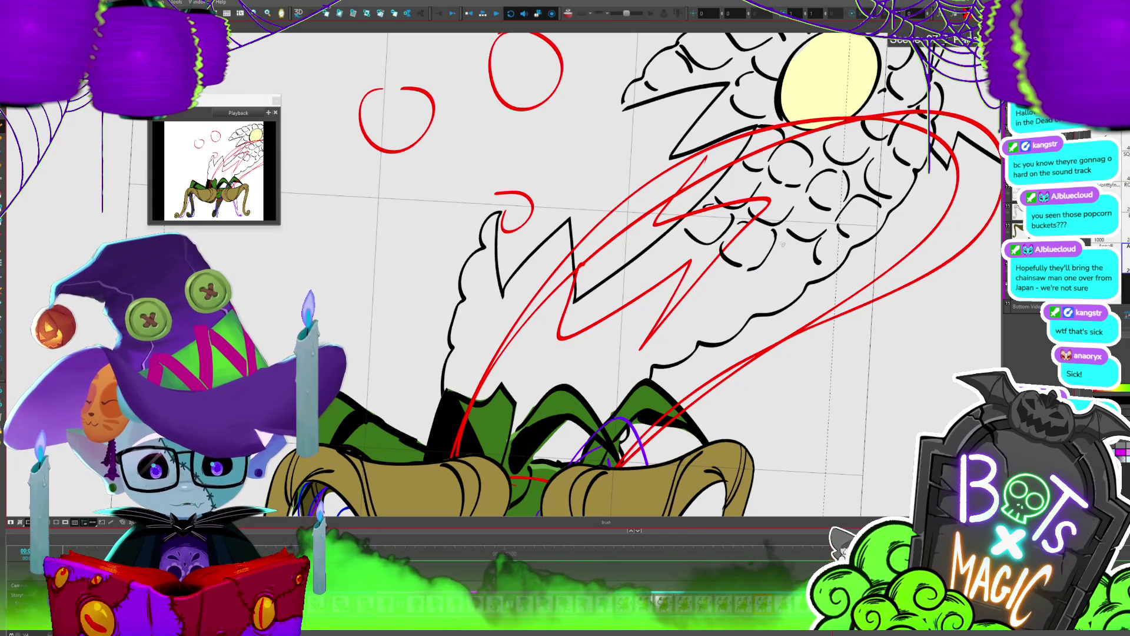
Step: Move the curved kernel stroke down and rotate it slightly, then zoom out and lasso the sketch strokes
{"action": "key", "text": "alt+s"}
{"action": "left_click", "coordinate": [798, 276]}
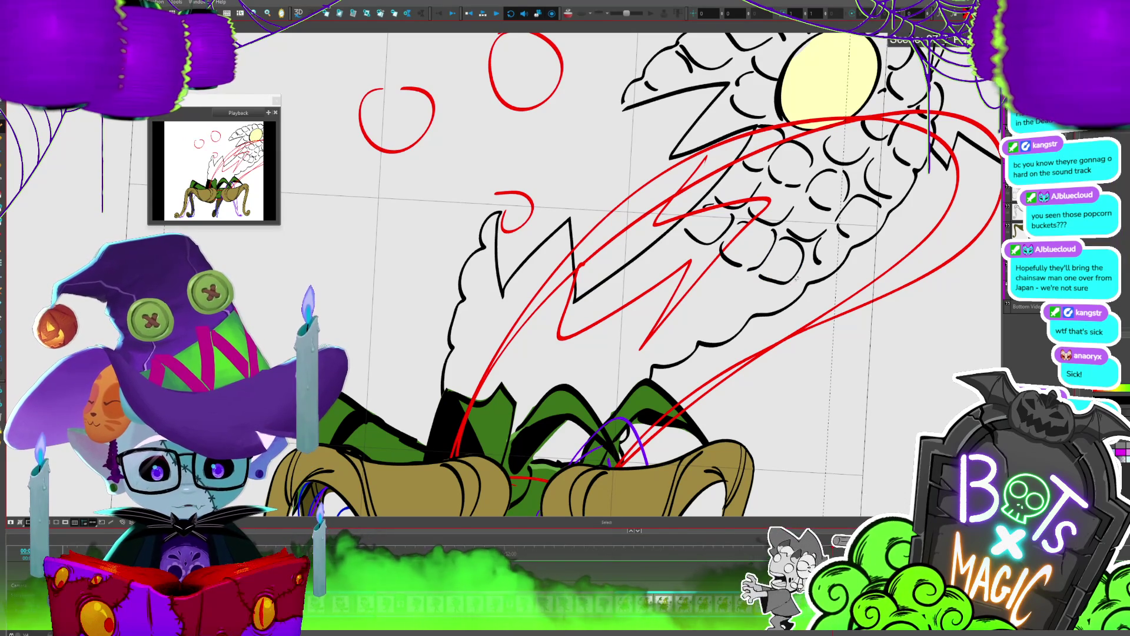
{"action": "left_click_drag", "start_coordinate": [804, 281], "coordinate": [804, 284]}
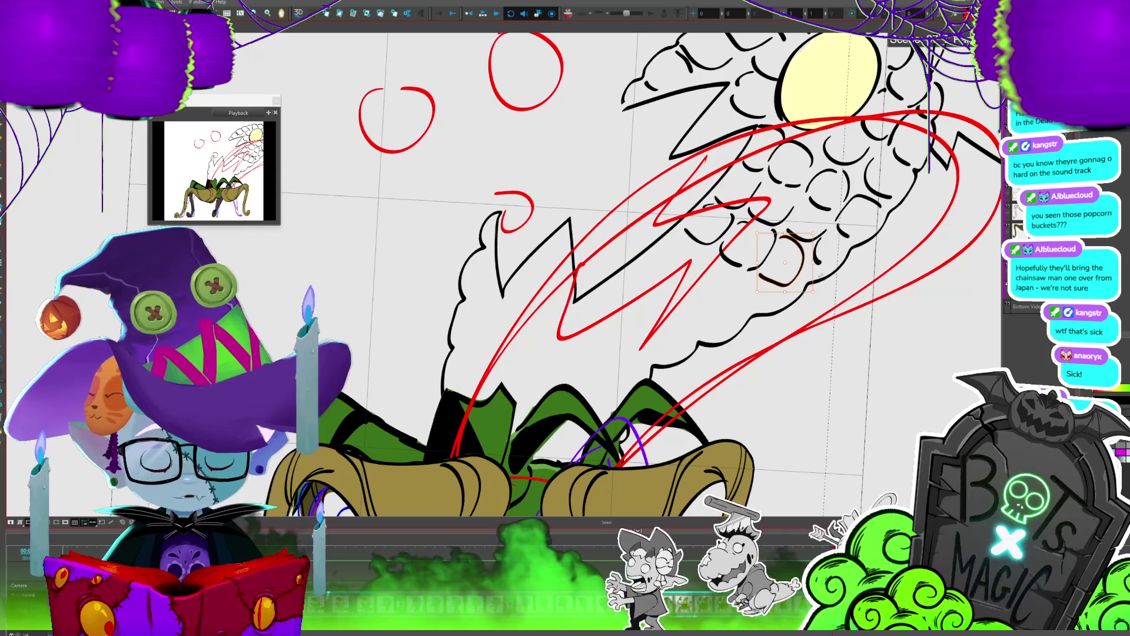
{"action": "left_click_drag", "start_coordinate": [807, 296], "coordinate": [801, 306]}
{"action": "left_click", "coordinate": [800, 306]}
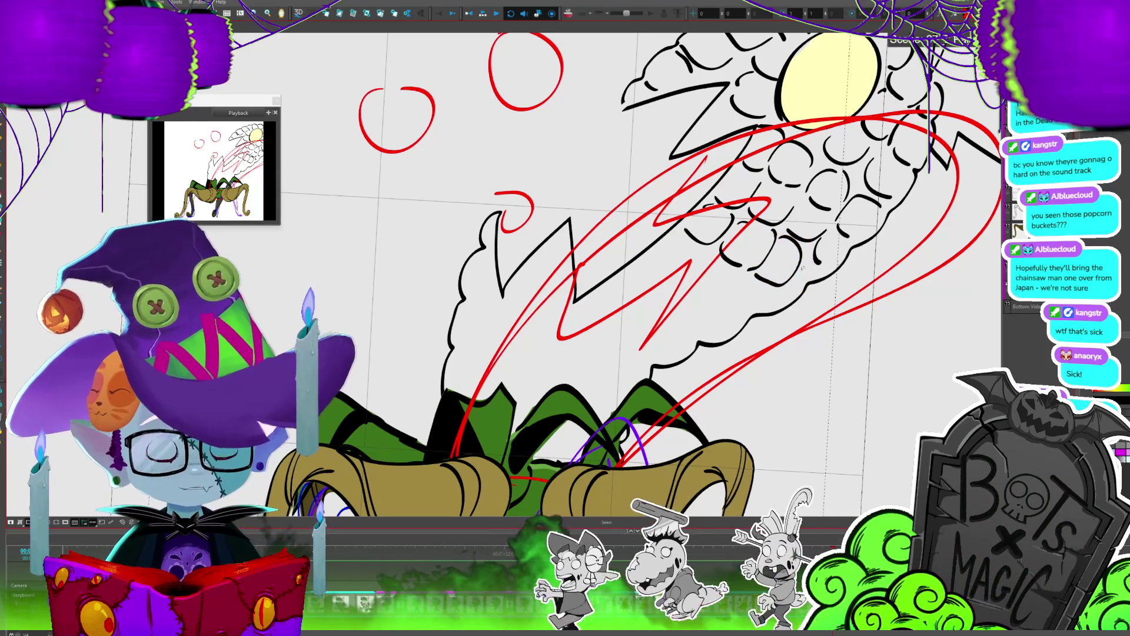
{"action": "left_click", "coordinate": [746, 266]}
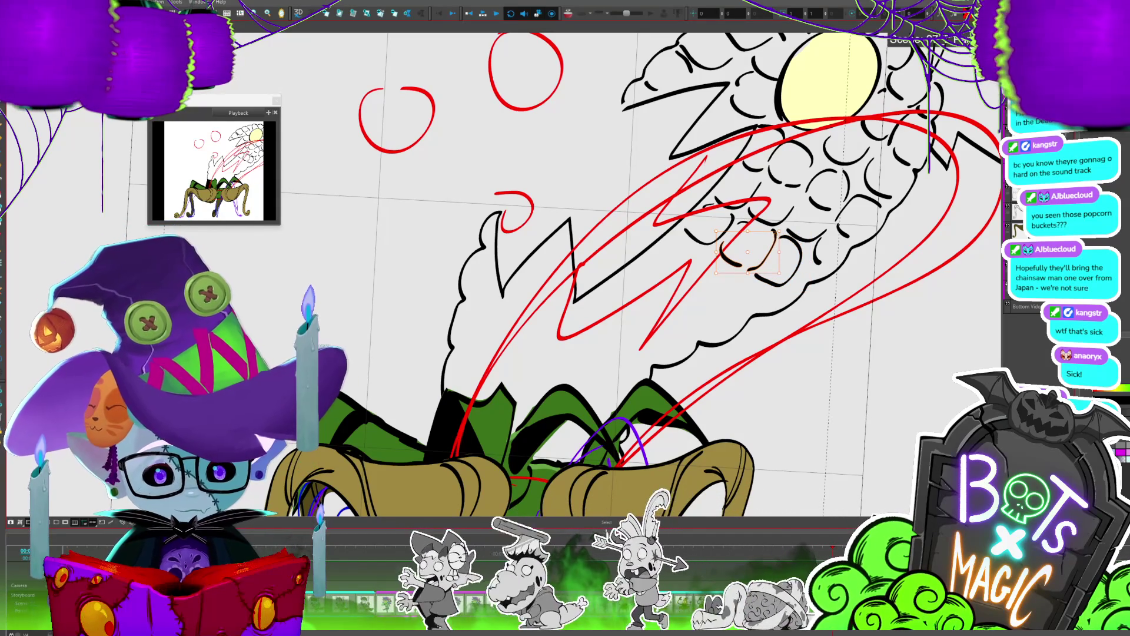
{"action": "key", "text": "1"}
{"action": "mouse_move", "coordinate": [806, 114]}
{"action": "left_mouse_down"}
{"action": "mouse_move", "coordinate": [718, 309]}
{"action": "mouse_move", "coordinate": [500, 142]}
{"action": "mouse_move", "coordinate": [815, 177]}
{"action": "left_mouse_up"}
{"action": "key", "text": "Delete"}
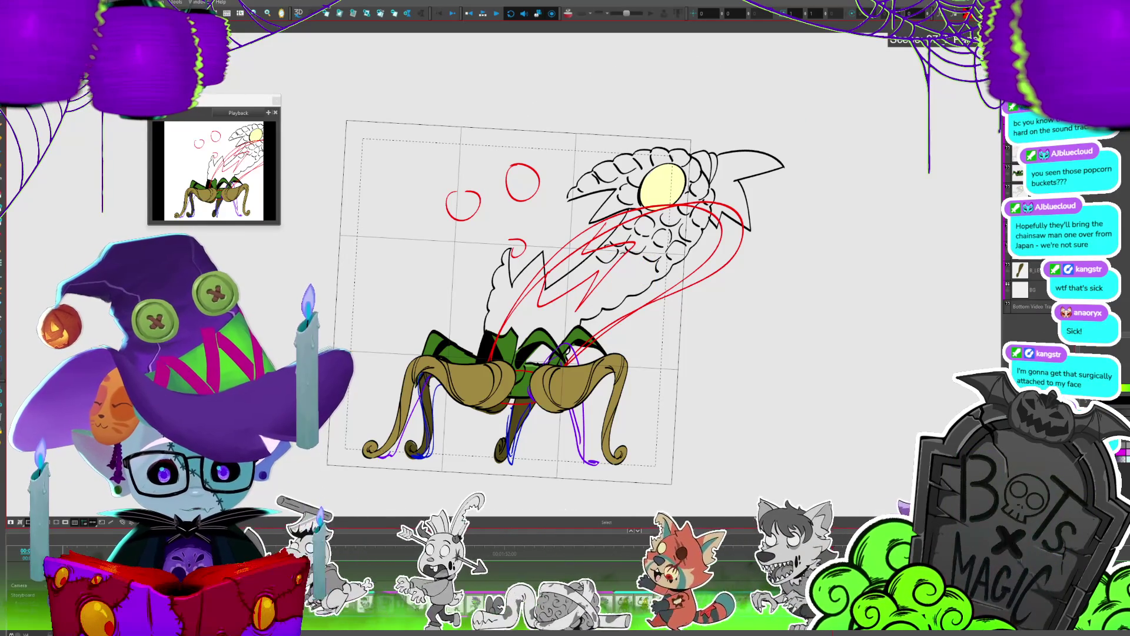
{"action": "key", "text": "ctrl+z"}
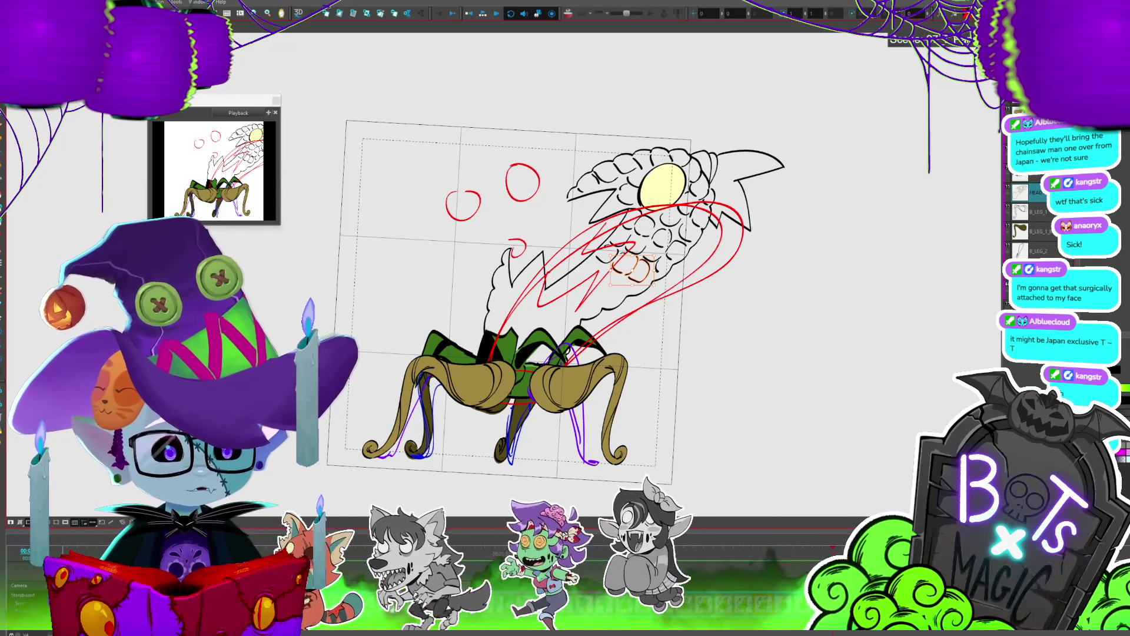
{"action": "key", "text": "2"}
{"action": "key", "text": "2"}
{"action": "left_click_drag", "start_coordinate": [530, 295], "coordinate": [310, 237]}
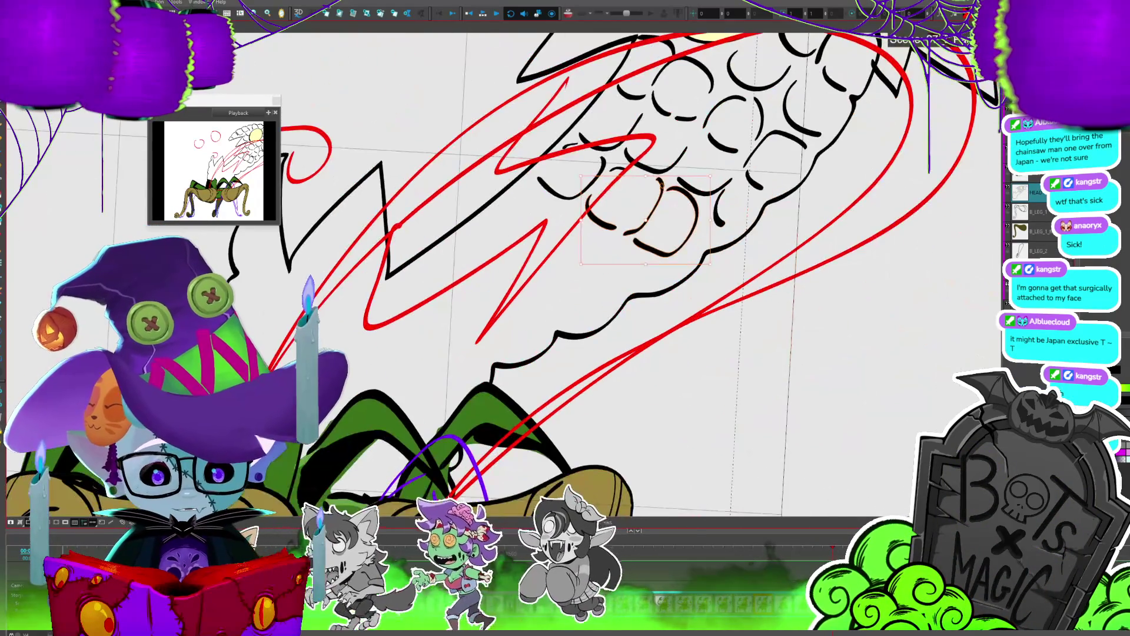
Step: Ink small kernel strokes on the cob and fade the rough sketch and legs with Light Table
{"action": "key", "text": "alt+b"}
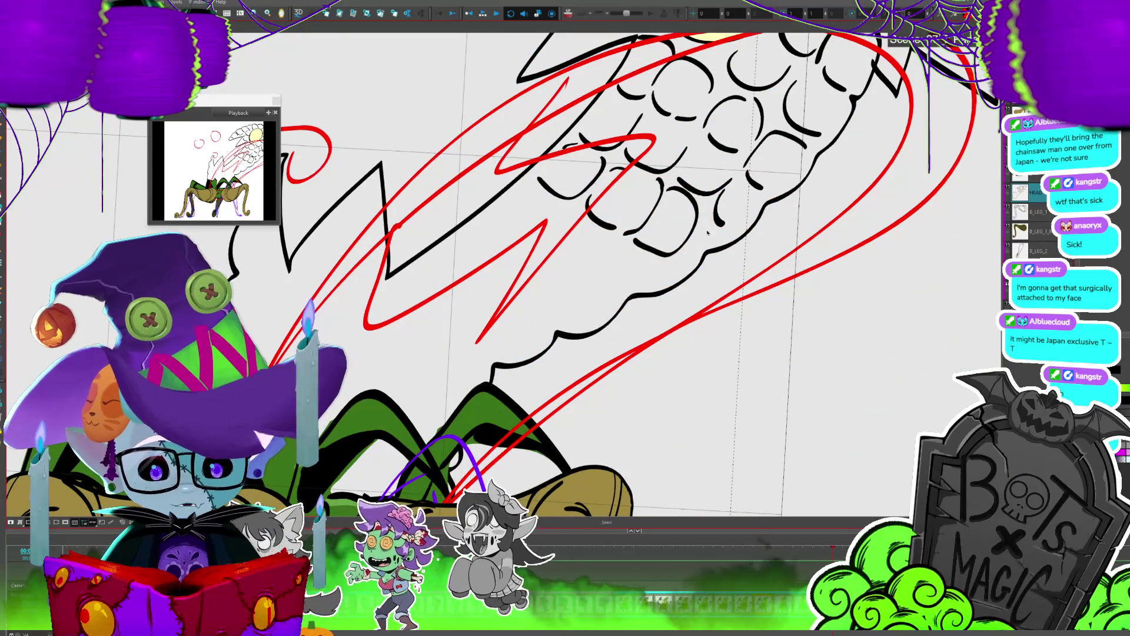
{"action": "left_click_drag", "start_coordinate": [710, 224], "coordinate": [676, 260]}
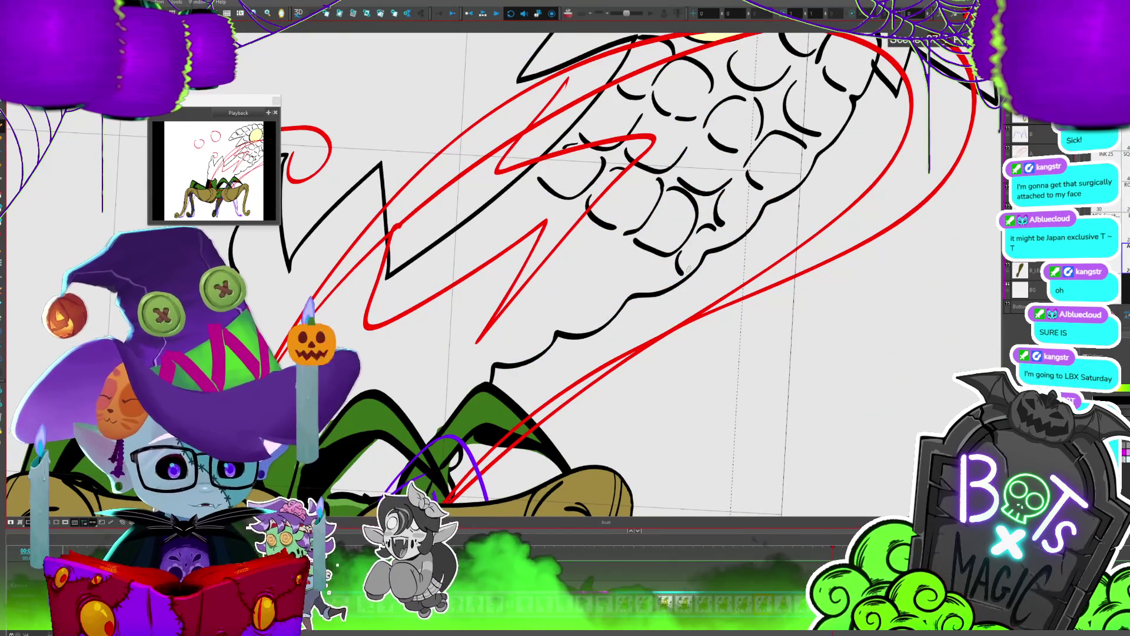
{"action": "key", "text": "1"}
{"action": "key", "text": "1"}
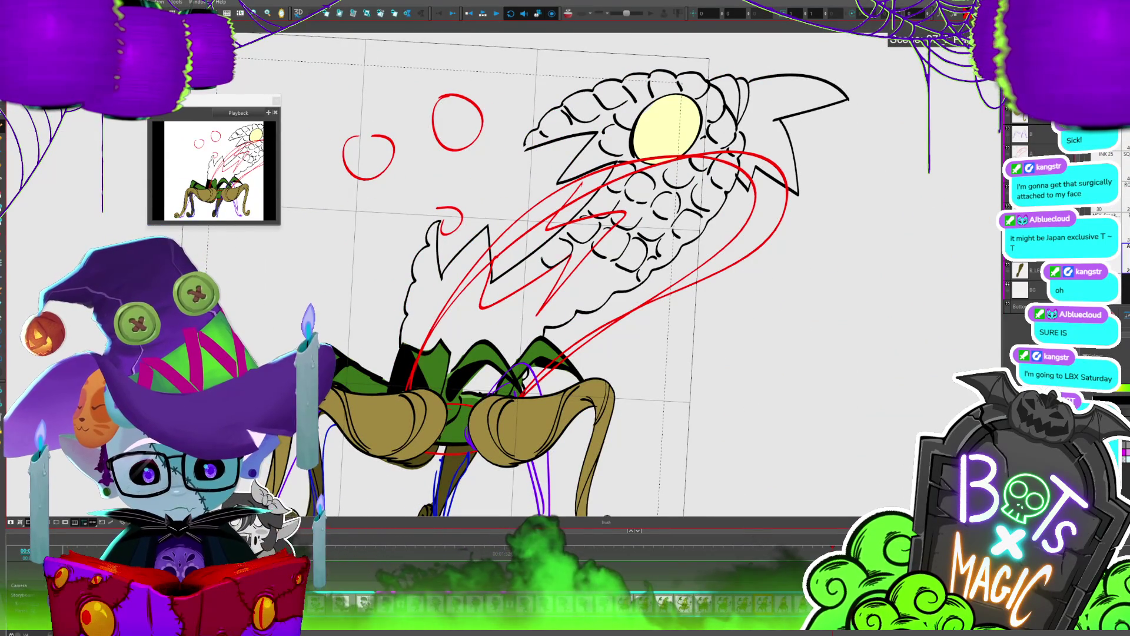
{"action": "mouse_move", "coordinate": [571, 273]}
{"action": "left_mouse_down"}
{"action": "mouse_move", "coordinate": [587, 254]}
{"action": "mouse_move", "coordinate": [568, 275]}
{"action": "left_mouse_up"}
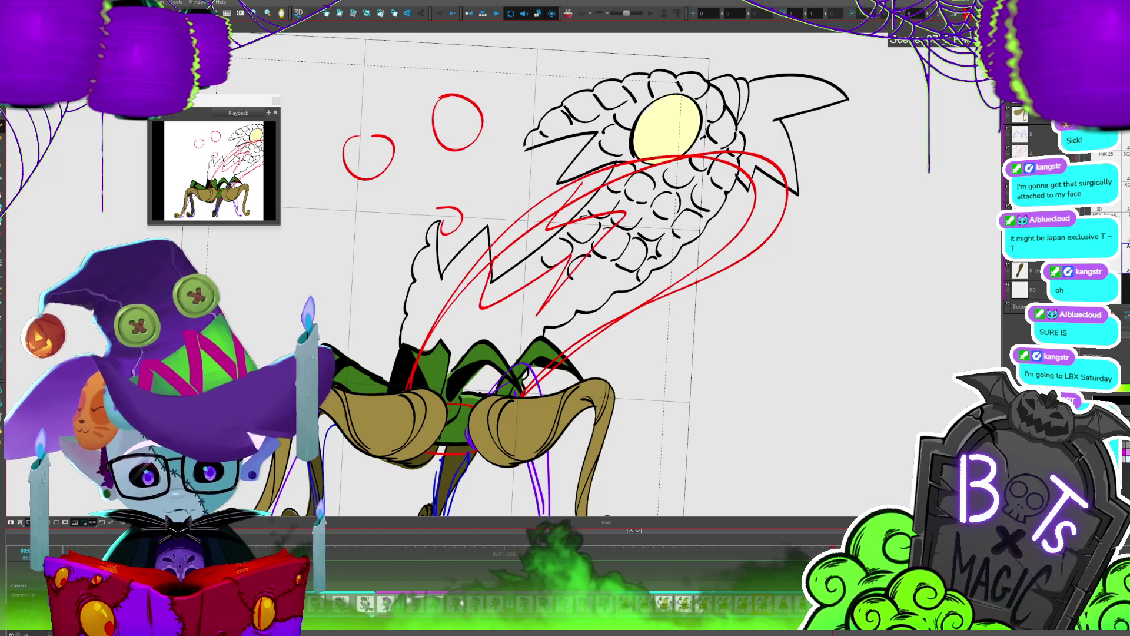
{"action": "key", "text": "shift+l"}
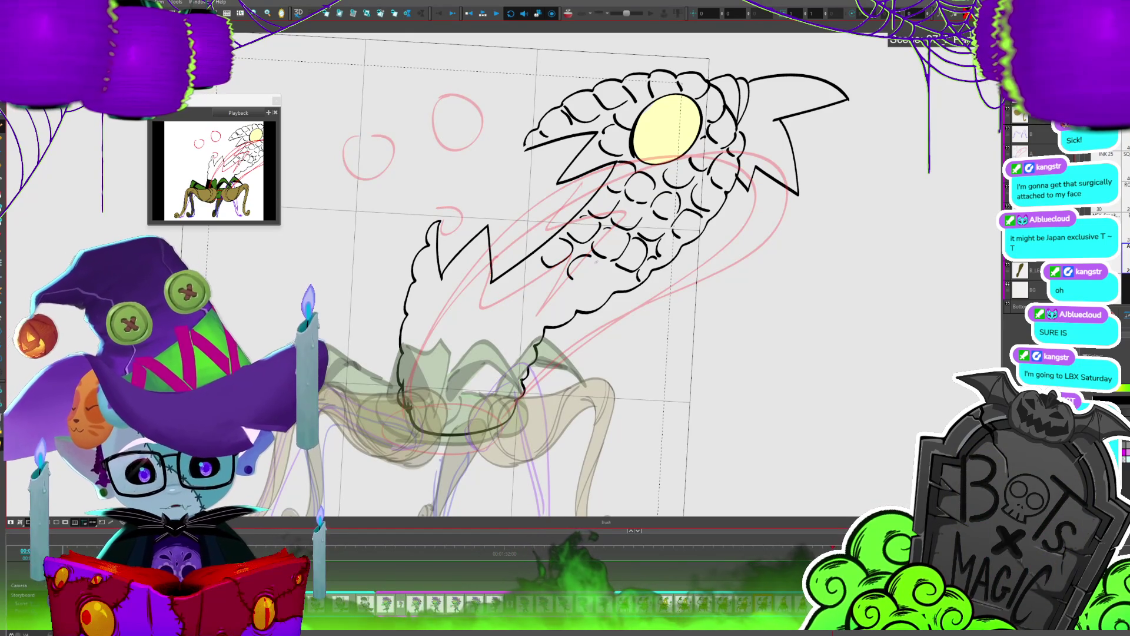
{"action": "mouse_move", "coordinate": [592, 254]}
{"action": "left_mouse_down"}
{"action": "mouse_move", "coordinate": [577, 259]}
{"action": "mouse_move", "coordinate": [582, 284]}
{"action": "left_mouse_up"}
{"action": "scroll", "coordinate": [634, 229], "scroll_direction": "up", "scroll_amount": 2}
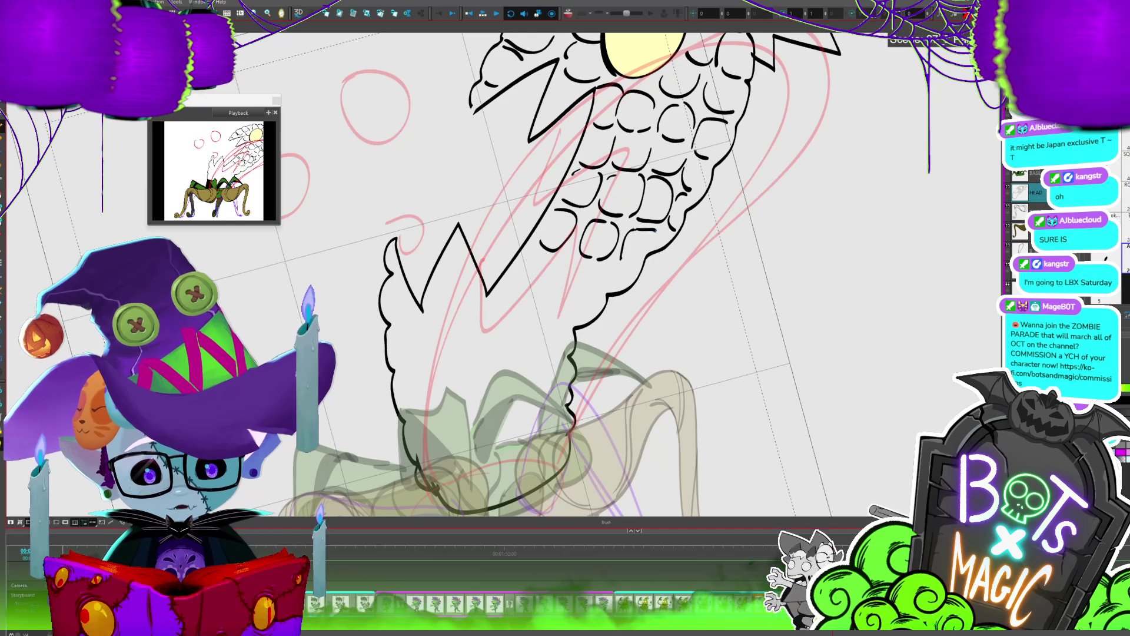
Step: Rotate the view so the cob stands upright and redraw the bottom-row kernel outlines in black
{"action": "left_click_drag", "start_coordinate": [655, 234], "coordinate": [659, 244]}
{"action": "mouse_move", "coordinate": [567, 215]}
{"action": "left_mouse_down"}
{"action": "mouse_move", "coordinate": [670, 206]}
{"action": "mouse_move", "coordinate": [633, 235]}
{"action": "mouse_move", "coordinate": [677, 268]}
{"action": "mouse_move", "coordinate": [768, 259]}
{"action": "mouse_move", "coordinate": [765, 229]}
{"action": "left_mouse_up"}
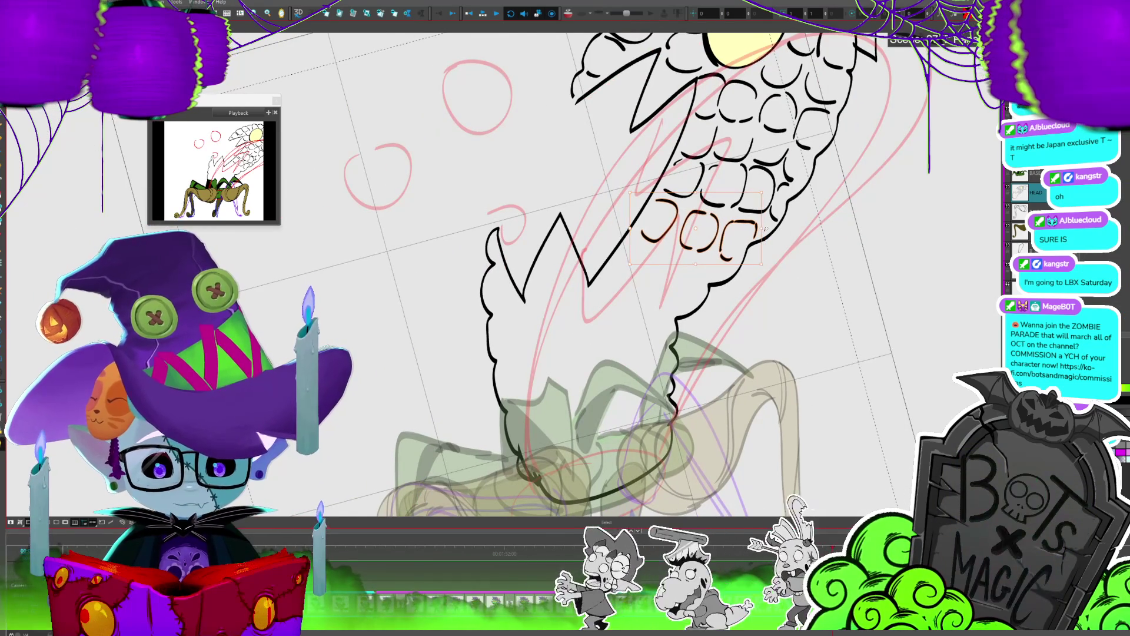
{"action": "left_click", "coordinate": [803, 228]}
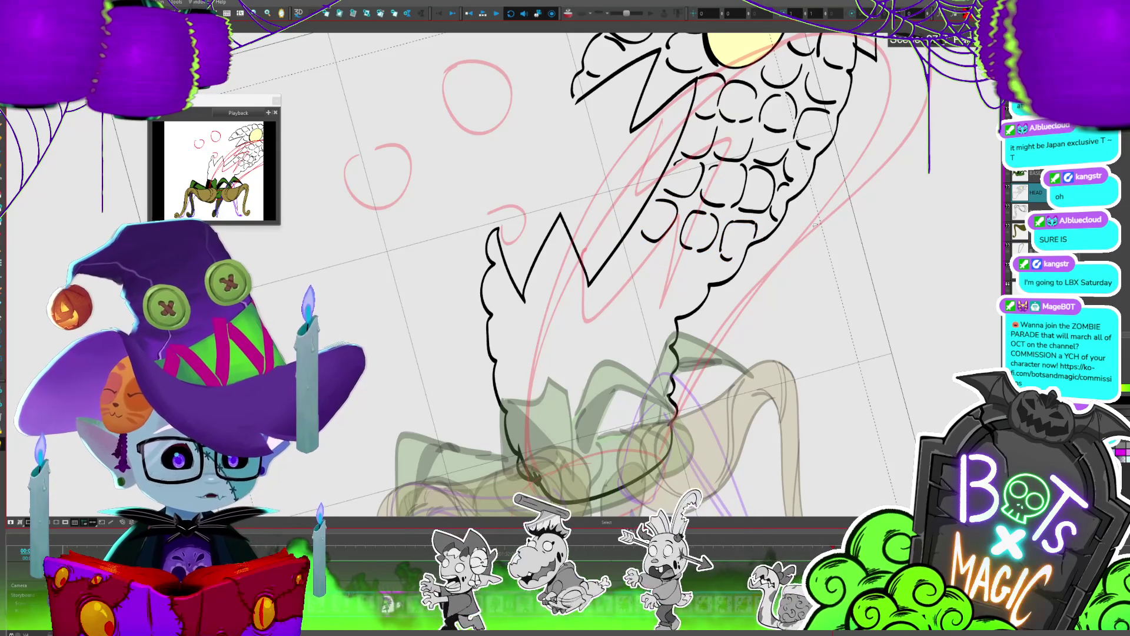
{"action": "left_click_drag", "start_coordinate": [815, 224], "coordinate": [909, 505]}
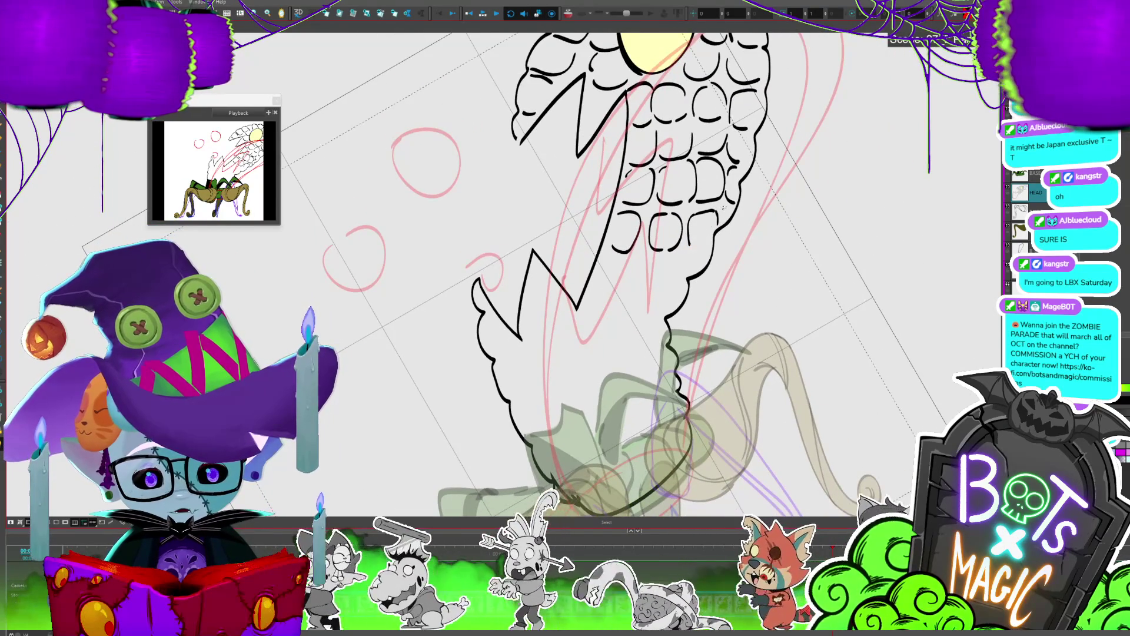
{"action": "mouse_move", "coordinate": [649, 238]}
{"action": "left_mouse_down"}
{"action": "mouse_move", "coordinate": [671, 215]}
{"action": "mouse_move", "coordinate": [717, 214]}
{"action": "mouse_move", "coordinate": [698, 215]}
{"action": "mouse_move", "coordinate": [668, 250]}
{"action": "left_mouse_up"}
{"action": "key", "text": "ctrl+z"}
{"action": "left_click_drag", "start_coordinate": [678, 244], "coordinate": [720, 210]}
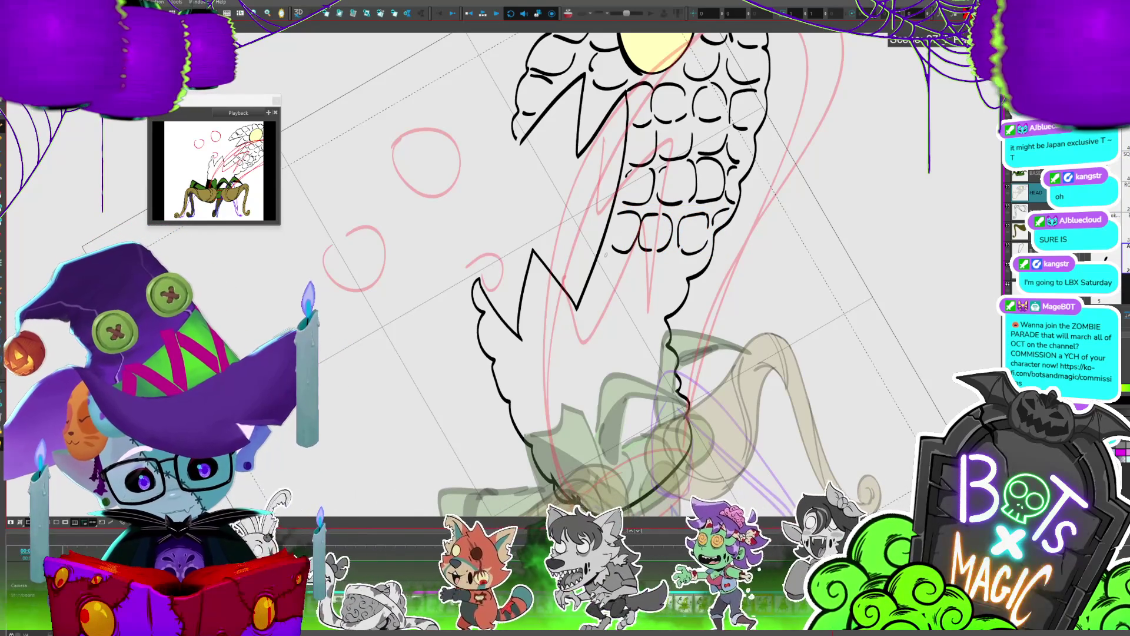
Step: Stretch a small kernel stroke downward and ink bracket-shaped and curved kernels along the bottom row
{"action": "key", "text": "alt+s"}
{"action": "left_click_drag", "start_coordinate": [631, 277], "coordinate": [617, 290]}
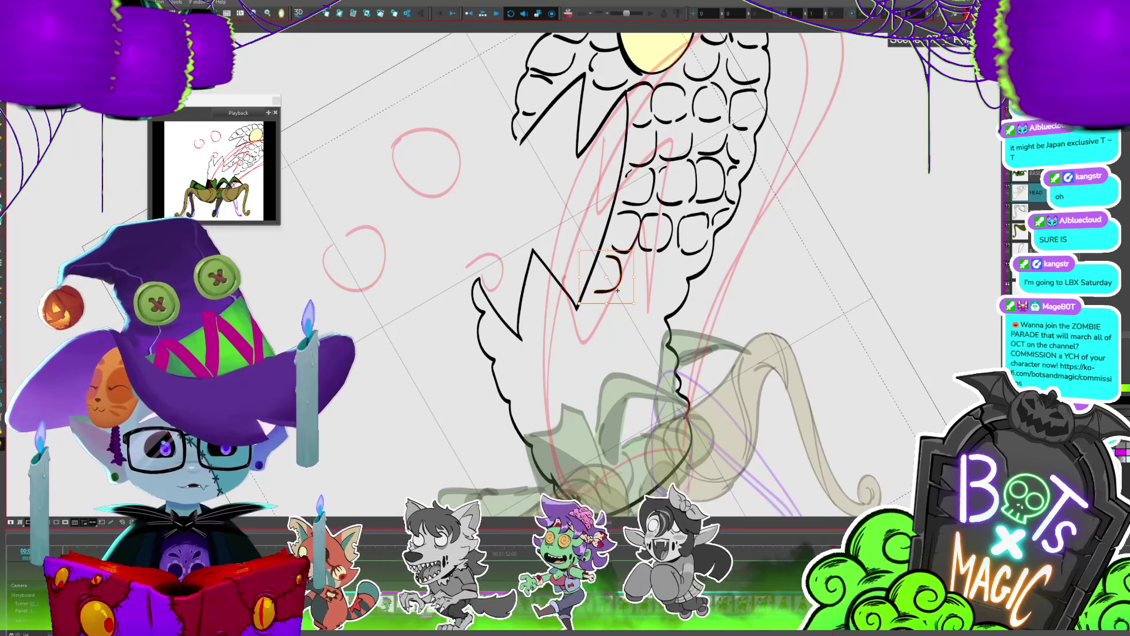
{"action": "key", "text": "alt+b"}
{"action": "left_click_drag", "start_coordinate": [637, 259], "coordinate": [647, 287]}
{"action": "key", "text": "alt+s"}
{"action": "left_click", "coordinate": [667, 265]}
{"action": "key", "text": "alt+b"}
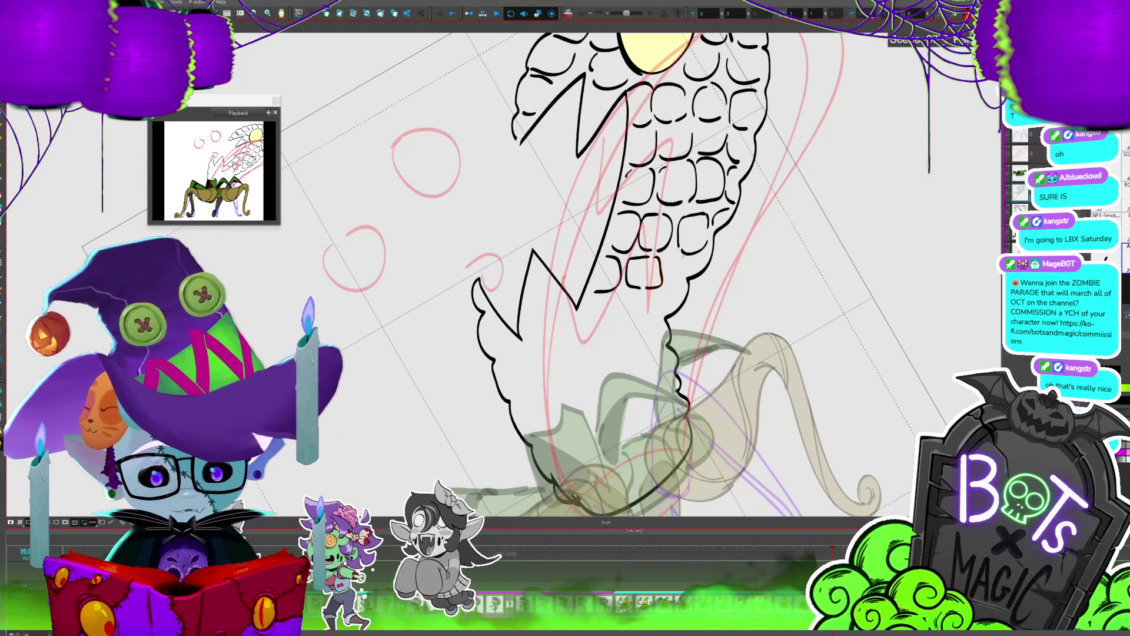
{"action": "left_click_drag", "start_coordinate": [683, 257], "coordinate": [677, 287]}
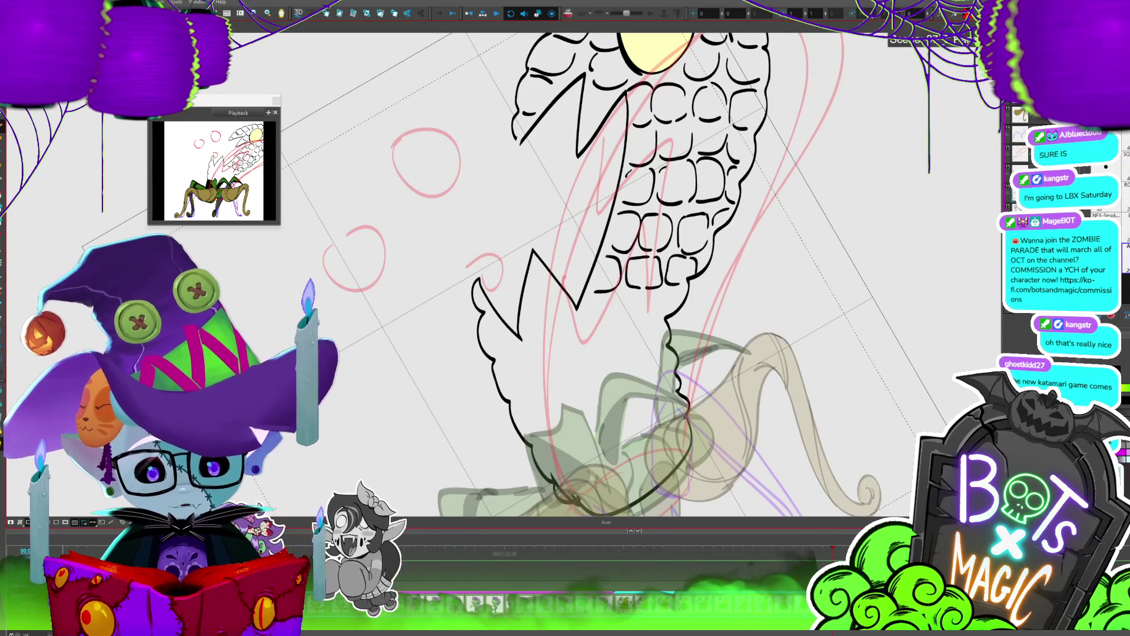
{"action": "key", "text": "ctrl+alt+period"}
{"action": "key", "text": "2"}
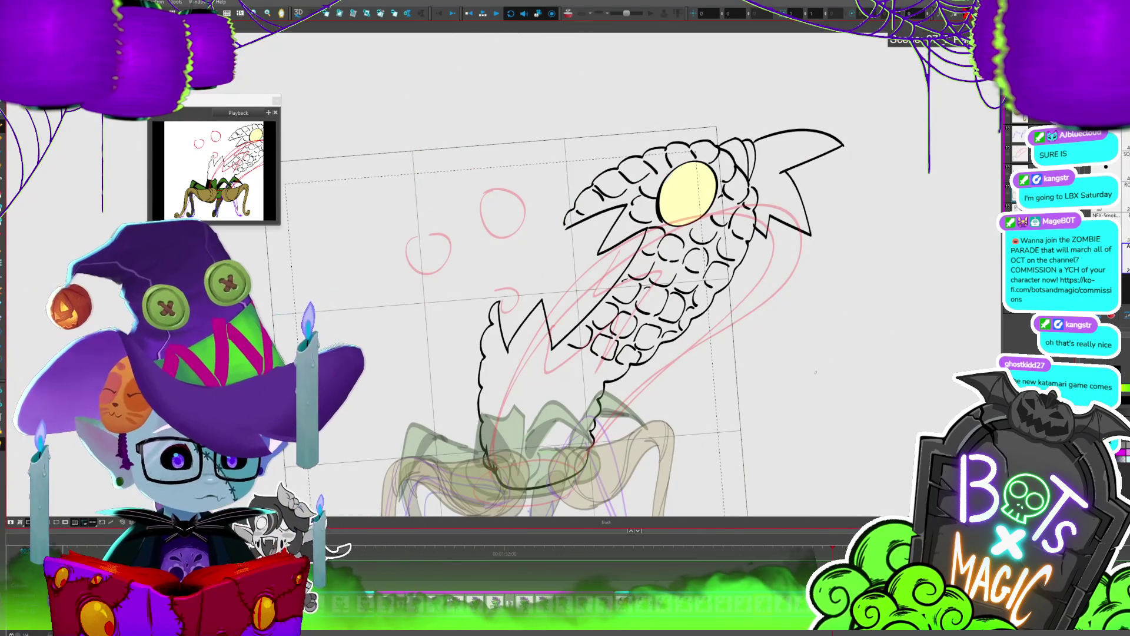
Step: Ink the jaw zigzag, bumps along the left outline and the curve under the jaw
{"action": "key", "text": "1"}
{"action": "key", "text": "1"}
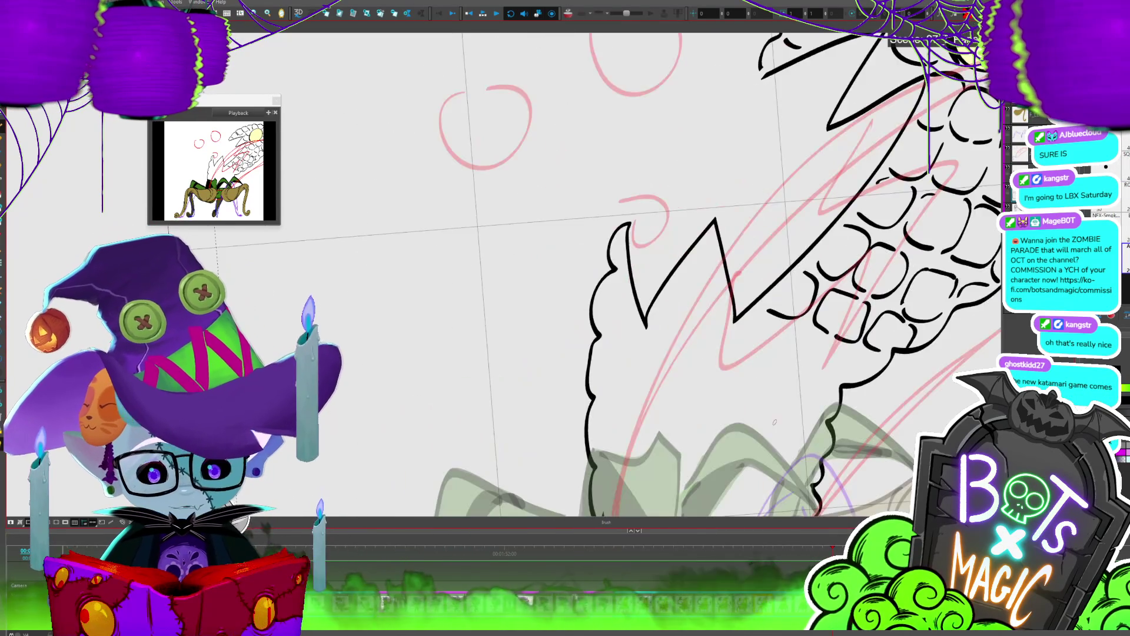
{"action": "left_click_drag", "start_coordinate": [673, 206], "coordinate": [647, 193]}
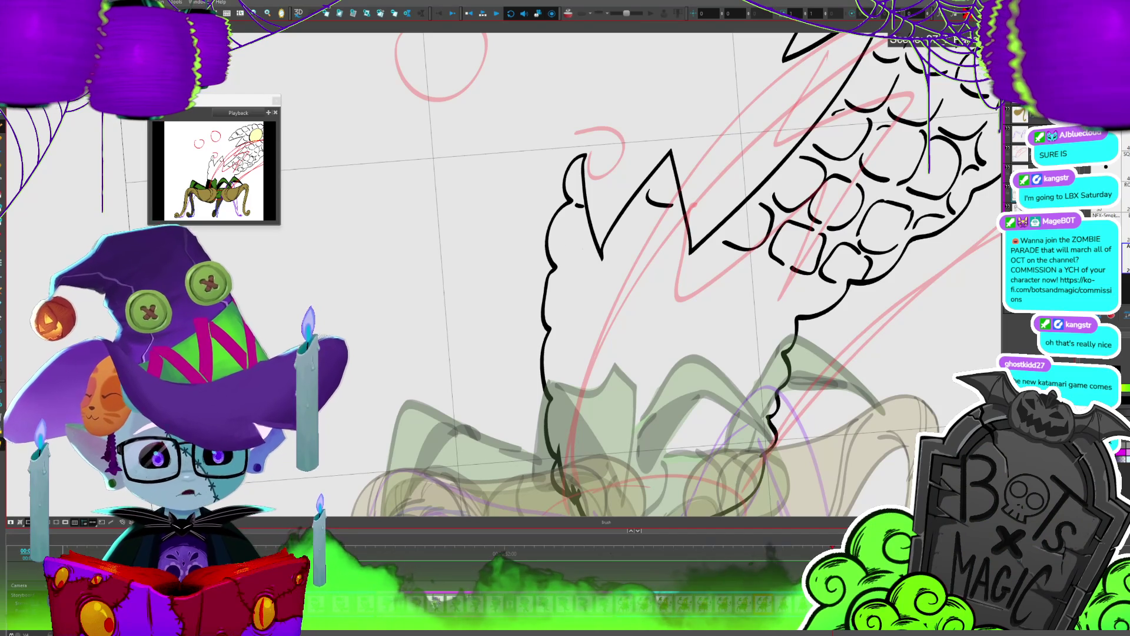
{"action": "mouse_move", "coordinate": [568, 212]}
{"action": "left_mouse_down"}
{"action": "mouse_move", "coordinate": [561, 246]}
{"action": "mouse_move", "coordinate": [587, 264]}
{"action": "mouse_move", "coordinate": [557, 313]}
{"action": "mouse_move", "coordinate": [582, 328]}
{"action": "left_mouse_up"}
{"action": "left_click_drag", "start_coordinate": [683, 252], "coordinate": [619, 231]}
{"action": "left_click_drag", "start_coordinate": [857, 303], "coordinate": [791, 235]}
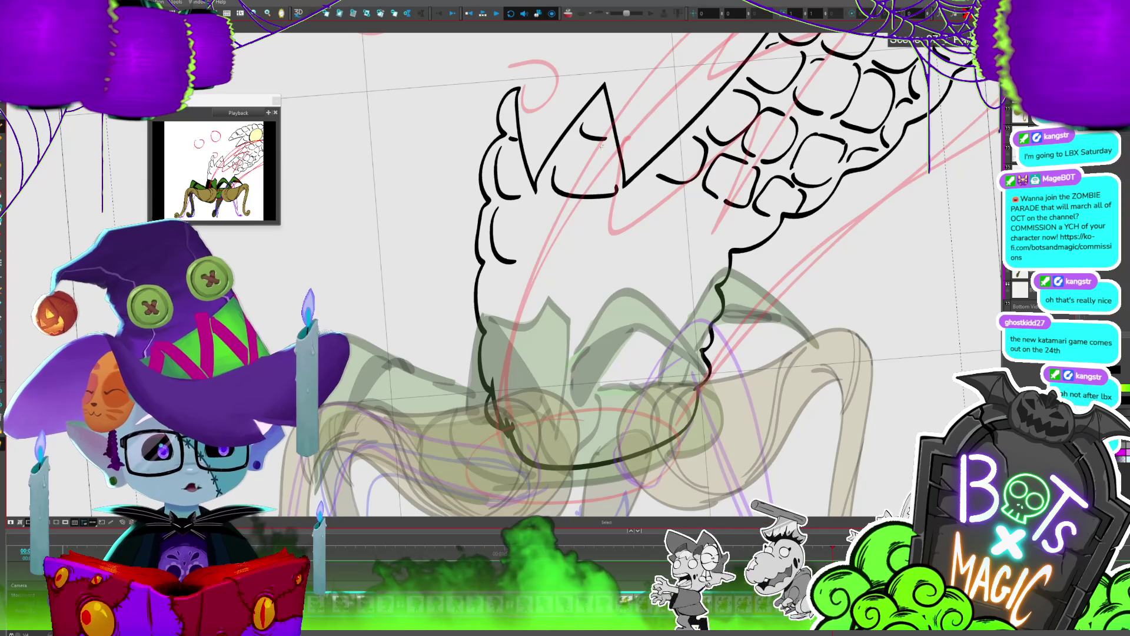
Step: Outline the upper row of curved teeth along the jaw, redrawing one bad stroke
{"action": "left_click_drag", "start_coordinate": [577, 134], "coordinate": [609, 129]}
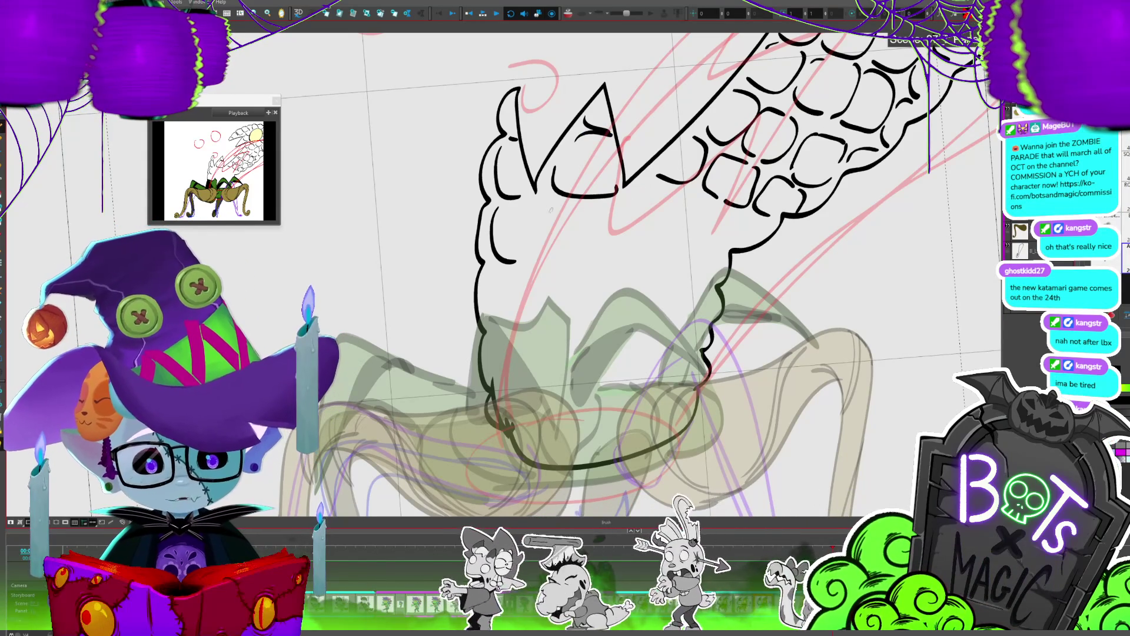
{"action": "left_click_drag", "start_coordinate": [533, 203], "coordinate": [538, 255]}
{"action": "mouse_move", "coordinate": [600, 203]}
{"action": "left_mouse_down"}
{"action": "mouse_move", "coordinate": [588, 255]}
{"action": "mouse_move", "coordinate": [562, 254]}
{"action": "left_mouse_up"}
{"action": "left_click_drag", "start_coordinate": [639, 196], "coordinate": [617, 248]}
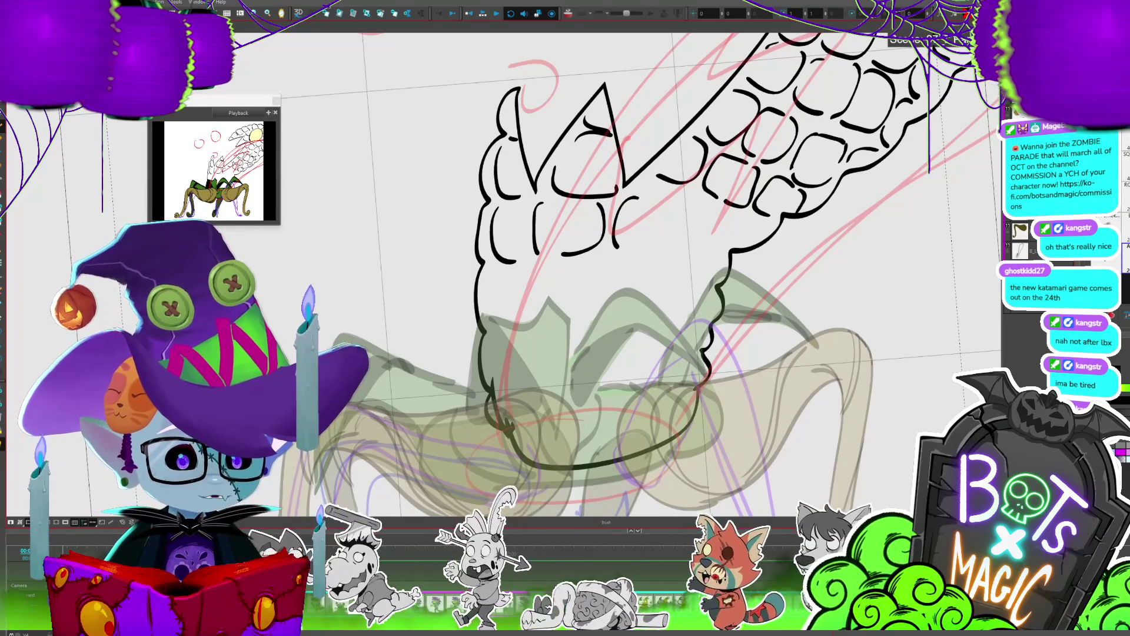
{"action": "key", "text": "ctrl+z"}
{"action": "left_click_drag", "start_coordinate": [649, 193], "coordinate": [626, 241]}
{"action": "mouse_move", "coordinate": [618, 187]}
{"action": "left_mouse_down"}
{"action": "mouse_move", "coordinate": [583, 186]}
{"action": "mouse_move", "coordinate": [556, 167]}
{"action": "left_mouse_up"}
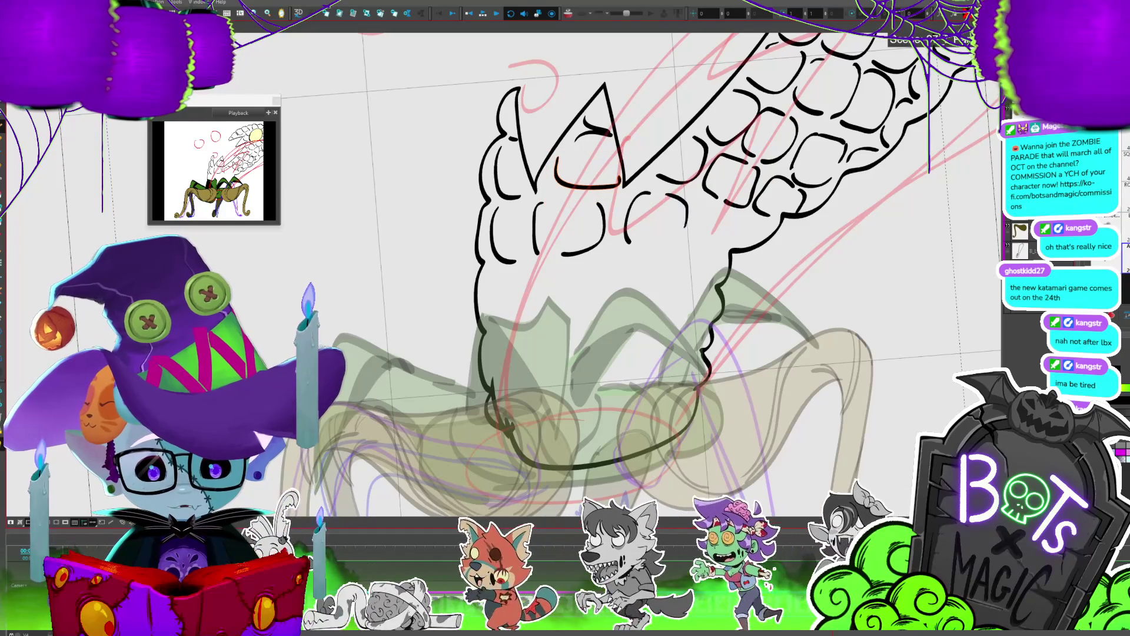
{"action": "left_click_drag", "start_coordinate": [686, 203], "coordinate": [659, 250]}
{"action": "left_click_drag", "start_coordinate": [713, 203], "coordinate": [695, 257]}
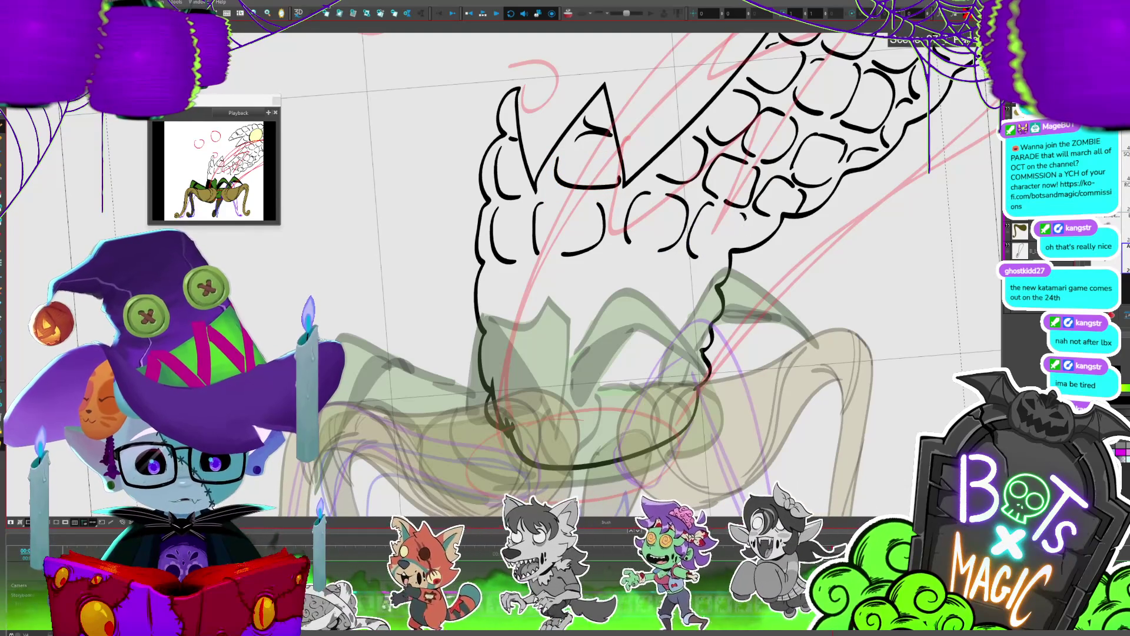
{"action": "left_click_drag", "start_coordinate": [744, 212], "coordinate": [724, 259]}
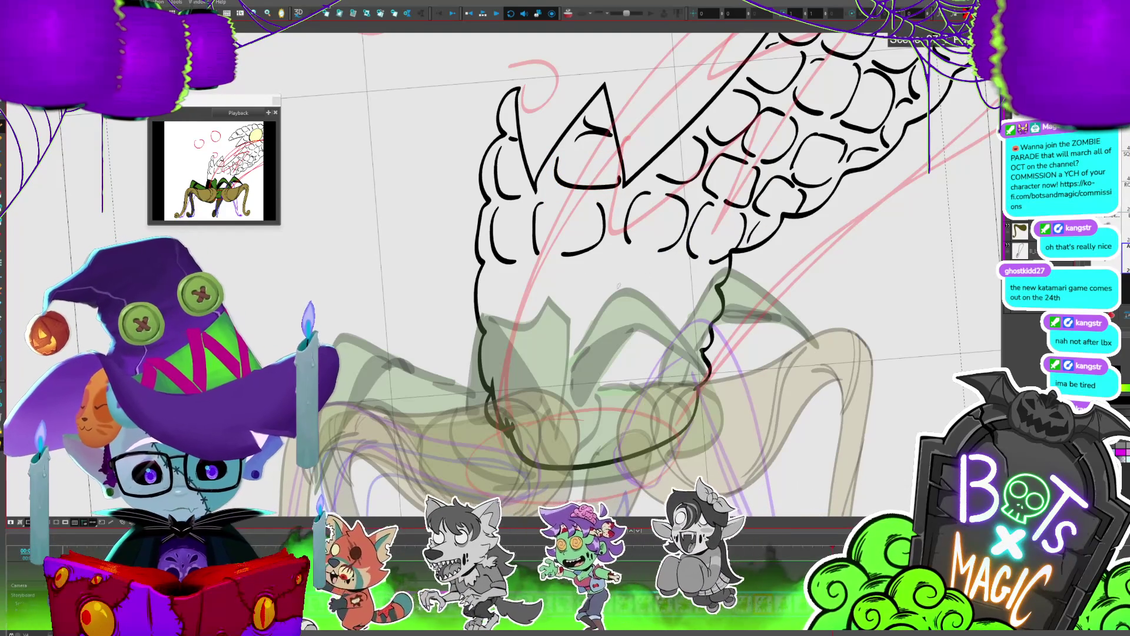
Step: Ink the mouth's left edge and the lower row of tooth shapes, redrawing a misplaced arch
{"action": "left_click_drag", "start_coordinate": [501, 273], "coordinate": [509, 324]}
{"action": "mouse_move", "coordinate": [545, 269]}
{"action": "left_mouse_down"}
{"action": "mouse_move", "coordinate": [558, 310]}
{"action": "mouse_move", "coordinate": [568, 272]}
{"action": "mouse_move", "coordinate": [606, 259]}
{"action": "mouse_move", "coordinate": [624, 279]}
{"action": "mouse_move", "coordinate": [687, 267]}
{"action": "mouse_move", "coordinate": [683, 309]}
{"action": "left_mouse_up"}
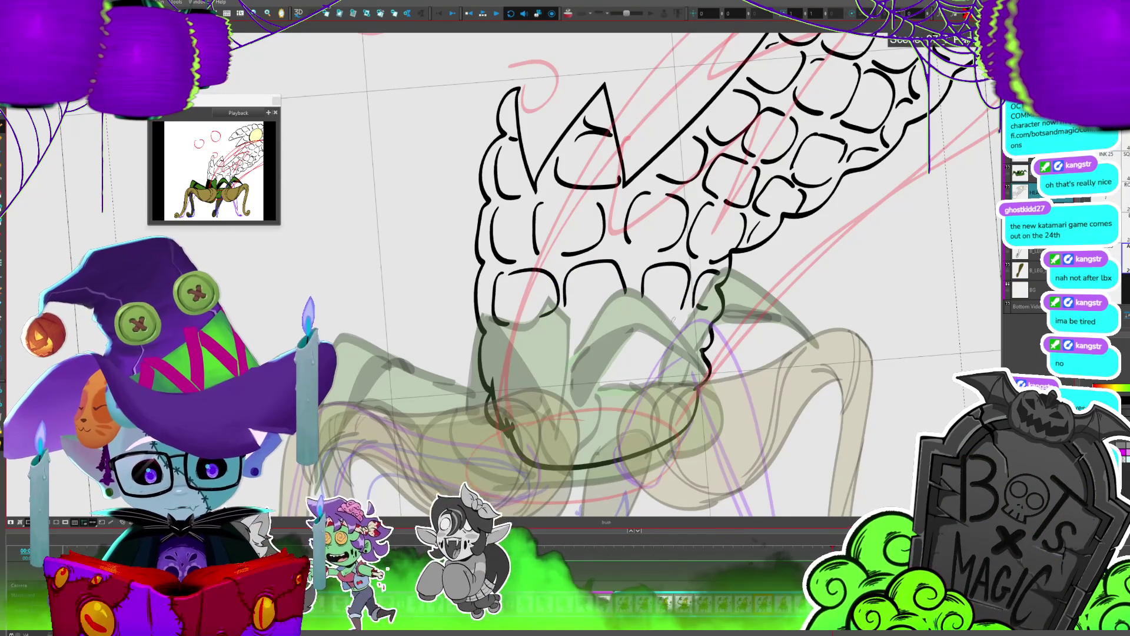
{"action": "left_click_drag", "start_coordinate": [574, 318], "coordinate": [625, 307]}
{"action": "mouse_move", "coordinate": [508, 377]}
{"action": "left_mouse_down"}
{"action": "mouse_move", "coordinate": [538, 333]}
{"action": "mouse_move", "coordinate": [559, 377]}
{"action": "left_mouse_up"}
{"action": "mouse_move", "coordinate": [566, 333]}
{"action": "left_mouse_down"}
{"action": "mouse_move", "coordinate": [566, 377]}
{"action": "mouse_move", "coordinate": [651, 352]}
{"action": "left_mouse_up"}
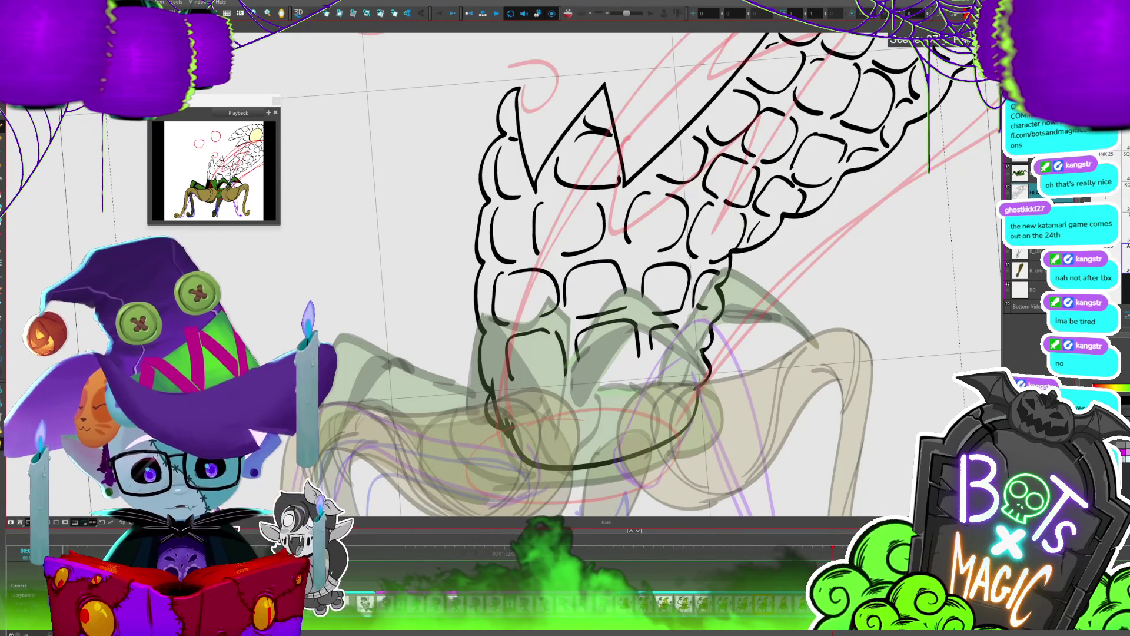
{"action": "left_click_drag", "start_coordinate": [704, 312], "coordinate": [700, 349]}
{"action": "mouse_move", "coordinate": [565, 381]}
{"action": "left_mouse_down"}
{"action": "mouse_move", "coordinate": [529, 394]}
{"action": "mouse_move", "coordinate": [538, 437]}
{"action": "left_mouse_up"}
{"action": "mouse_move", "coordinate": [566, 383]}
{"action": "left_mouse_down"}
{"action": "mouse_move", "coordinate": [583, 421]}
{"action": "mouse_move", "coordinate": [650, 363]}
{"action": "left_mouse_up"}
{"action": "key", "text": "ctrl+z"}
{"action": "mouse_move", "coordinate": [594, 408]}
{"action": "left_mouse_down"}
{"action": "mouse_move", "coordinate": [615, 368]}
{"action": "mouse_move", "coordinate": [645, 388]}
{"action": "left_mouse_up"}
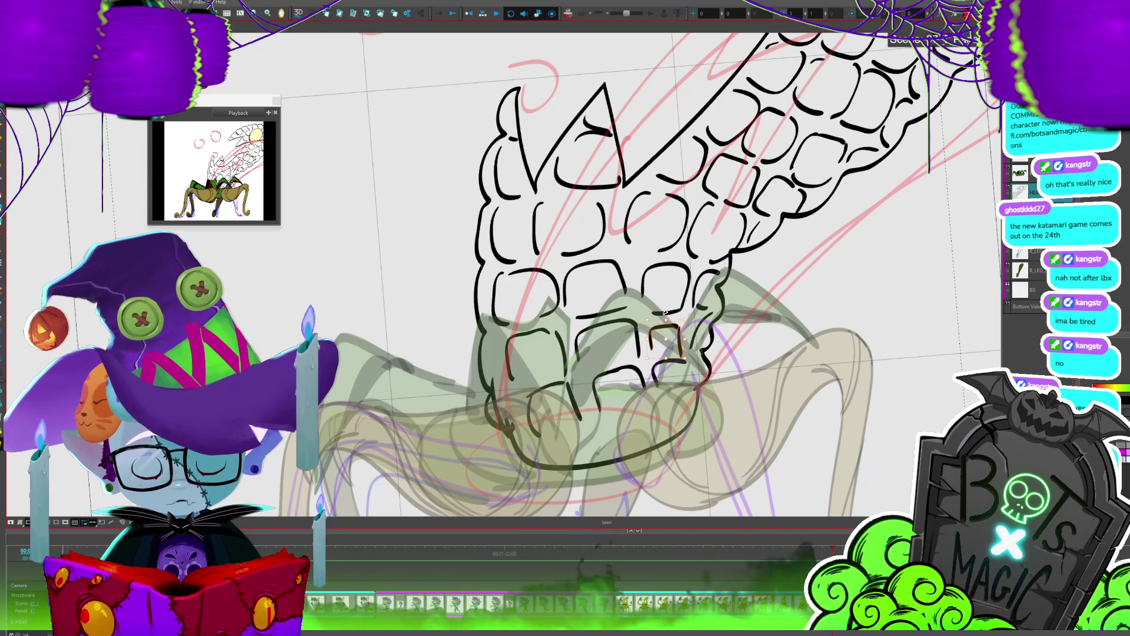
Step: Add a short stroke on the lower teeth and zoom out to the whole creature
{"action": "key", "text": "alt+s"}
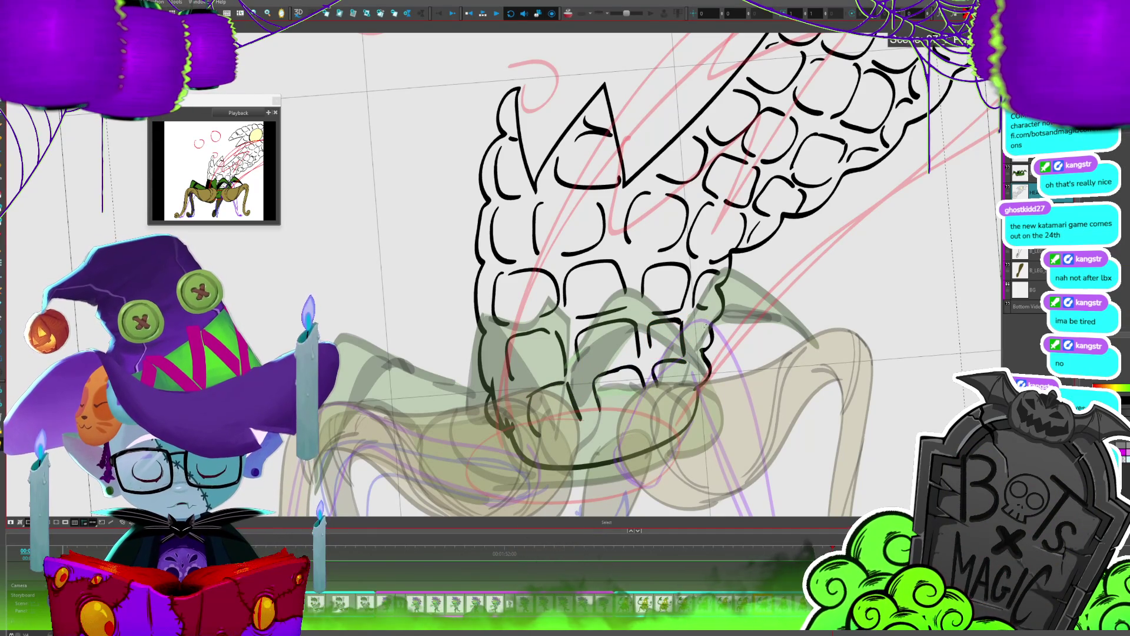
{"action": "key", "text": "alt+b"}
{"action": "left_click_drag", "start_coordinate": [700, 360], "coordinate": [701, 385]}
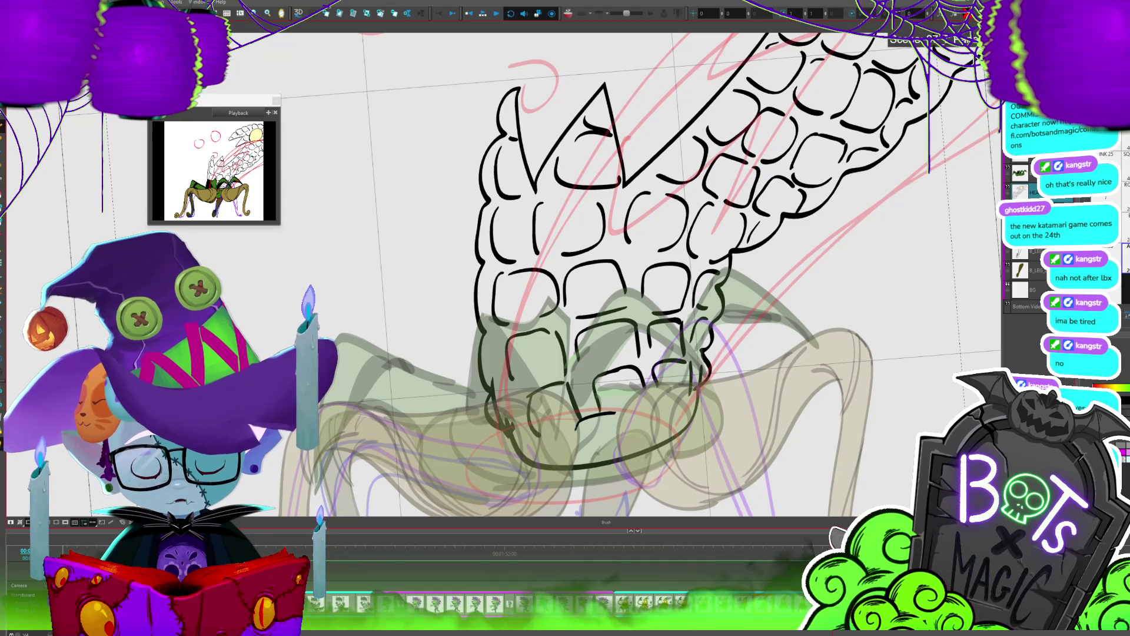
{"action": "key", "text": "shift+z"}
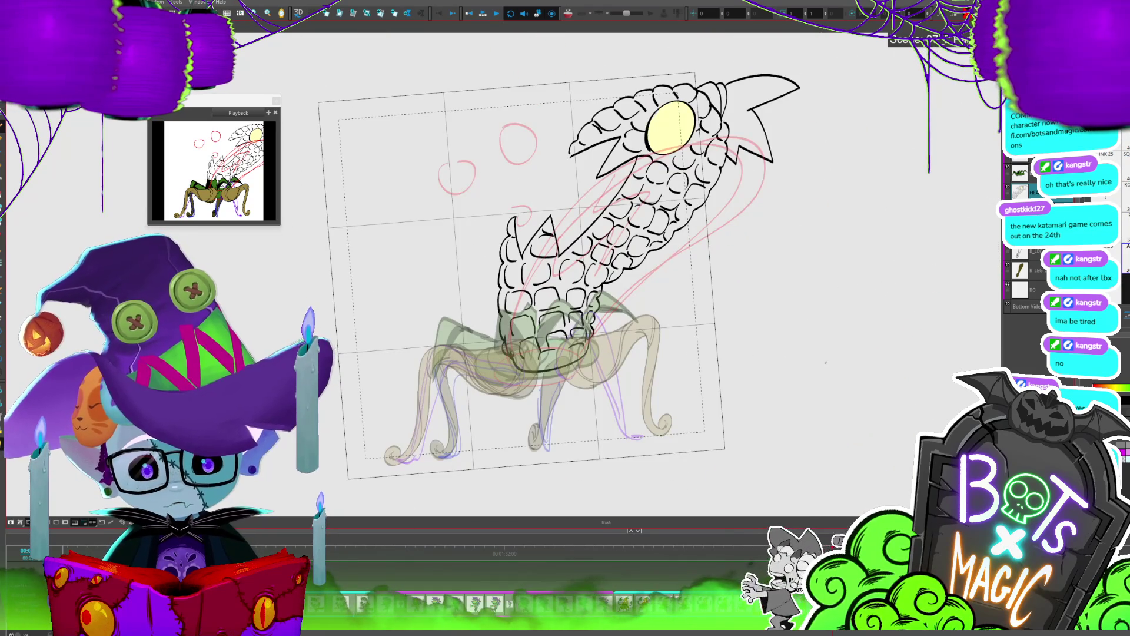
Step: Touch up the top-left tooth outline on the corn tentacle
{"action": "key", "text": "2"}
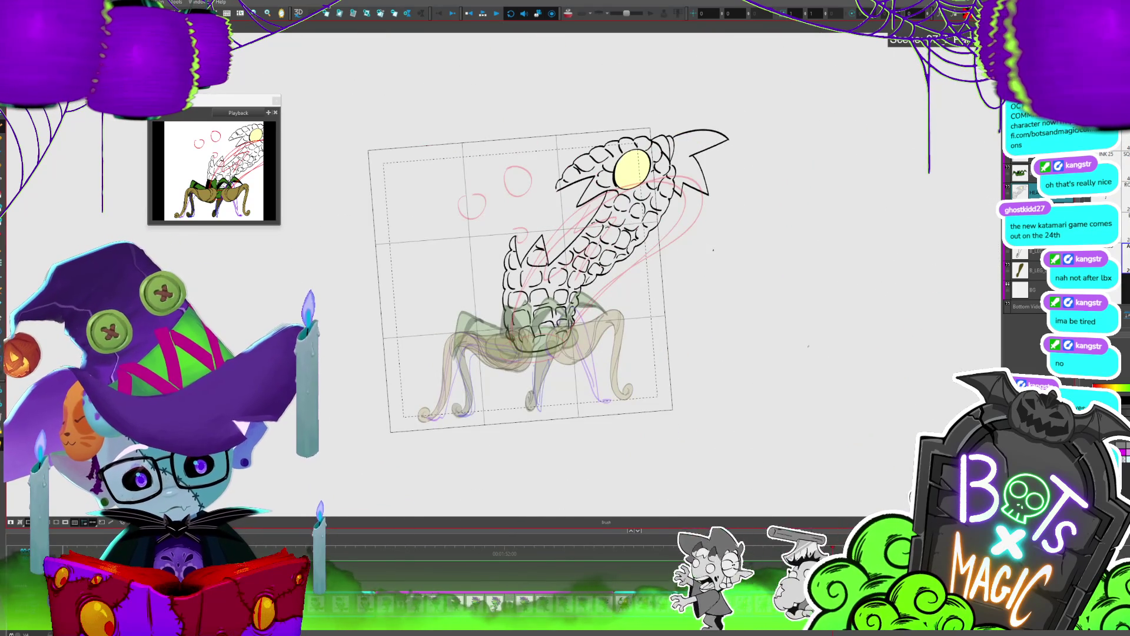
{"action": "key", "text": "1"}
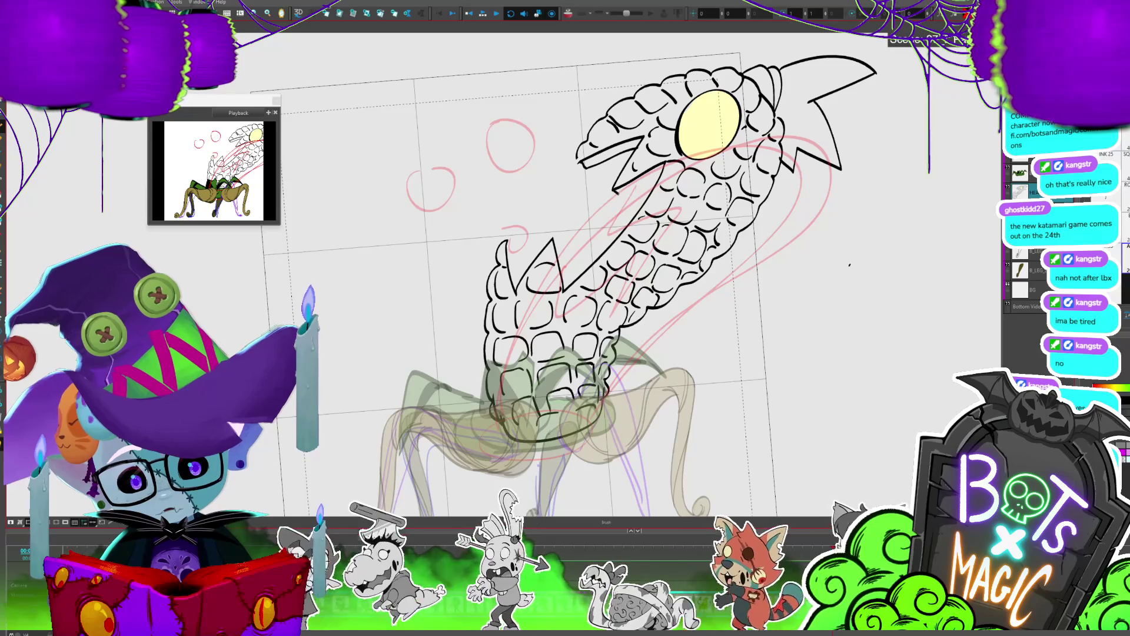
{"action": "left_click_drag", "start_coordinate": [500, 242], "coordinate": [566, 284]}
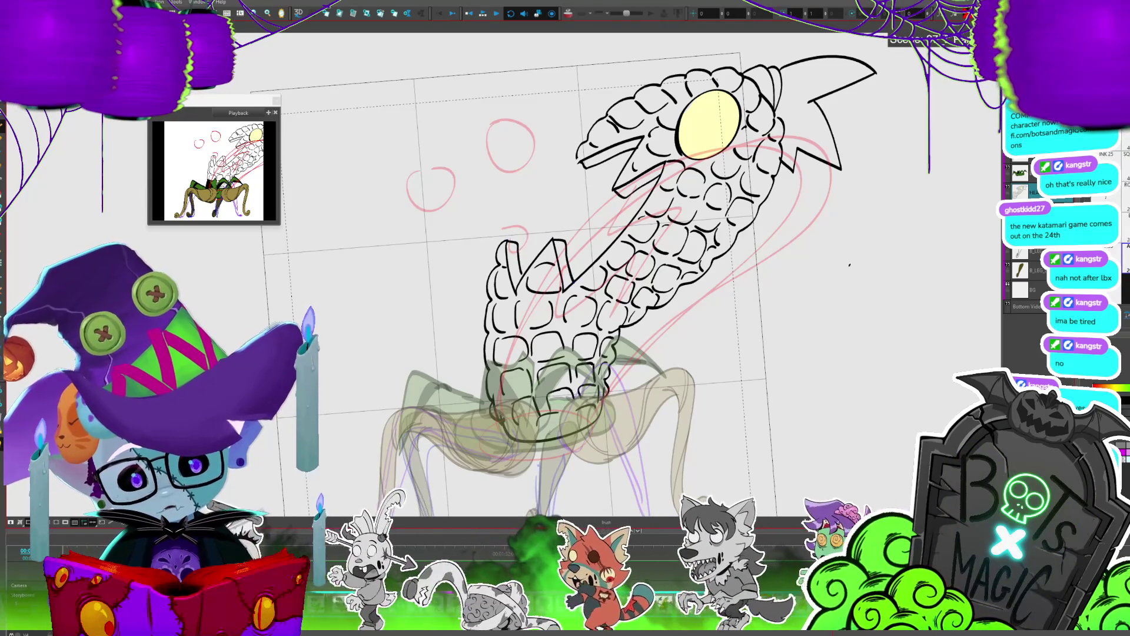
{"action": "key", "text": "2"}
{"action": "key", "text": "2"}
Step: Compare with the front-facing corn frame, then apply Auto-Matte to fill the inked tentacle
{"action": "key", "text": "period"}
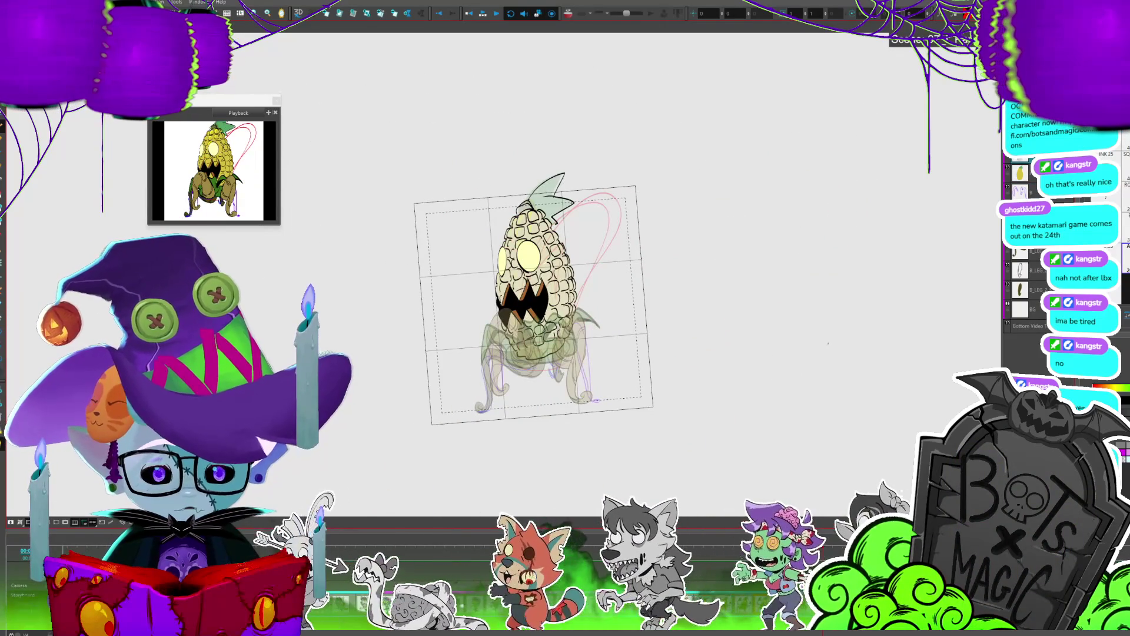
{"action": "left_click", "coordinate": [551, 274]}
{"action": "key", "text": "period"}
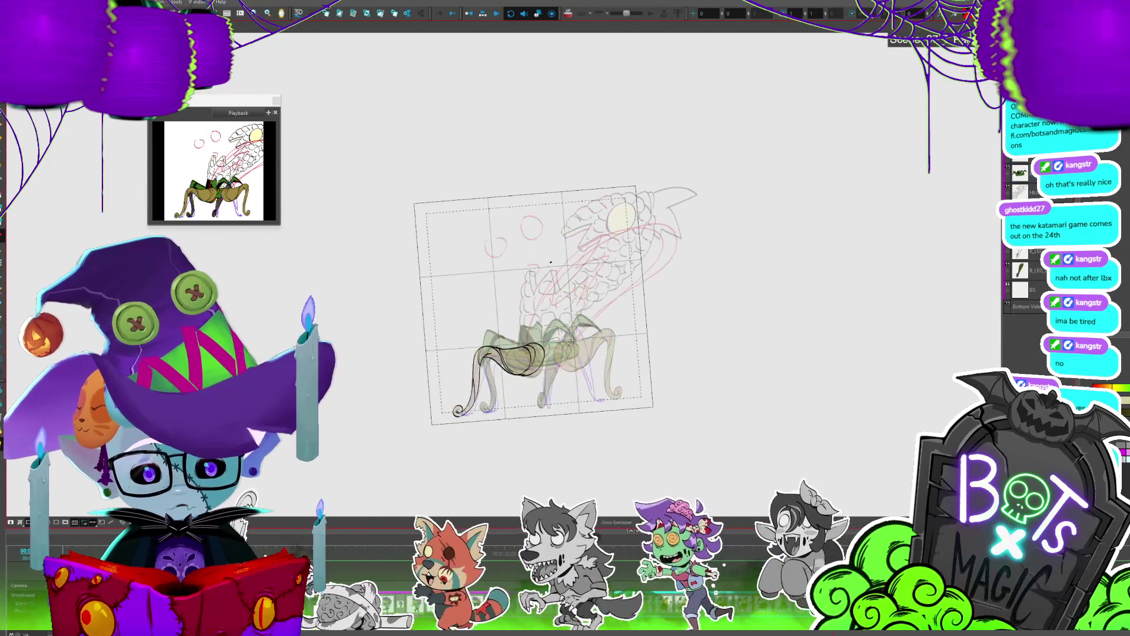
{"action": "key", "text": "ctrl+shift+m"}
{"action": "left_click", "coordinate": [673, 377]}
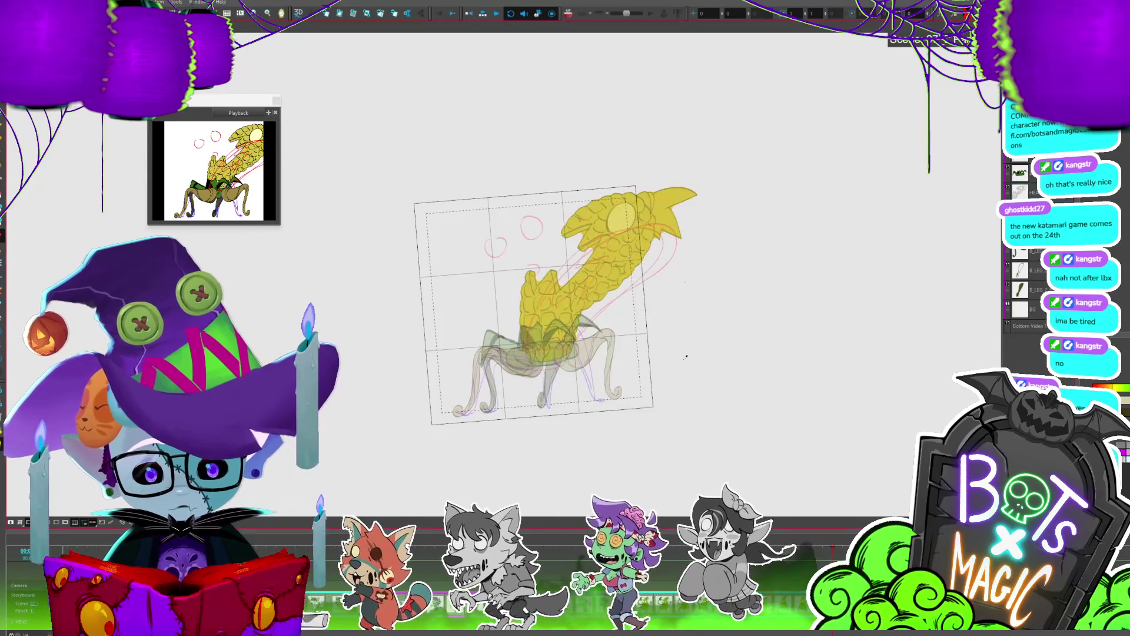
{"action": "scroll", "coordinate": [502, 272], "scroll_direction": "up", "scroll_amount": 5}
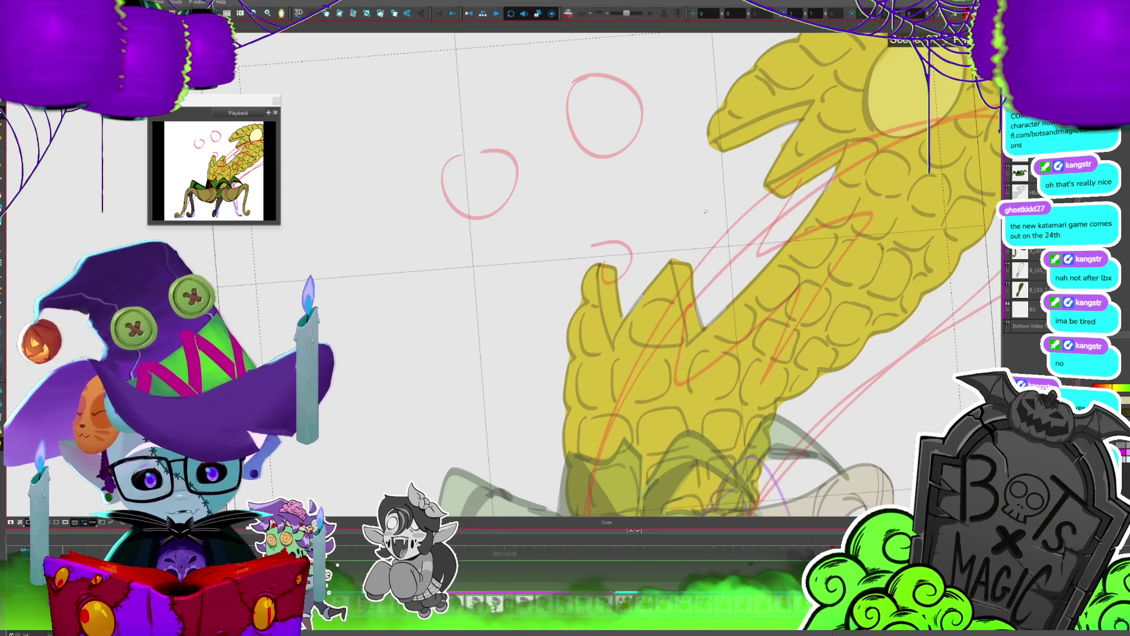
{"action": "key", "text": "2"}
{"action": "left_click_drag", "start_coordinate": [698, 345], "coordinate": [606, 277]}
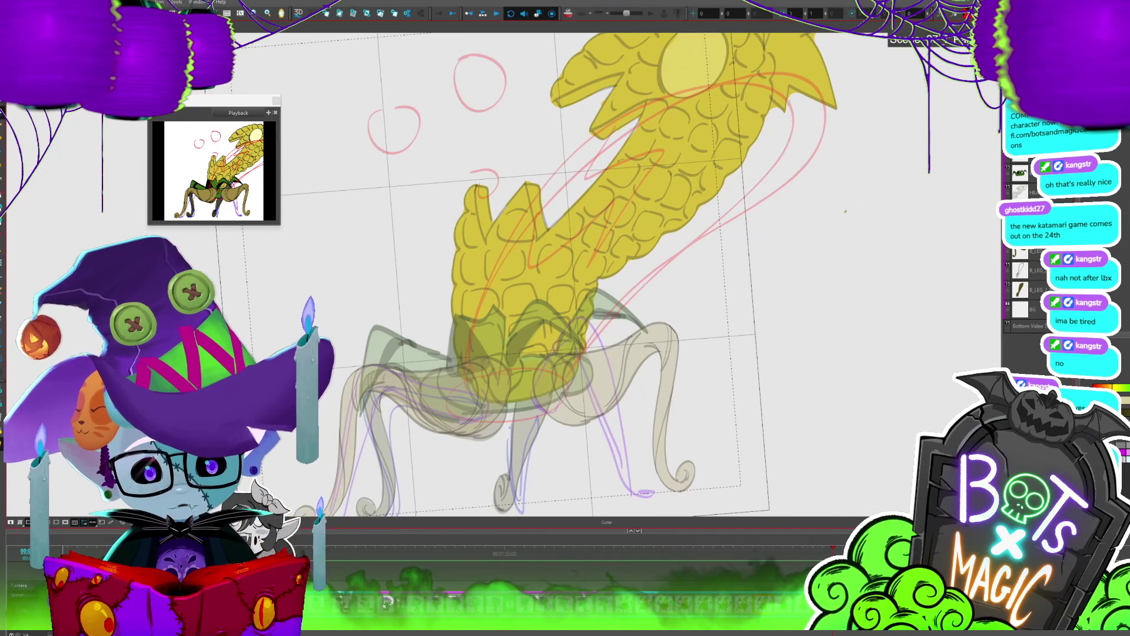
{"action": "left_click_drag", "start_coordinate": [845, 211], "coordinate": [785, 414]}
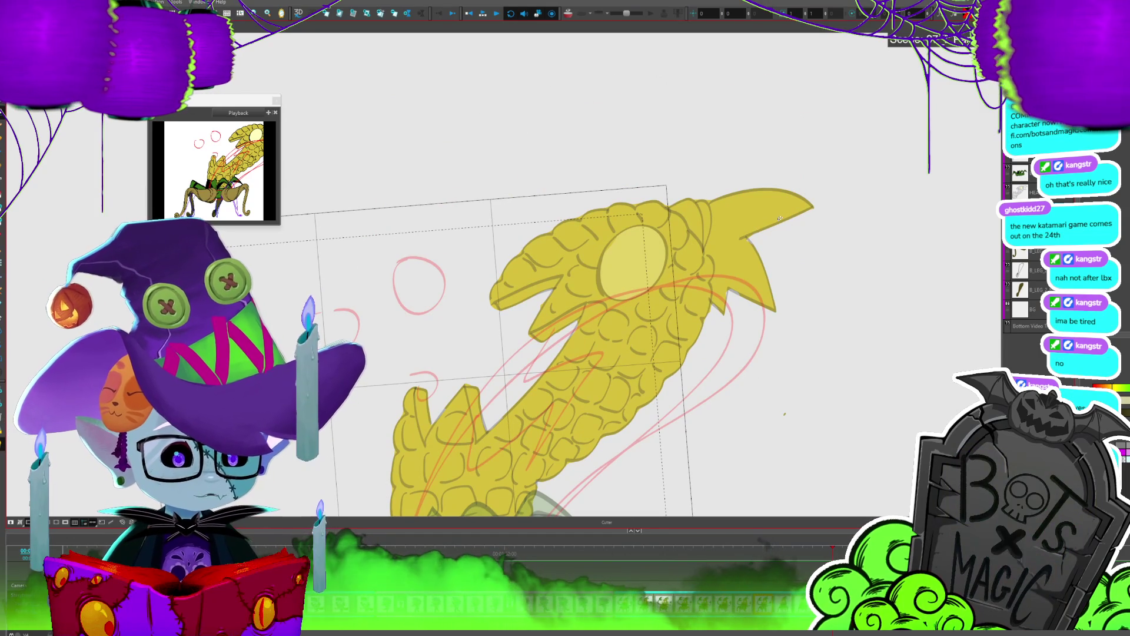
{"action": "left_click_drag", "start_coordinate": [784, 414], "coordinate": [867, 267]}
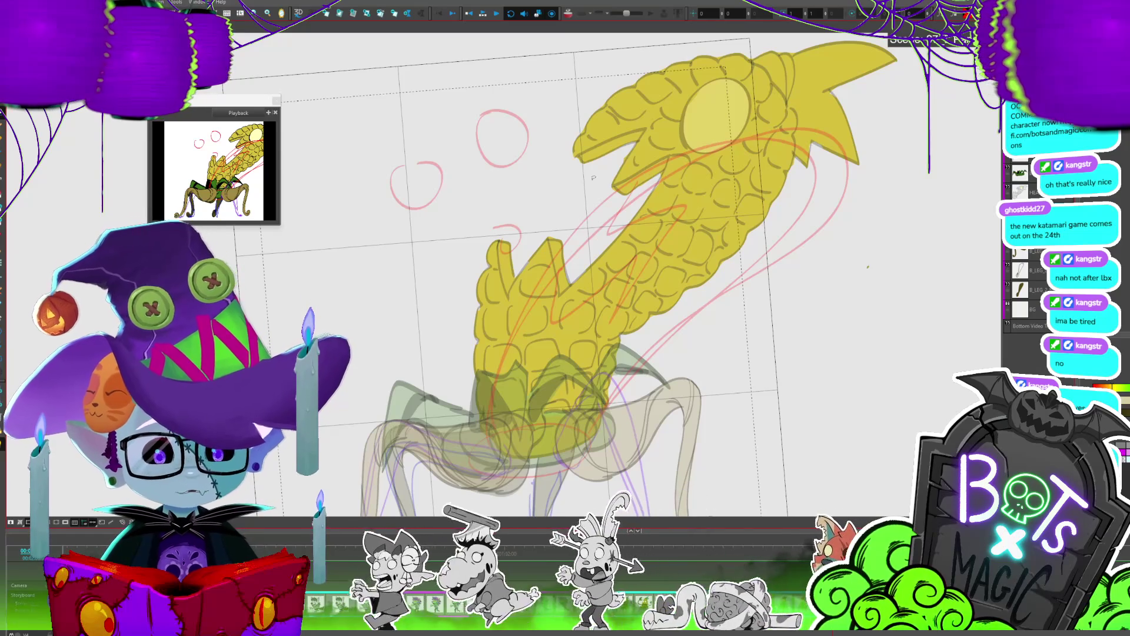
{"action": "scroll", "coordinate": [594, 177], "scroll_direction": "up", "scroll_amount": 2}
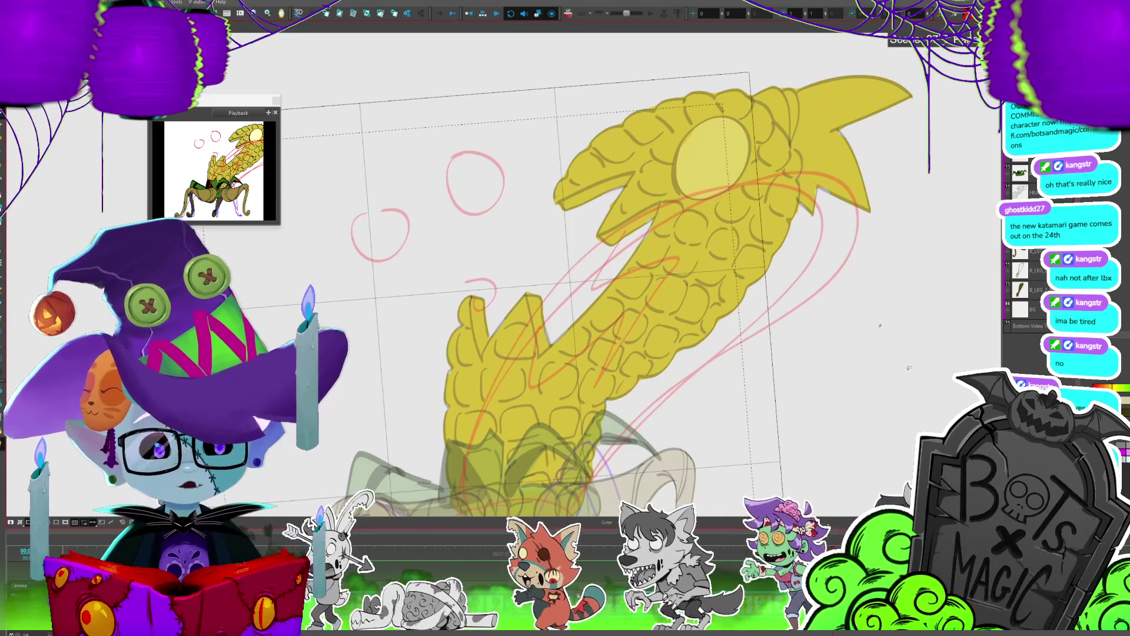
{"action": "left_click_drag", "start_coordinate": [908, 367], "coordinate": [811, 325]}
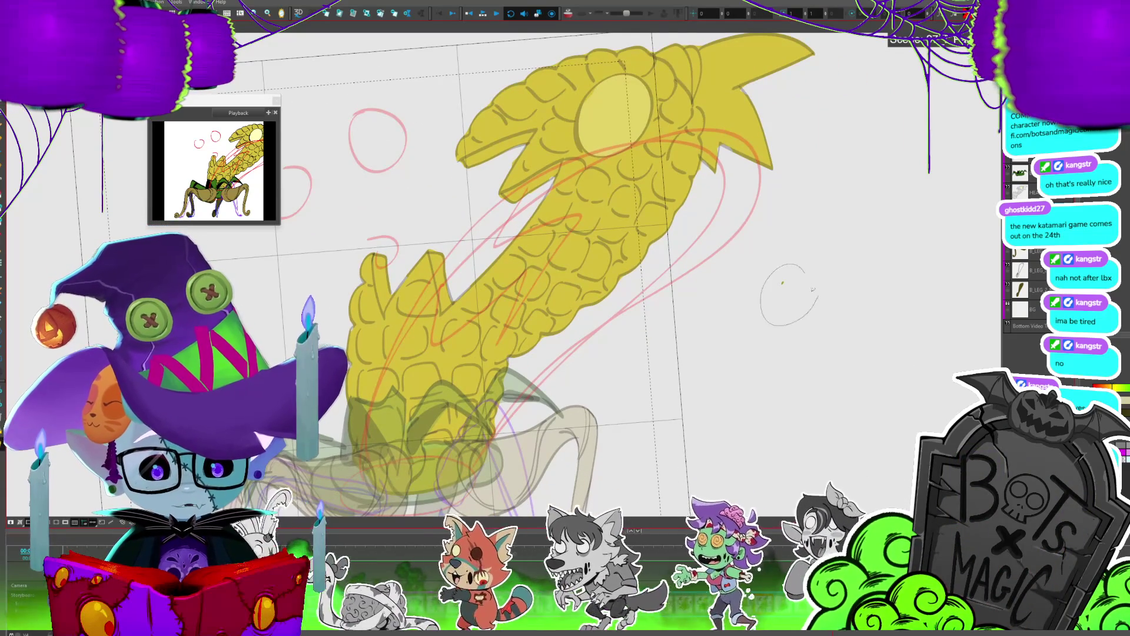
{"action": "left_click", "coordinate": [808, 300]}
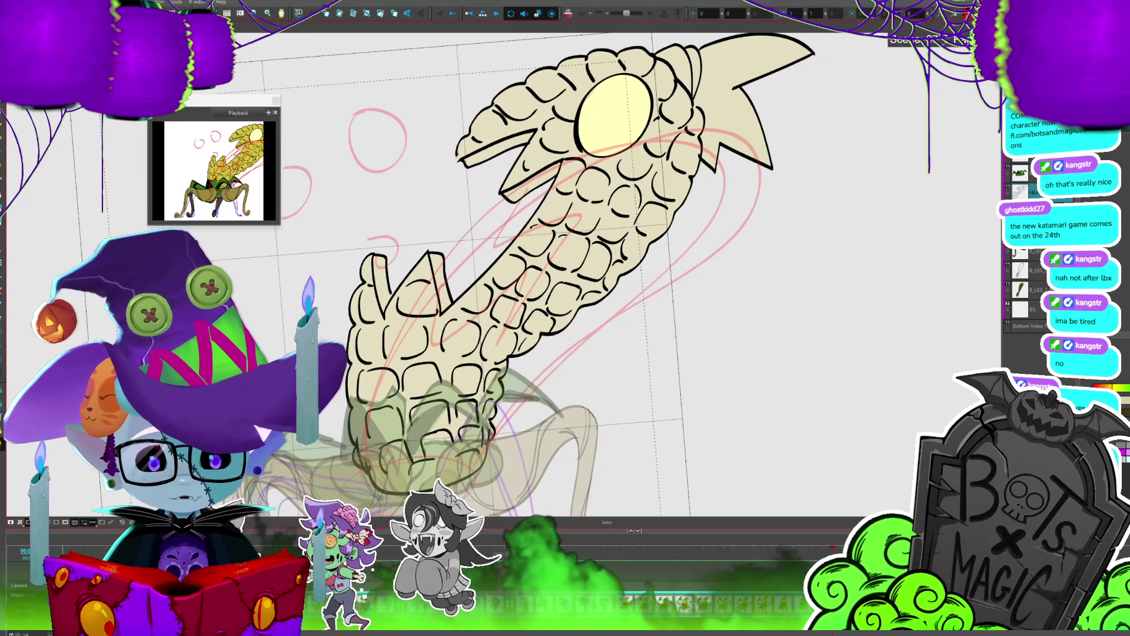
{"action": "scroll", "coordinate": [604, 279], "scroll_direction": "down", "scroll_amount": 3}
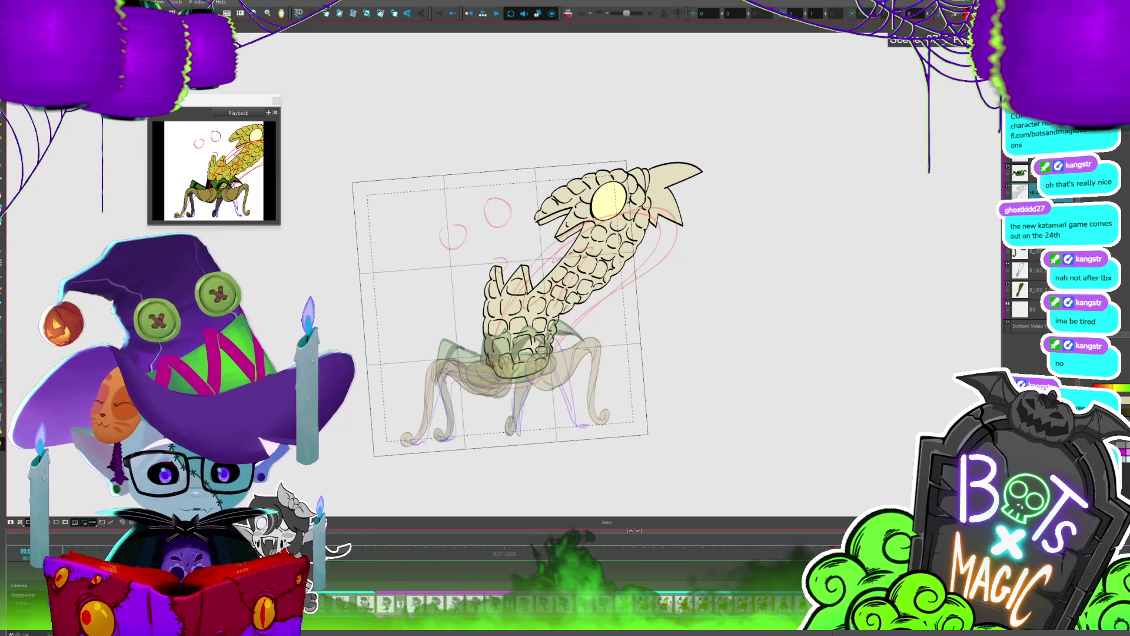
Step: On the tilted pose, fill the spike tip and shade a darker stripe on the left spike
{"action": "key", "text": "period"}
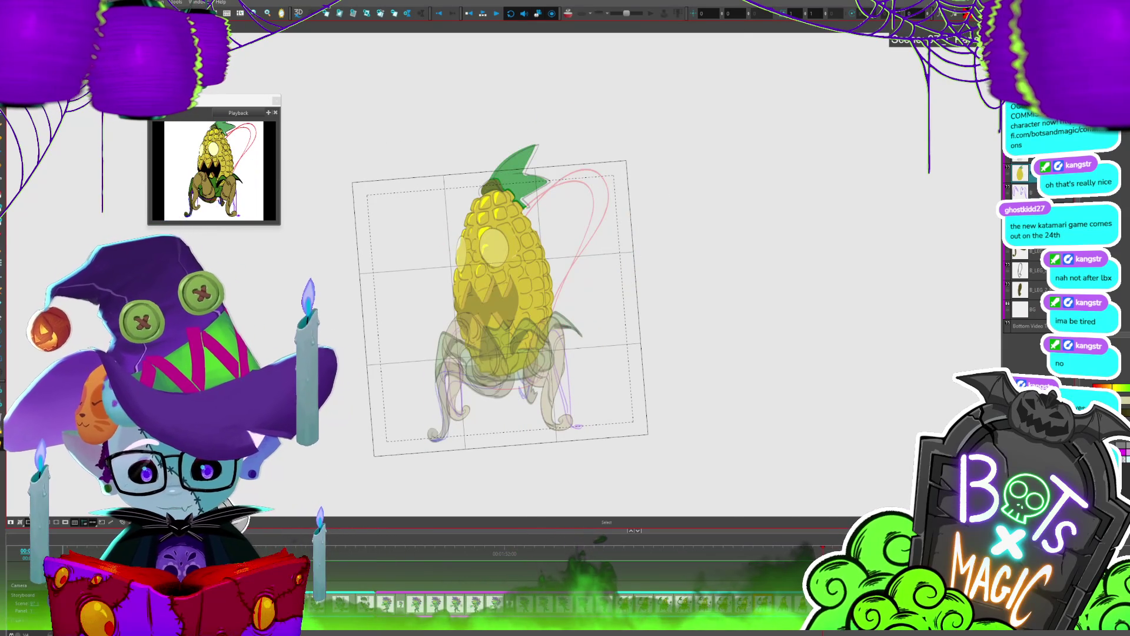
{"action": "scroll", "coordinate": [421, 338], "scroll_direction": "up", "scroll_amount": 5}
{"action": "key", "text": "period"}
{"action": "key", "text": "period"}
{"action": "key", "text": "period"}
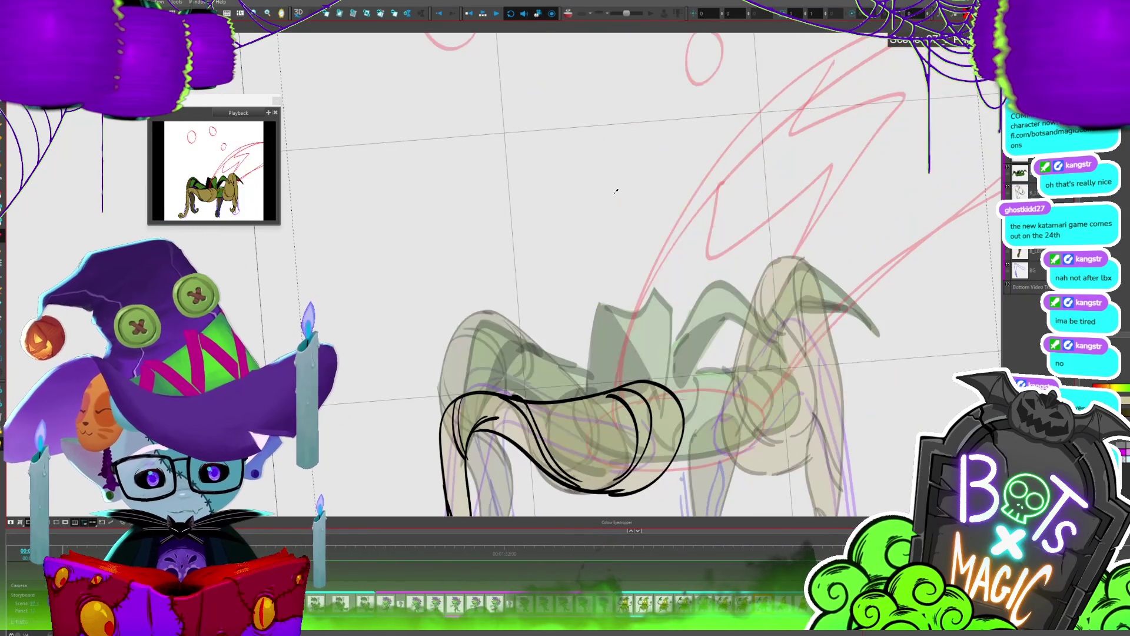
{"action": "scroll", "coordinate": [490, 325], "scroll_direction": "down", "scroll_amount": 3}
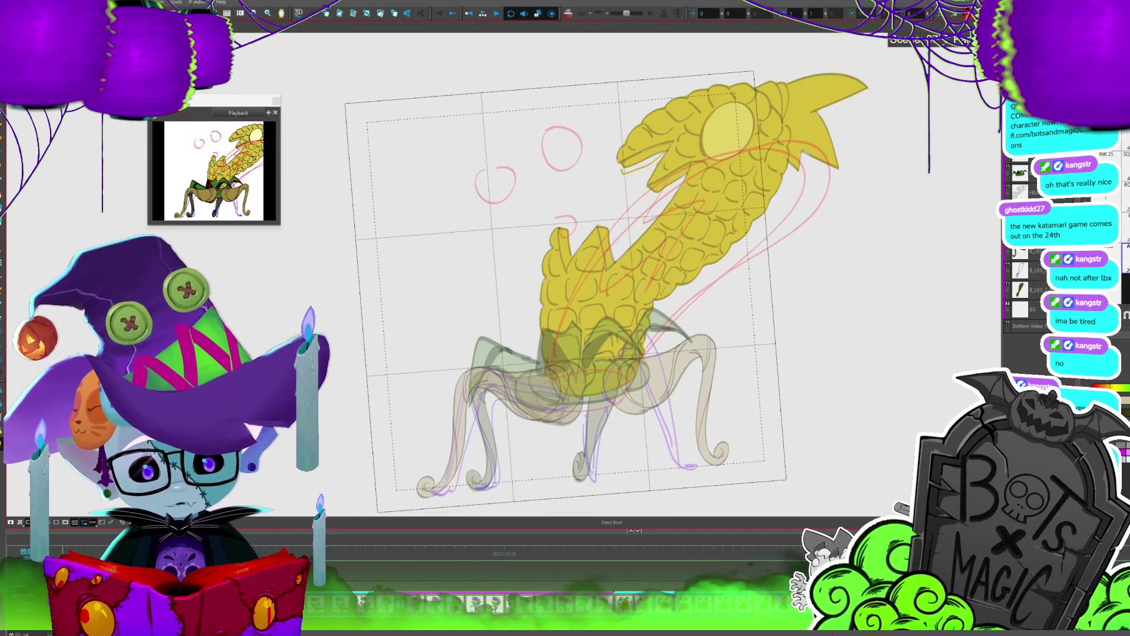
{"action": "key", "text": "alt+i"}
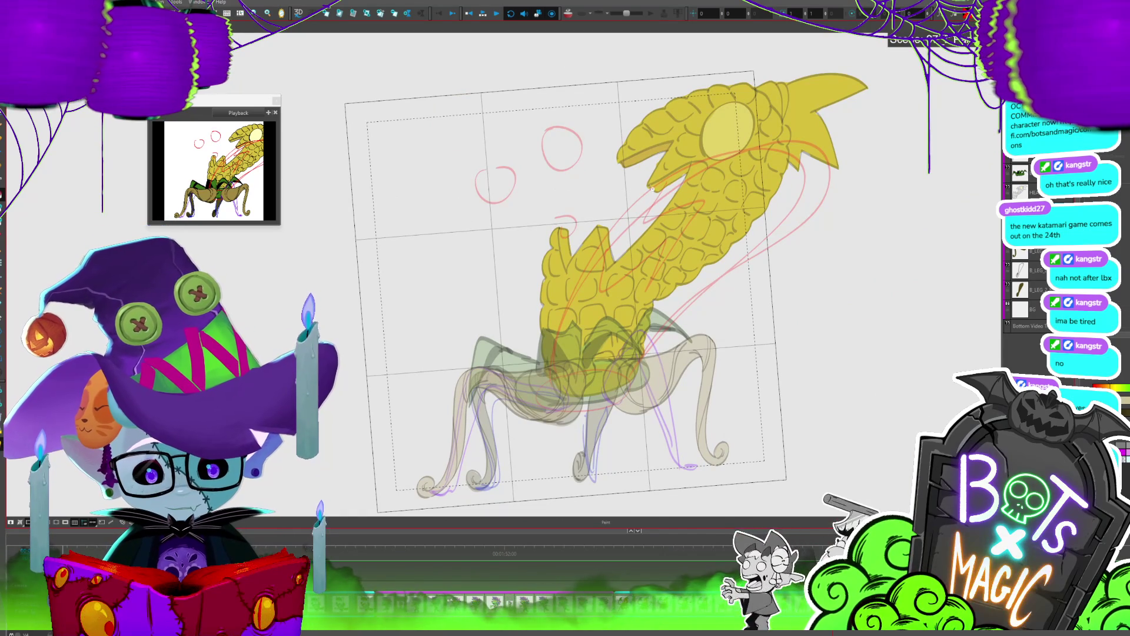
{"action": "key", "text": "alt+b"}
{"action": "key", "text": "alt+b"}
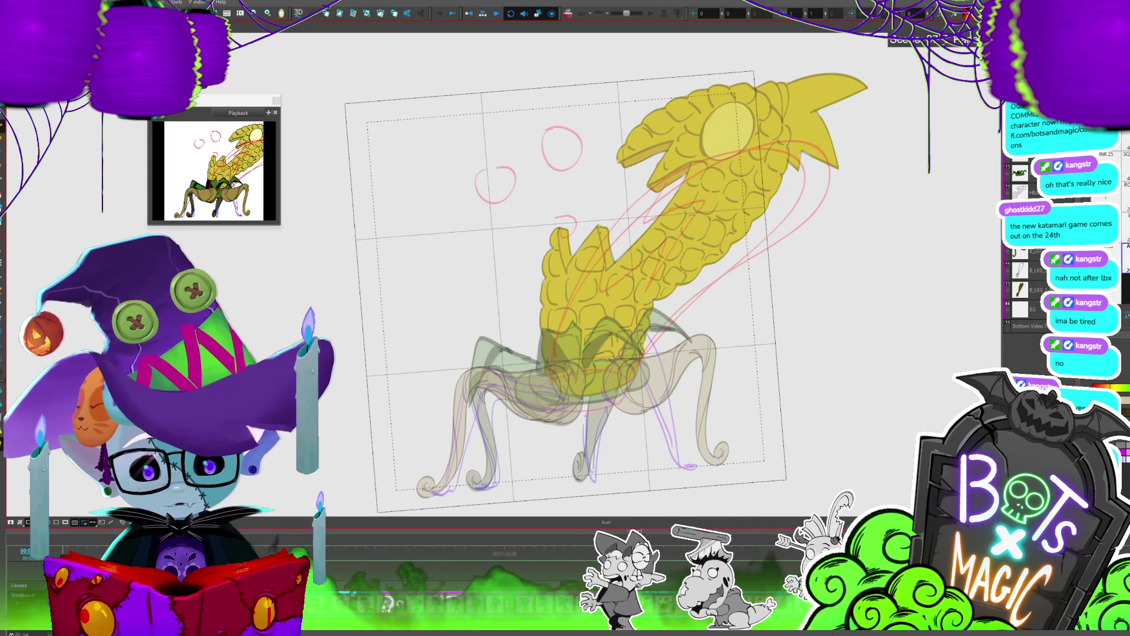
{"action": "key", "text": "alt+i"}
{"action": "left_click", "coordinate": [611, 229]}
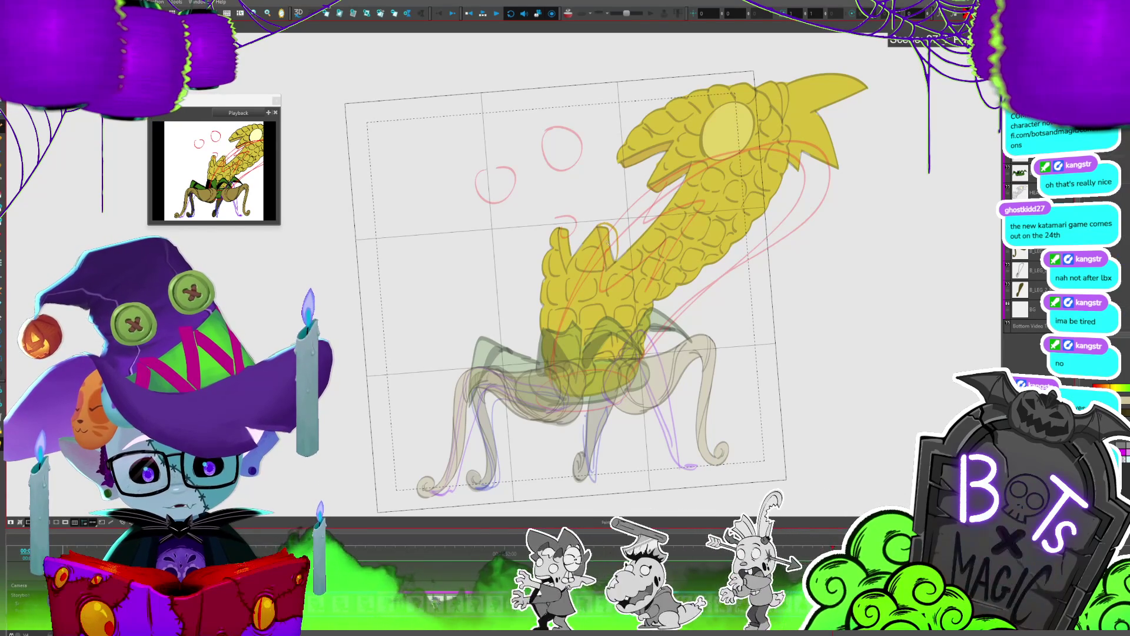
{"action": "key", "text": "alt+shift+b"}
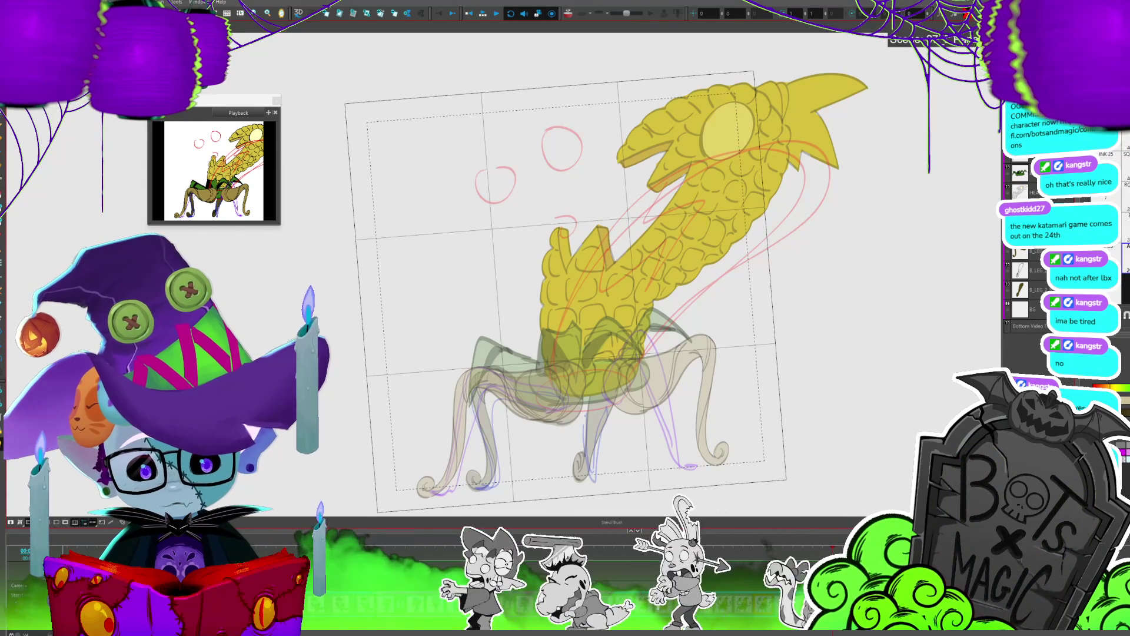
{"action": "left_click_drag", "start_coordinate": [562, 229], "coordinate": [566, 264]}
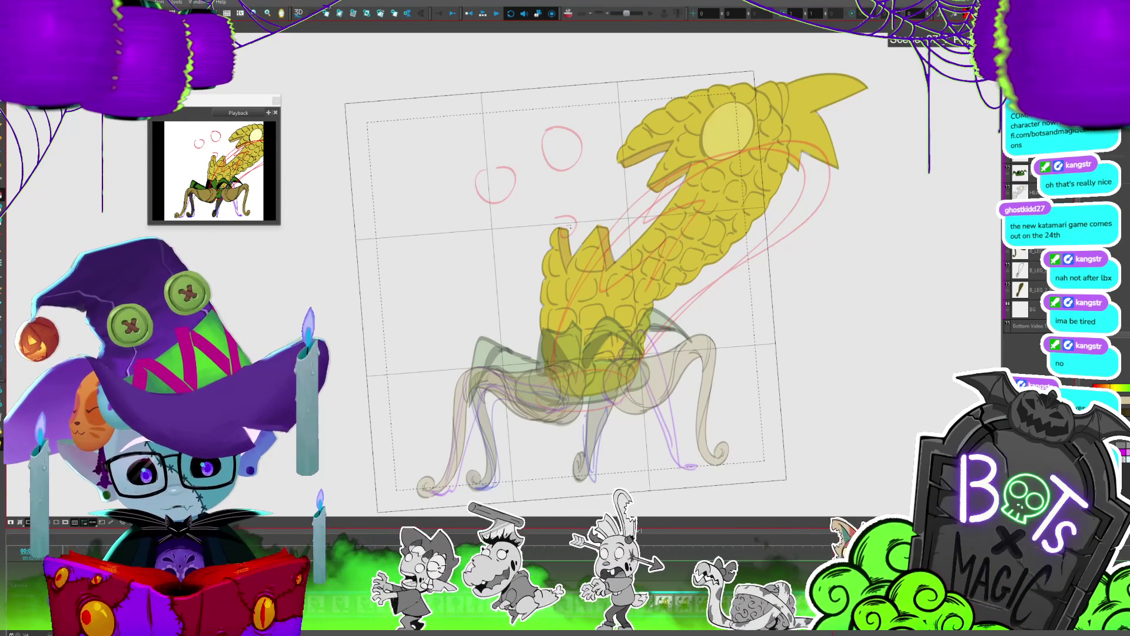
Step: Outline the corn head's spiky tip and fill it green as husk leaves, checking neighbouring frames
{"action": "scroll", "coordinate": [565, 229], "scroll_direction": "up", "scroll_amount": 2}
{"action": "scroll", "coordinate": [565, 229], "scroll_direction": "down", "scroll_amount": 2}
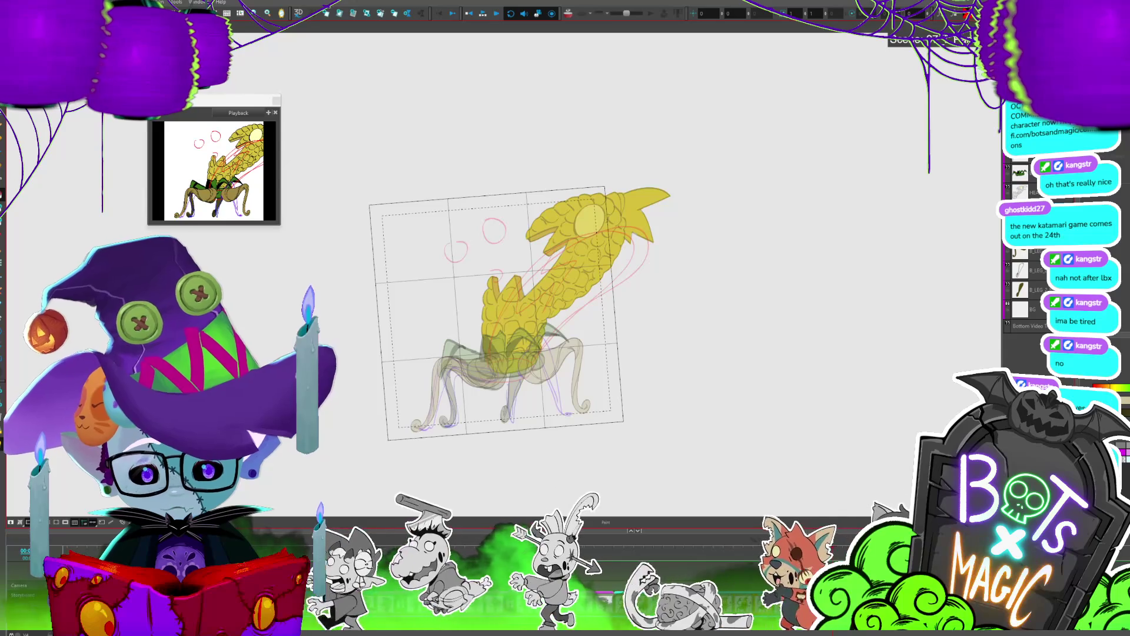
{"action": "key", "text": "period"}
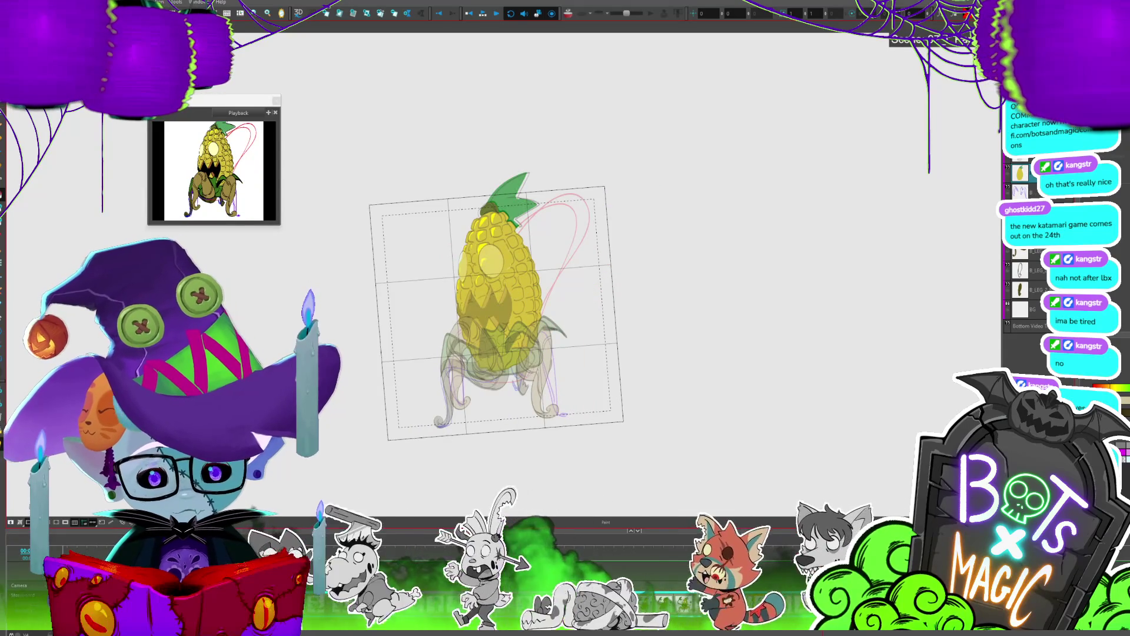
{"action": "key", "text": "comma"}
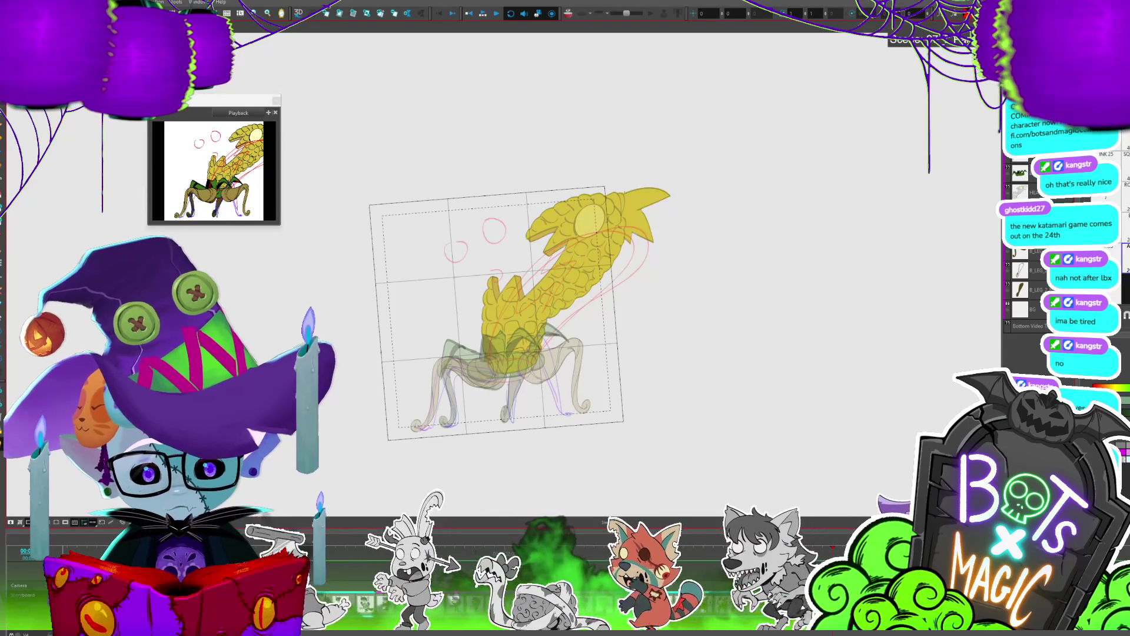
{"action": "mouse_move", "coordinate": [643, 178]}
{"action": "left_mouse_down"}
{"action": "mouse_move", "coordinate": [648, 250]}
{"action": "mouse_move", "coordinate": [644, 182]}
{"action": "left_mouse_up"}
{"action": "key", "text": "period"}
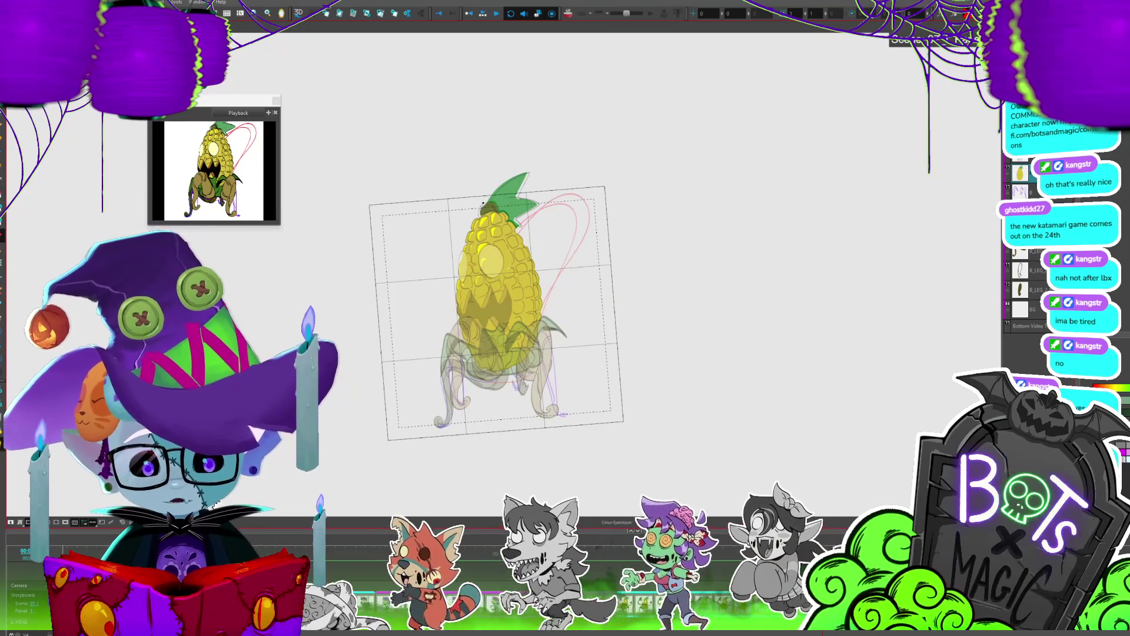
{"action": "key", "text": "comma"}
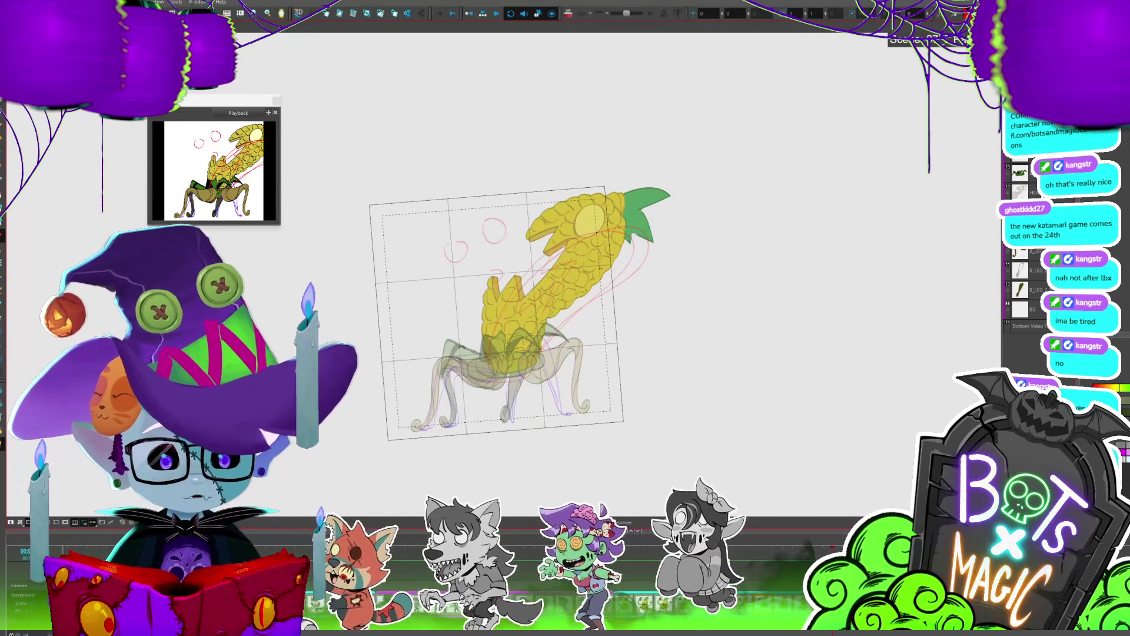
{"action": "scroll", "coordinate": [632, 192], "scroll_direction": "up", "scroll_amount": 3}
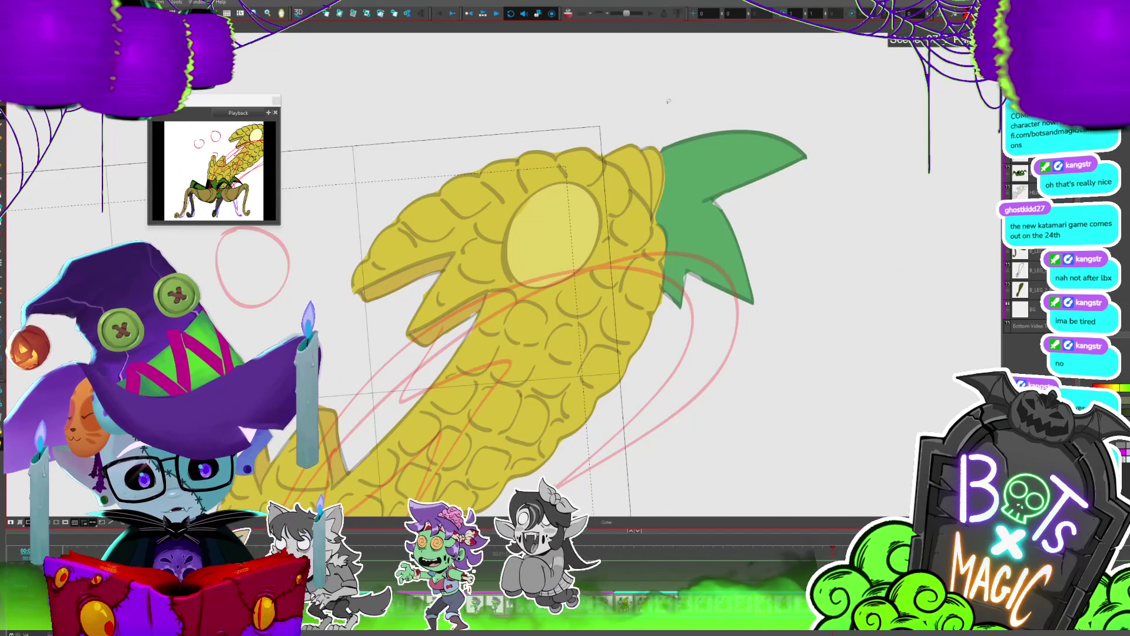
Step: Redraw the husk boundary across the corn head top, fill its base dark olive, and recentre the view
{"action": "mouse_move", "coordinate": [658, 150]}
{"action": "left_mouse_down"}
{"action": "mouse_move", "coordinate": [619, 141]}
{"action": "mouse_move", "coordinate": [648, 204]}
{"action": "left_mouse_up"}
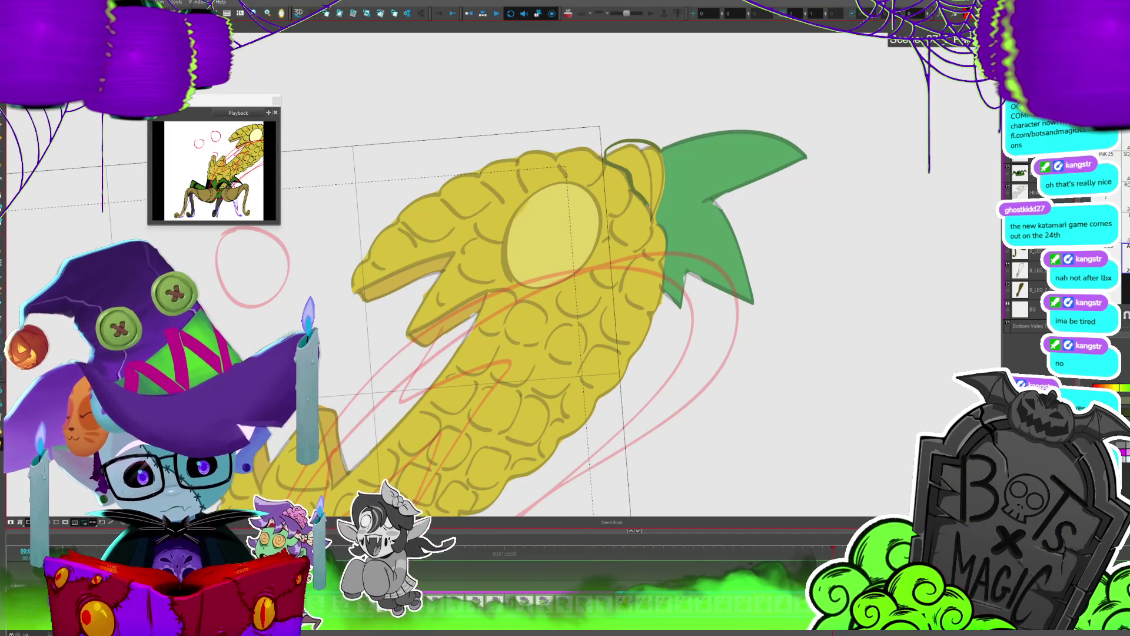
{"action": "key", "text": "ctrl+z"}
{"action": "key", "text": "ctrl+z"}
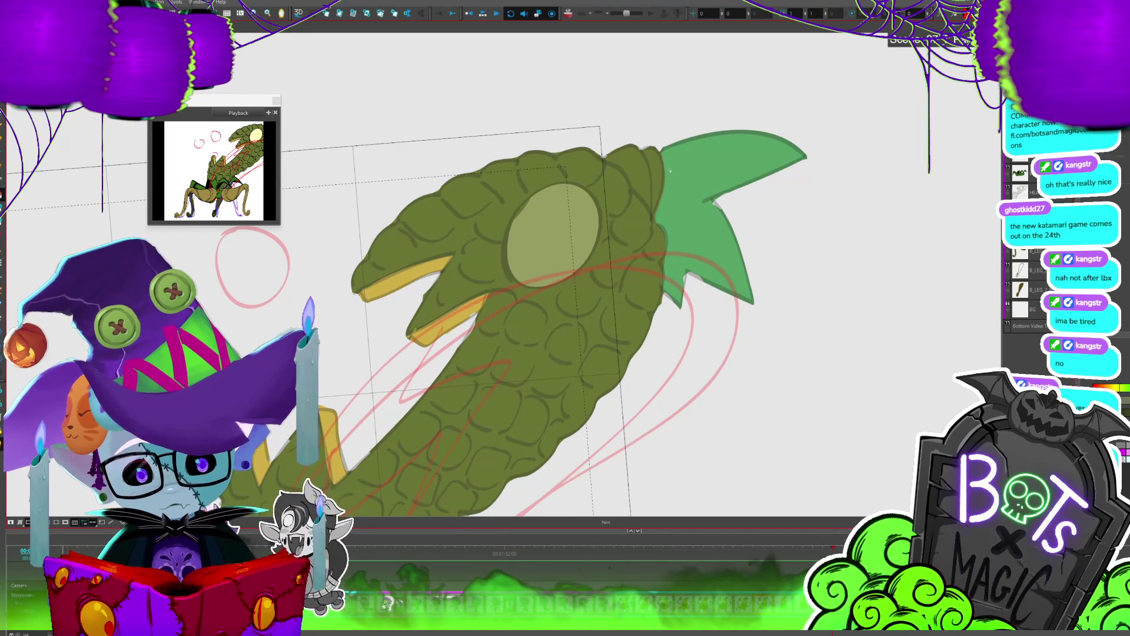
{"action": "key", "text": "ctrl+shift+z"}
{"action": "left_click_drag", "start_coordinate": [659, 148], "coordinate": [613, 135]}
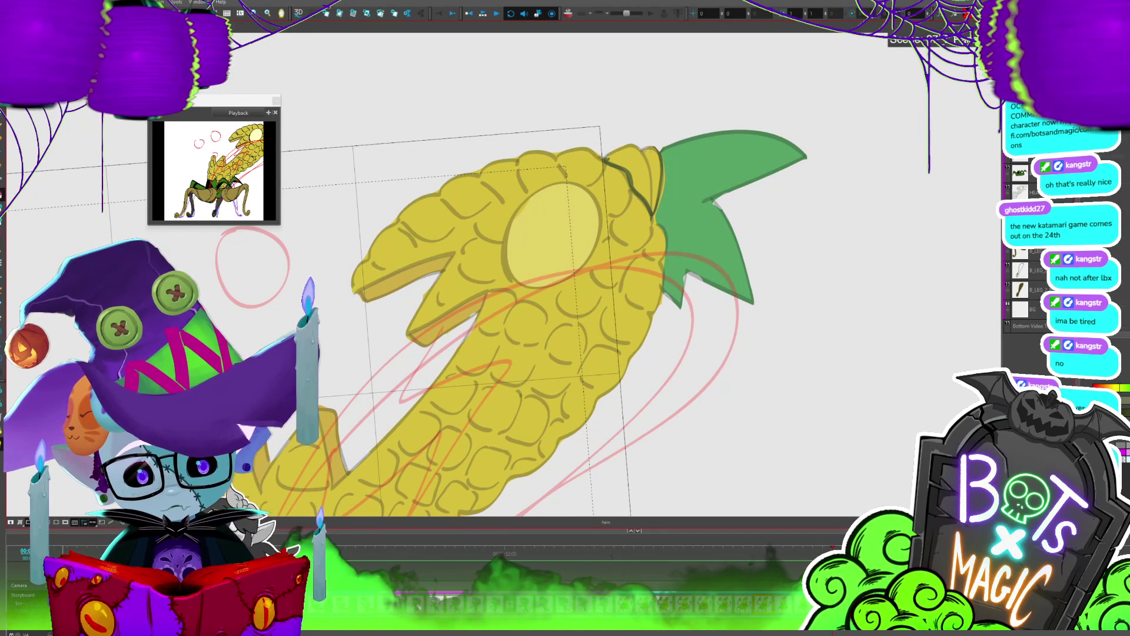
{"action": "left_click", "coordinate": [645, 175]}
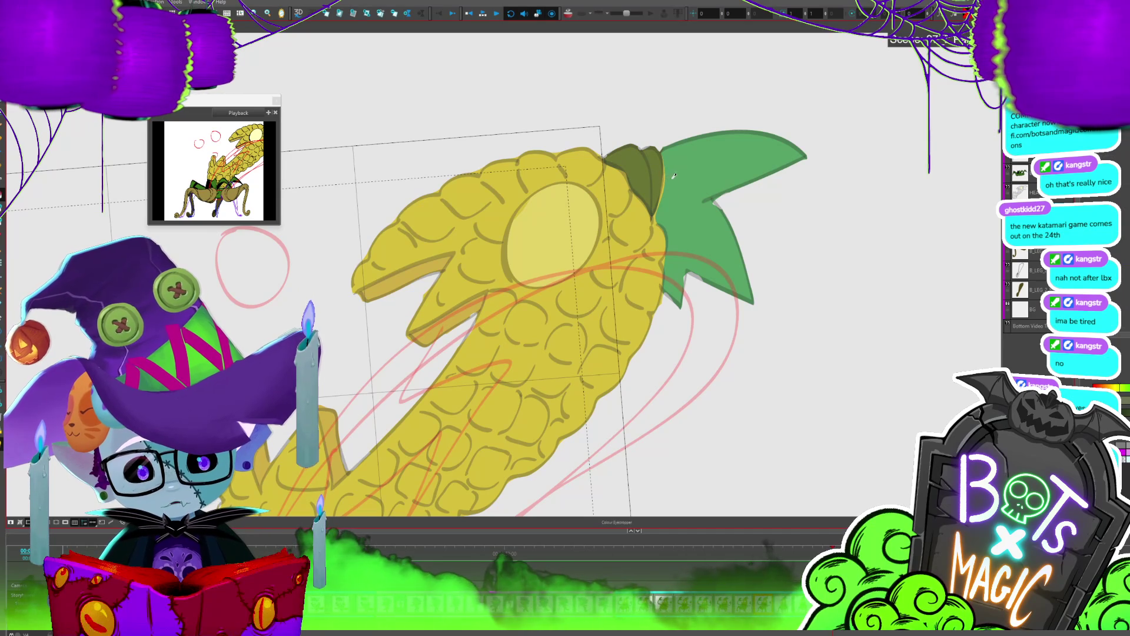
{"action": "key", "text": "alt+b"}
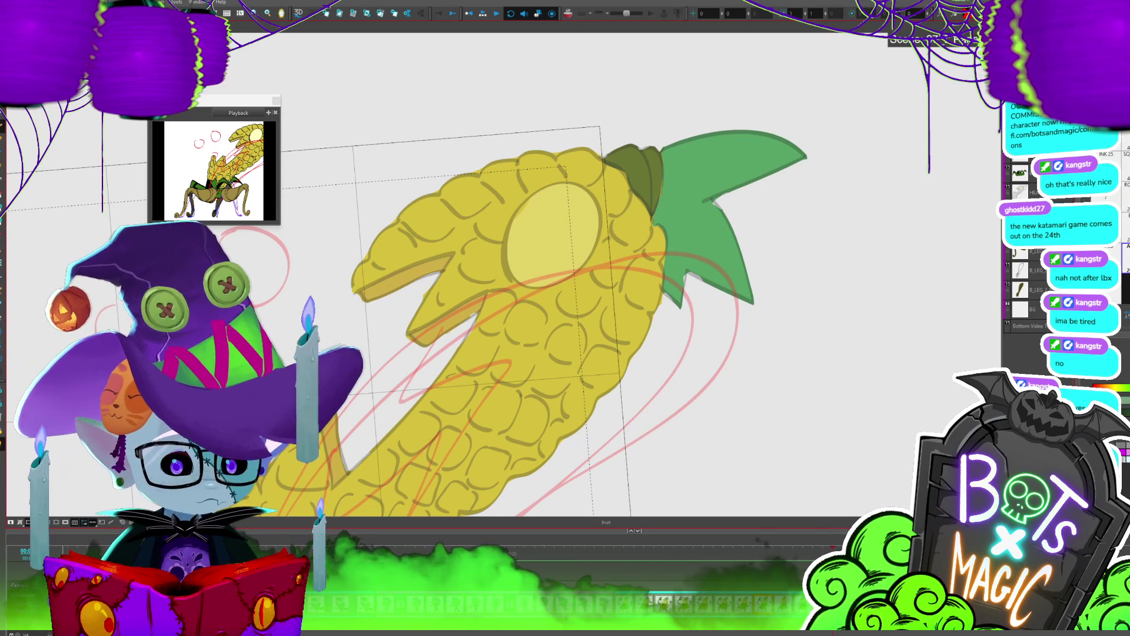
{"action": "scroll", "coordinate": [723, 251], "scroll_direction": "down", "scroll_amount": 3}
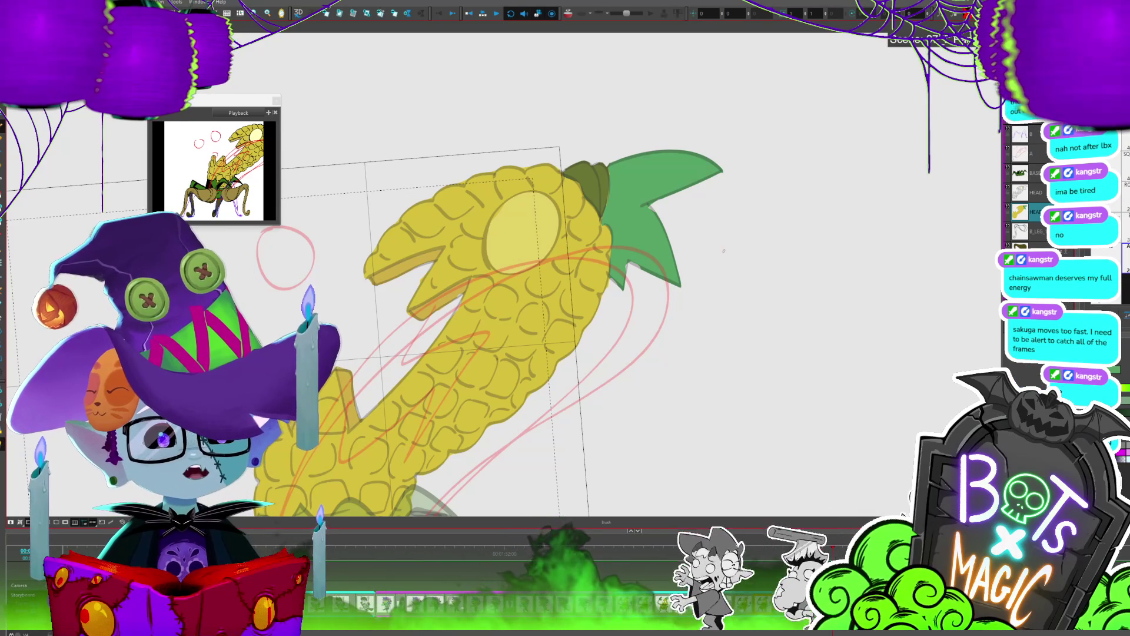
{"action": "left_click_drag", "start_coordinate": [724, 251], "coordinate": [836, 252]}
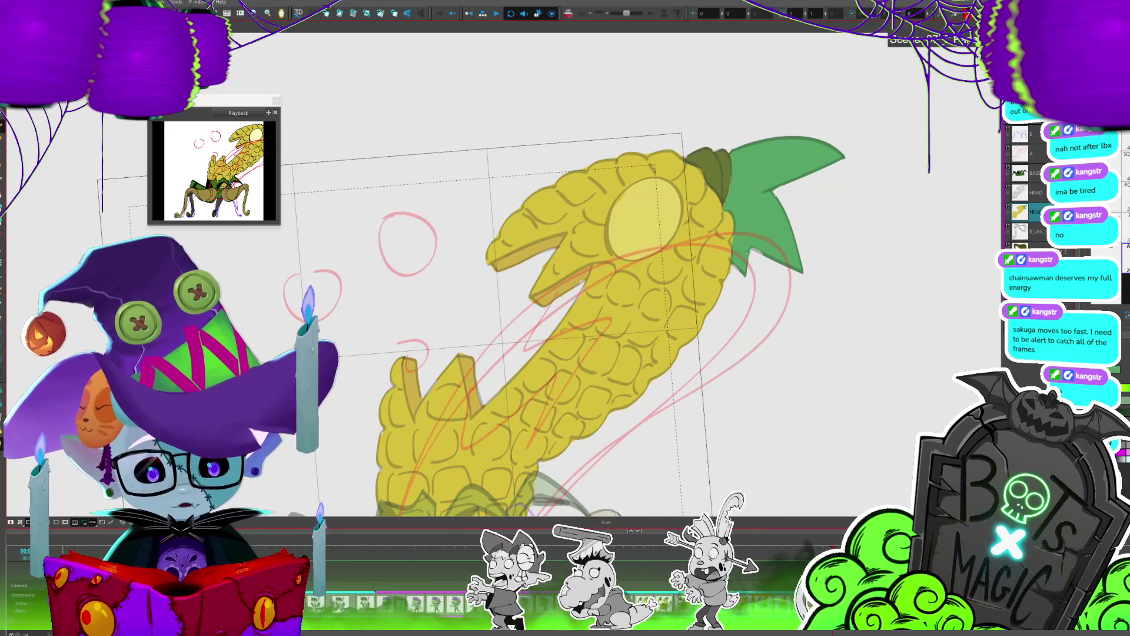
Step: Zoom out and advance through the frames to the bent corn pose
{"action": "key", "text": "2"}
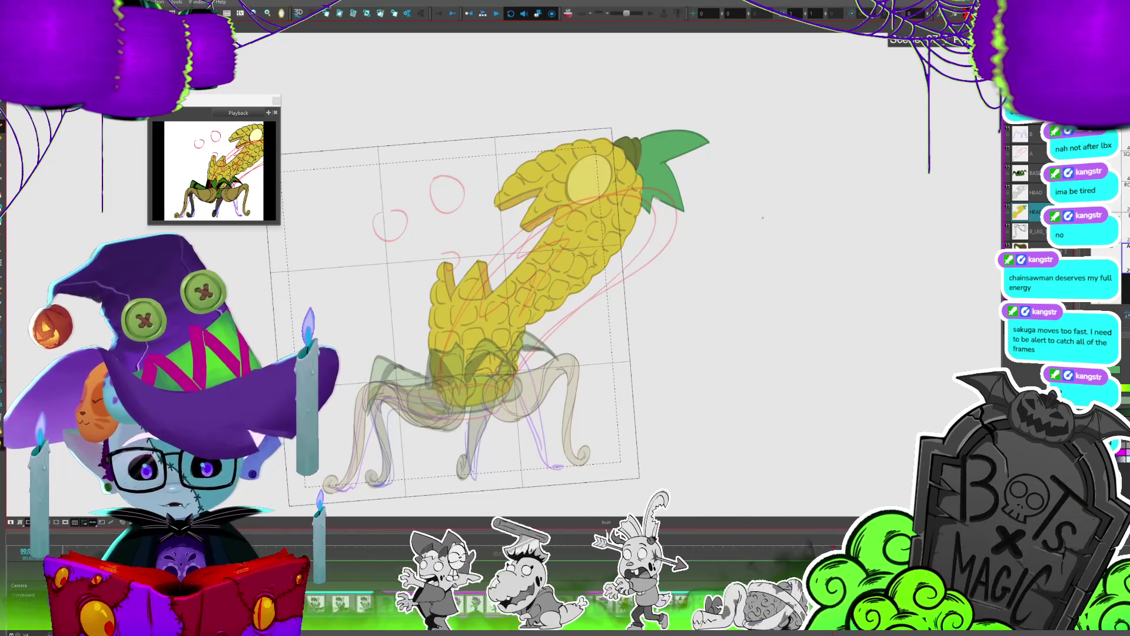
{"action": "key", "text": "period"}
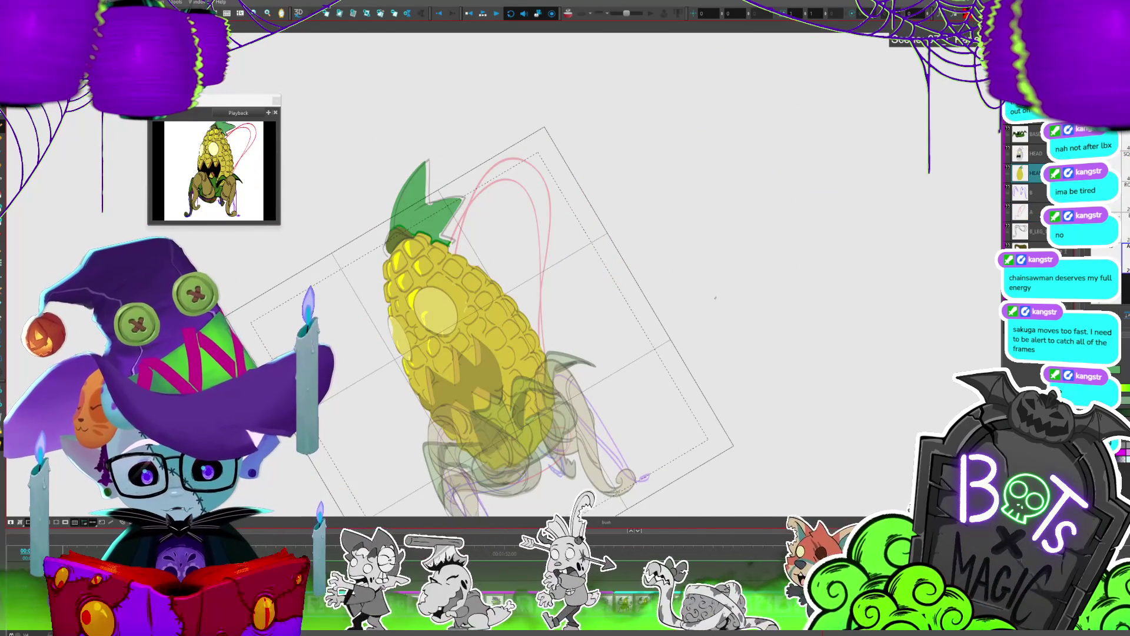
{"action": "key", "text": "period"}
{"action": "key", "text": "period"}
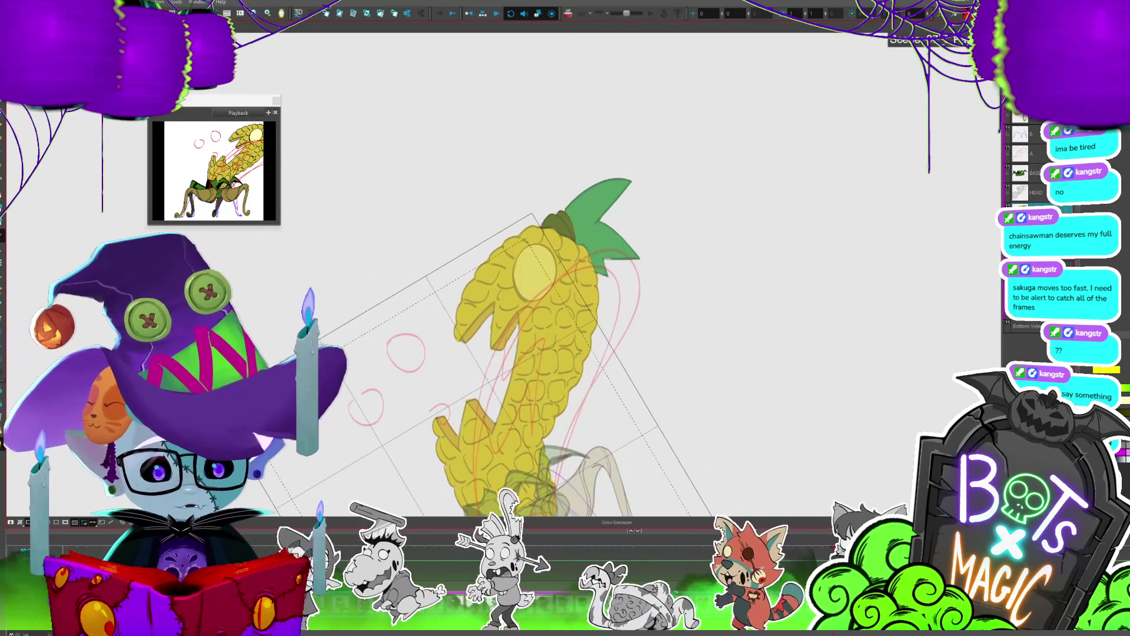
{"action": "key", "text": "period"}
{"action": "key", "text": "period"}
{"action": "key", "text": "period"}
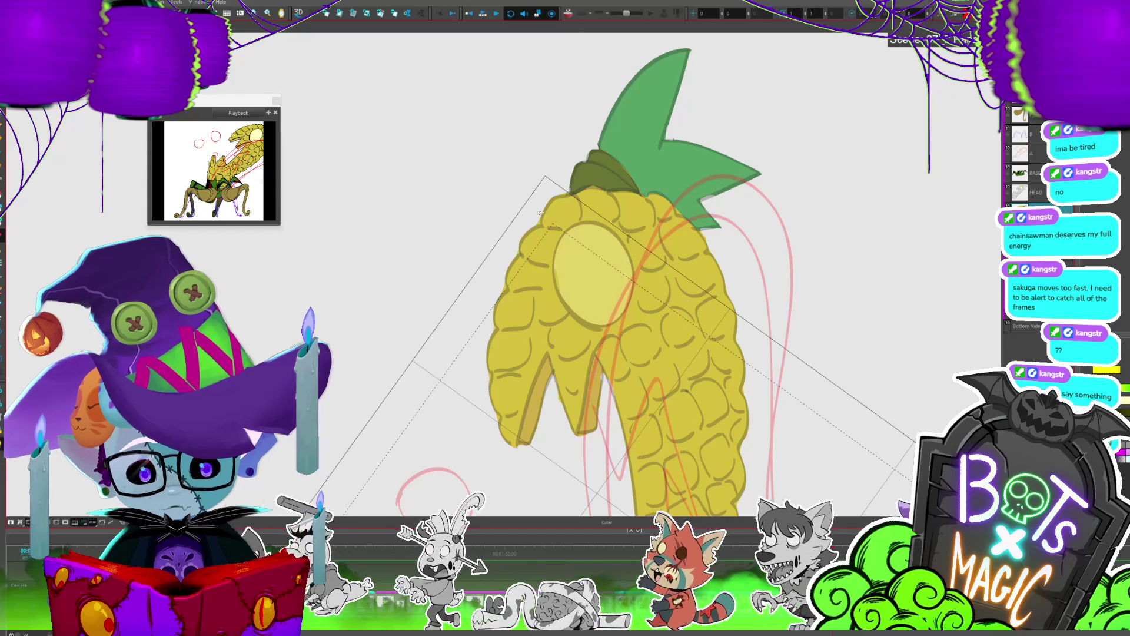
Step: Paint a bright yellow highlight on the corn's upper left, undoing an accidental full body fill
{"action": "mouse_move", "coordinate": [574, 196]}
{"action": "left_mouse_down"}
{"action": "mouse_move", "coordinate": [523, 251]}
{"action": "mouse_move", "coordinate": [500, 319]}
{"action": "mouse_move", "coordinate": [503, 272]}
{"action": "mouse_move", "coordinate": [524, 240]}
{"action": "mouse_move", "coordinate": [489, 206]}
{"action": "left_mouse_up"}
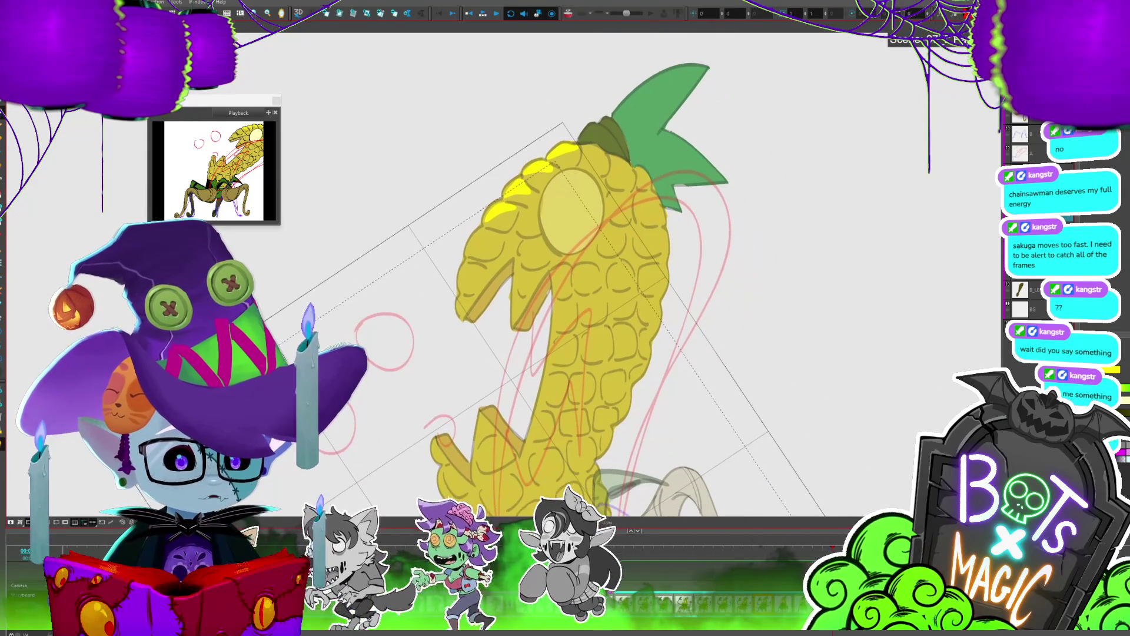
{"action": "key", "text": "alt+b"}
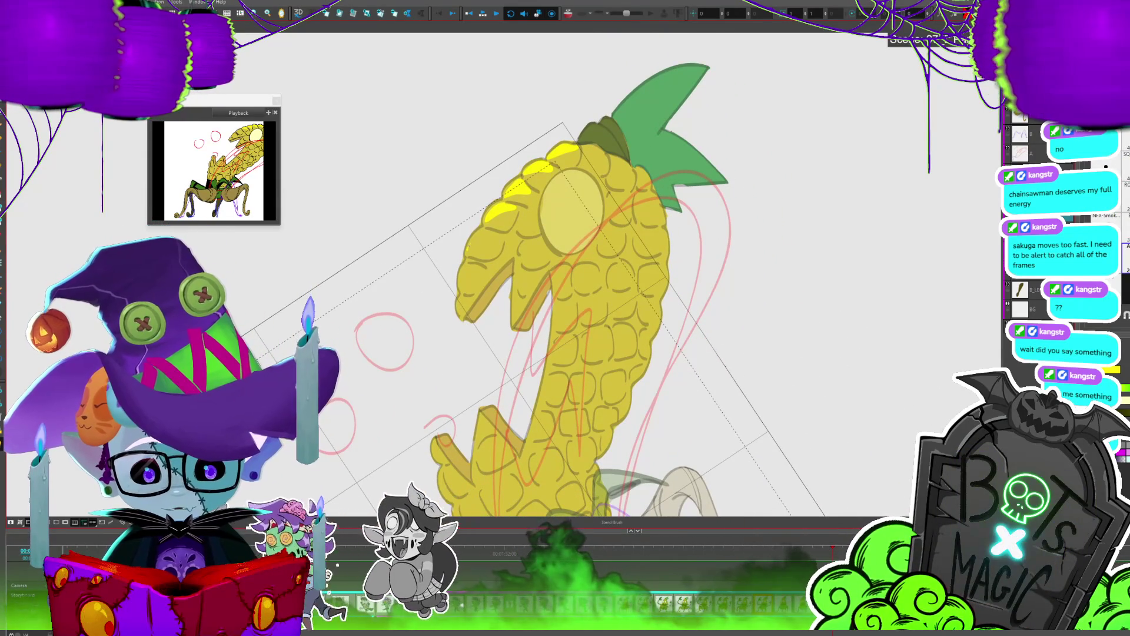
{"action": "key", "text": "alt+i"}
{"action": "left_click", "coordinate": [486, 249]}
{"action": "key", "text": "ctrl+z"}
Step: Brush bright yellow highlights along the corn's upper-left edge and kernels
{"action": "key", "text": "alt+b"}
{"action": "left_click_drag", "start_coordinate": [574, 150], "coordinate": [506, 194]}
{"action": "mouse_move", "coordinate": [509, 204]}
{"action": "left_mouse_down"}
{"action": "mouse_move", "coordinate": [485, 221]}
{"action": "mouse_move", "coordinate": [465, 282]}
{"action": "left_mouse_up"}
Step: Fill two small kernel highlight regions with bright yellow
{"action": "key", "text": "alt+t"}
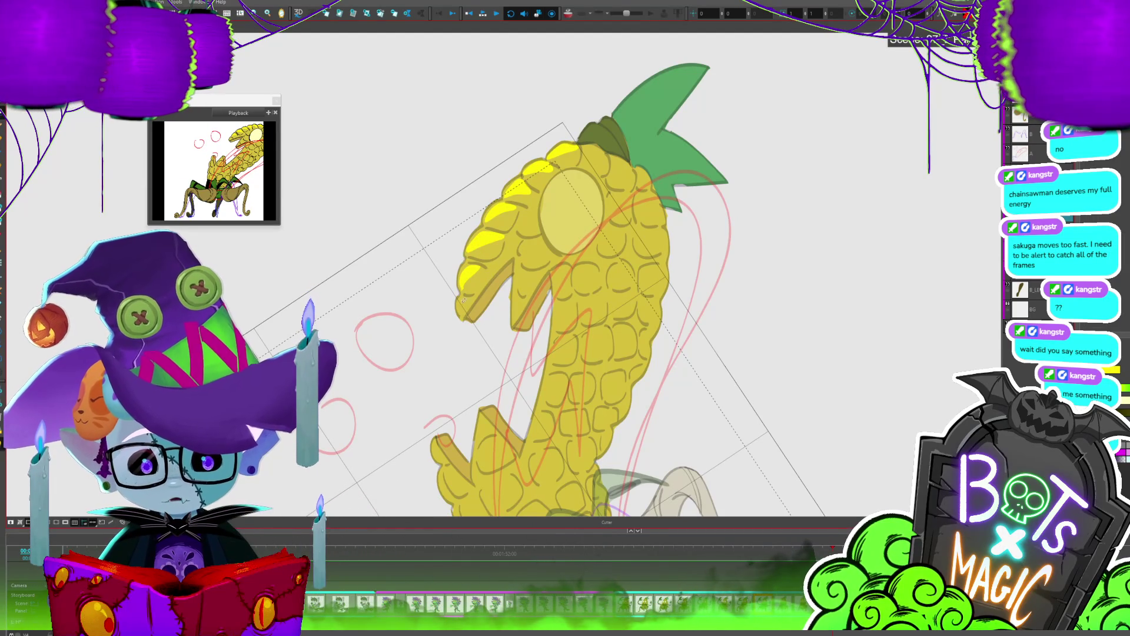
{"action": "key", "text": "alt+b"}
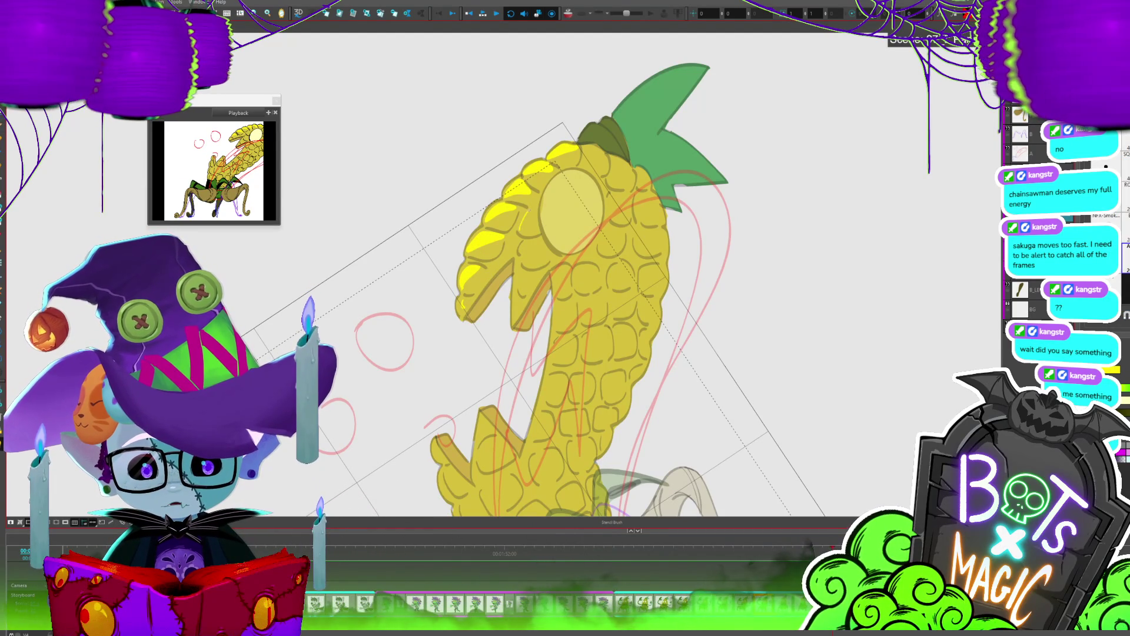
{"action": "key", "text": "alt+i"}
{"action": "left_click", "coordinate": [530, 250]}
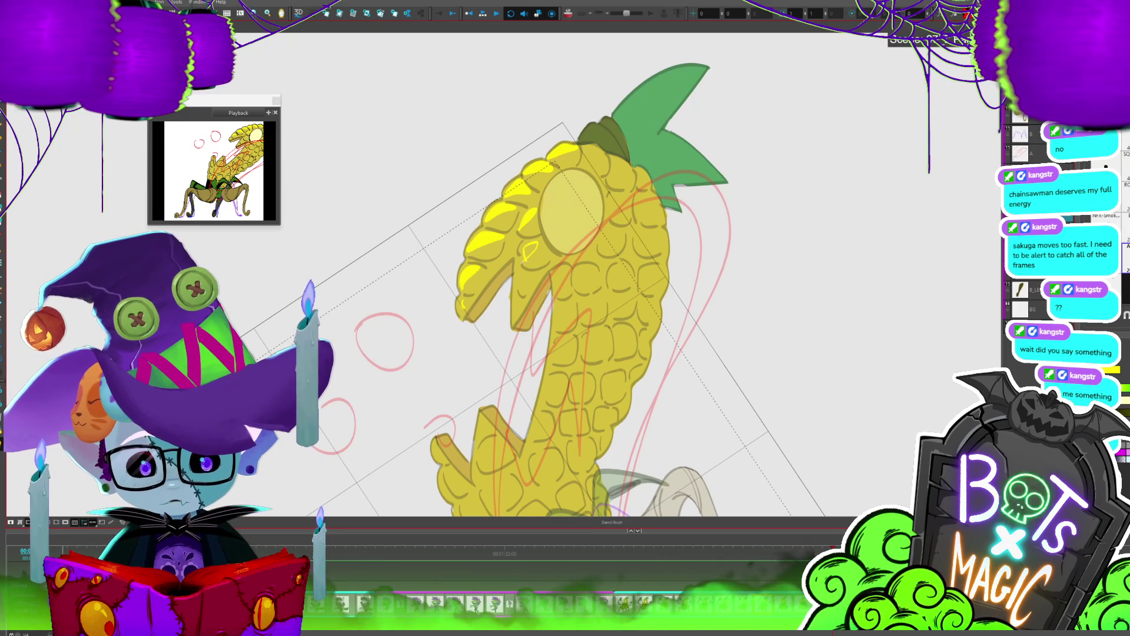
{"action": "left_click", "coordinate": [523, 278]}
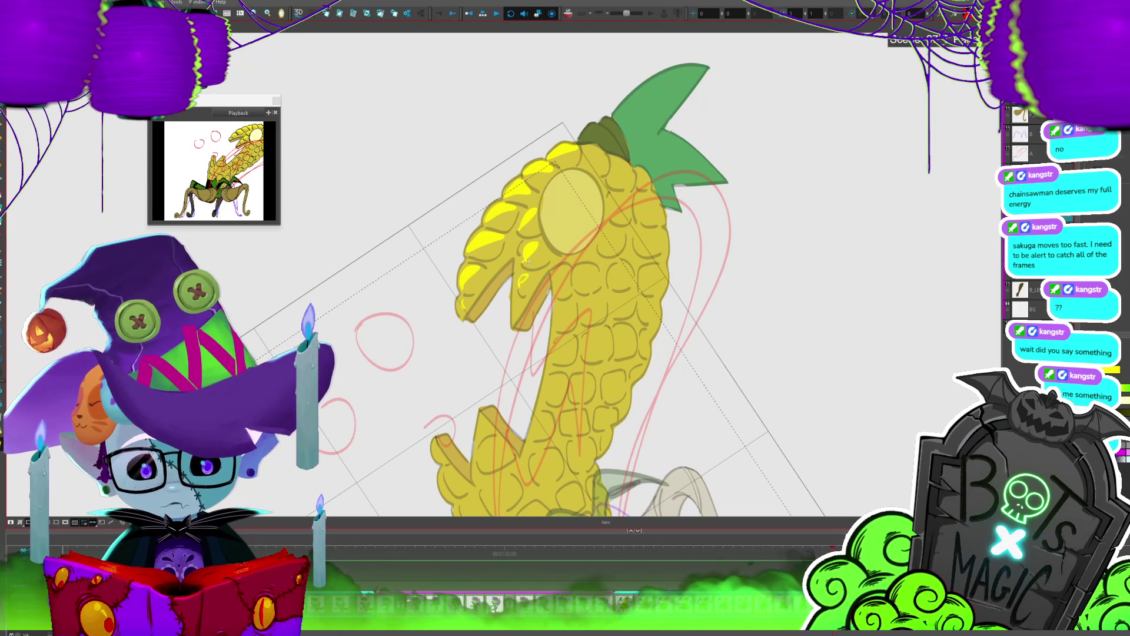
{"action": "scroll", "coordinate": [528, 263], "scroll_direction": "down", "scroll_amount": 3}
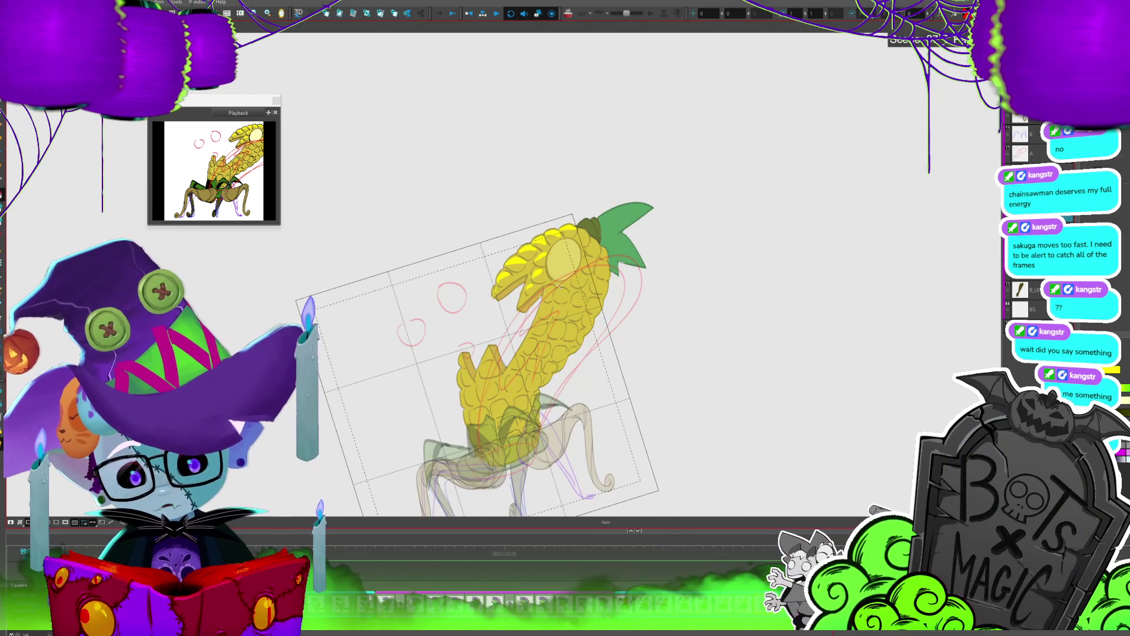
Step: Step through the frames to the side-view corn pose
{"action": "key", "text": "alt+b"}
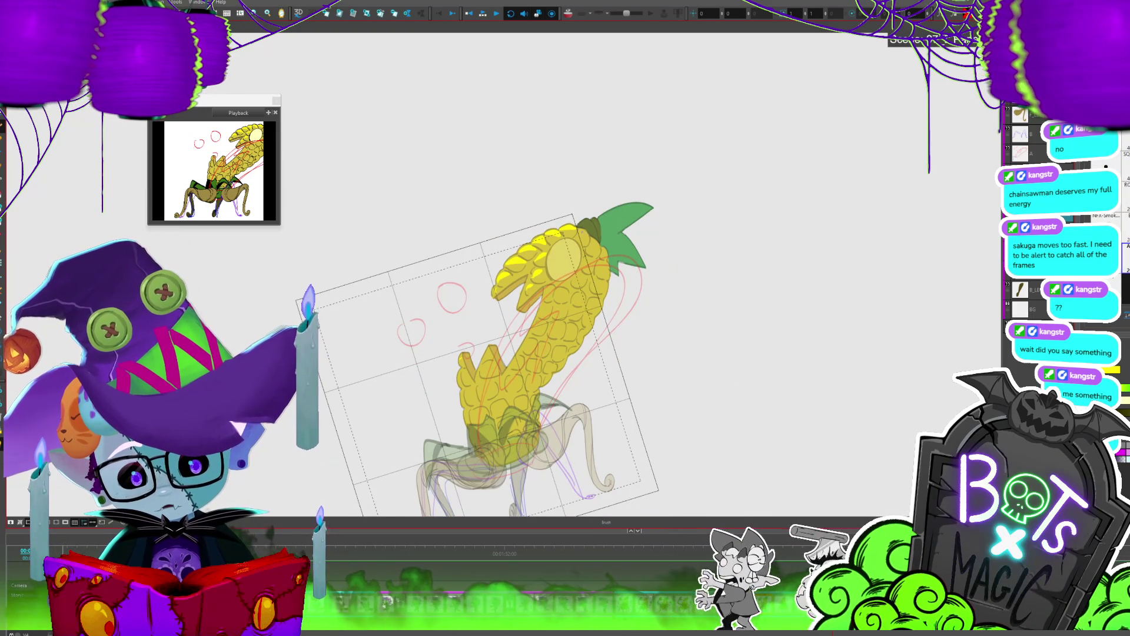
{"action": "key", "text": "alt+i"}
{"action": "key", "text": "alt+b"}
{"action": "key", "text": "Return"}
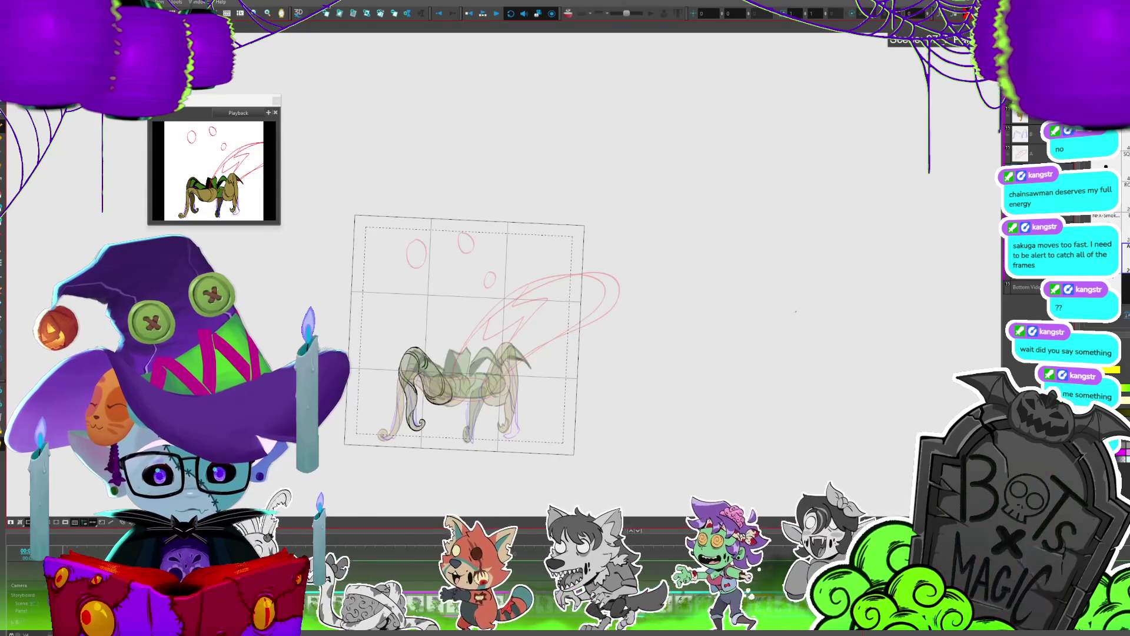
Step: Drag the corn drawing's top handle down to squash it, then go to the legs-only frame
{"action": "left_click", "coordinate": [547, 313]}
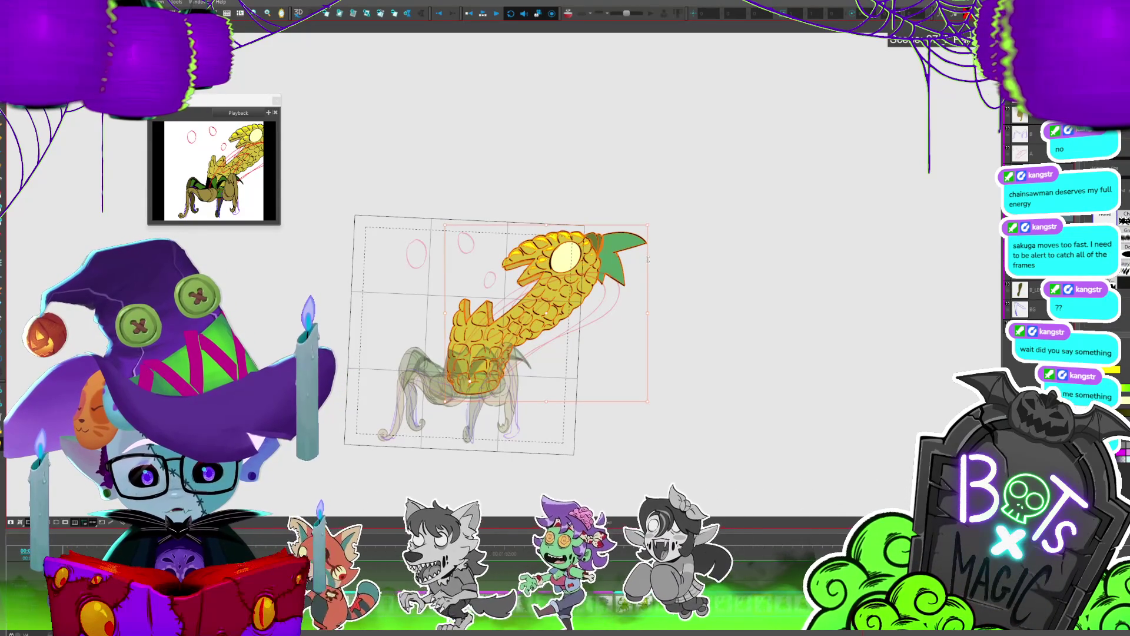
{"action": "left_click_drag", "start_coordinate": [647, 224], "coordinate": [647, 229]}
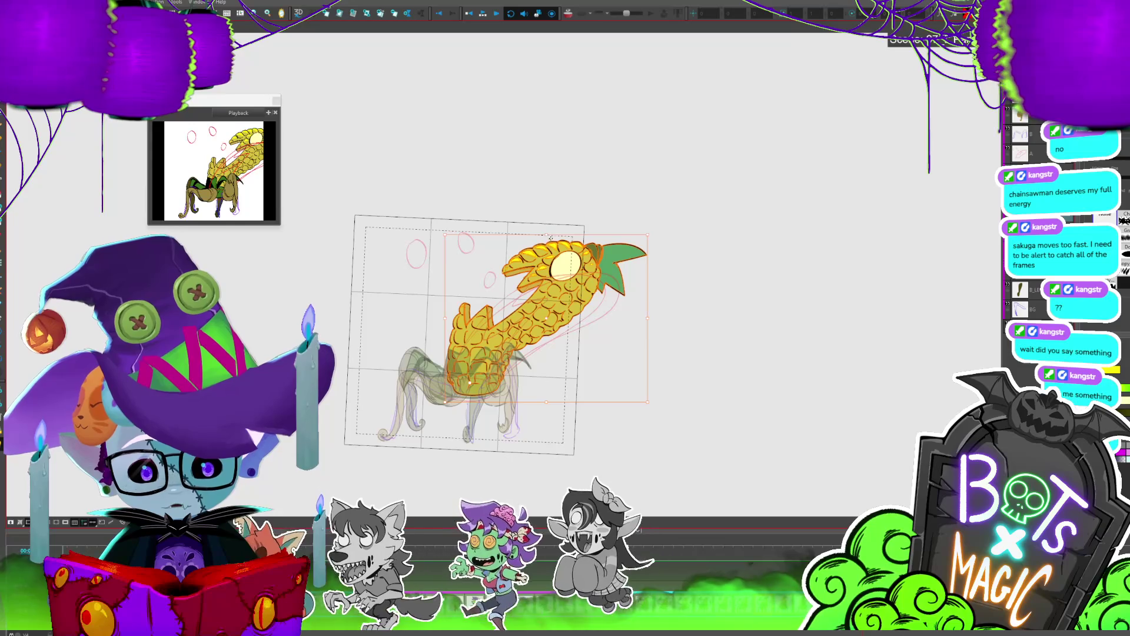
{"action": "key", "text": "period"}
{"action": "key", "text": "period"}
{"action": "key", "text": "period"}
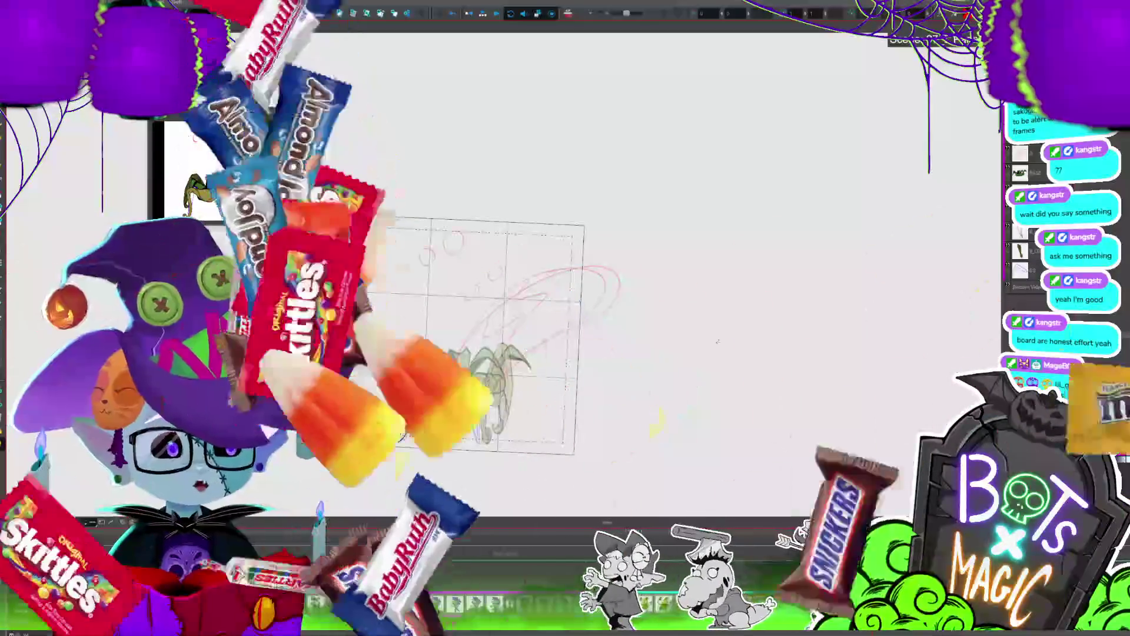
{"action": "key", "text": "Right"}
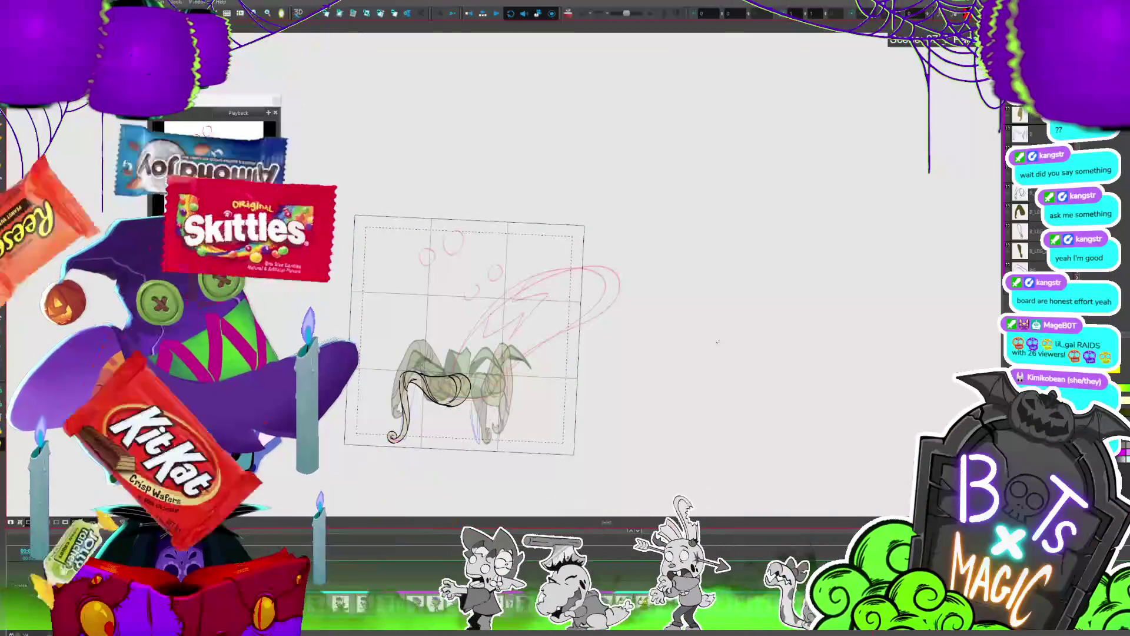
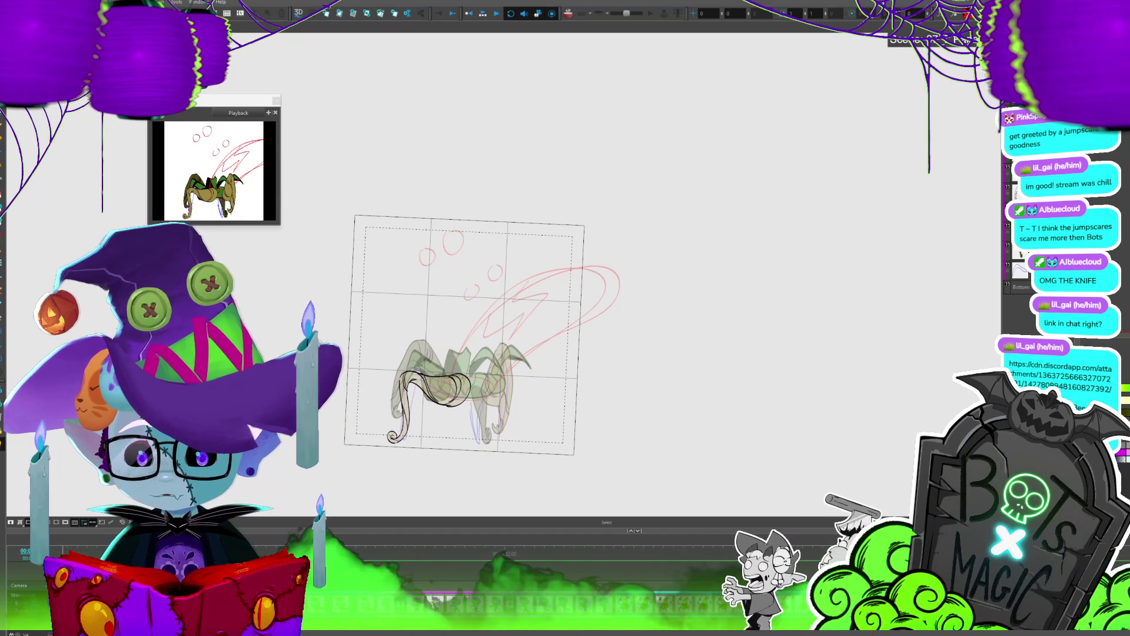
Step: Save the spider-rig project, check the reference image in the browser, then return to the corn drawing frame
{"action": "key", "text": "ctrl+s"}
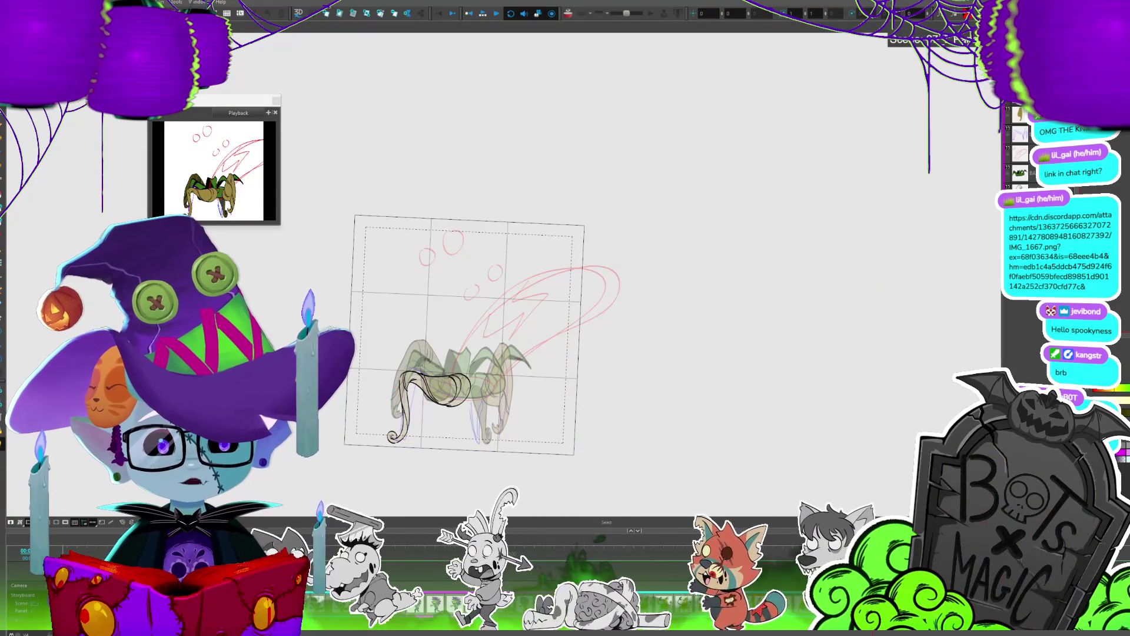
{"action": "key", "text": "alt+Tab"}
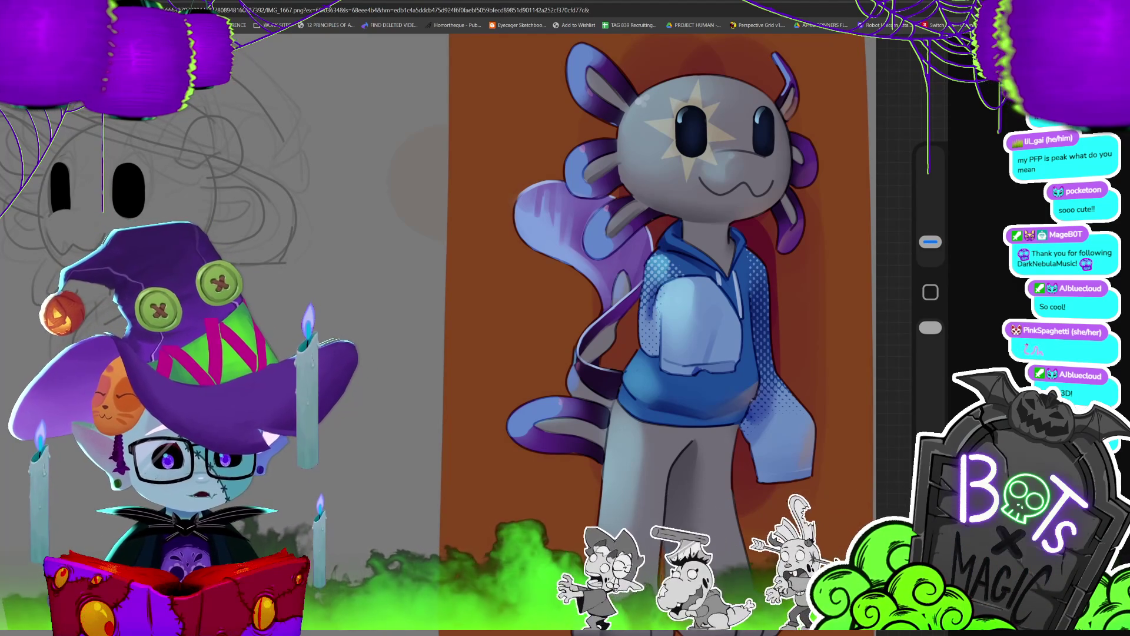
{"action": "key", "text": "alt+Tab"}
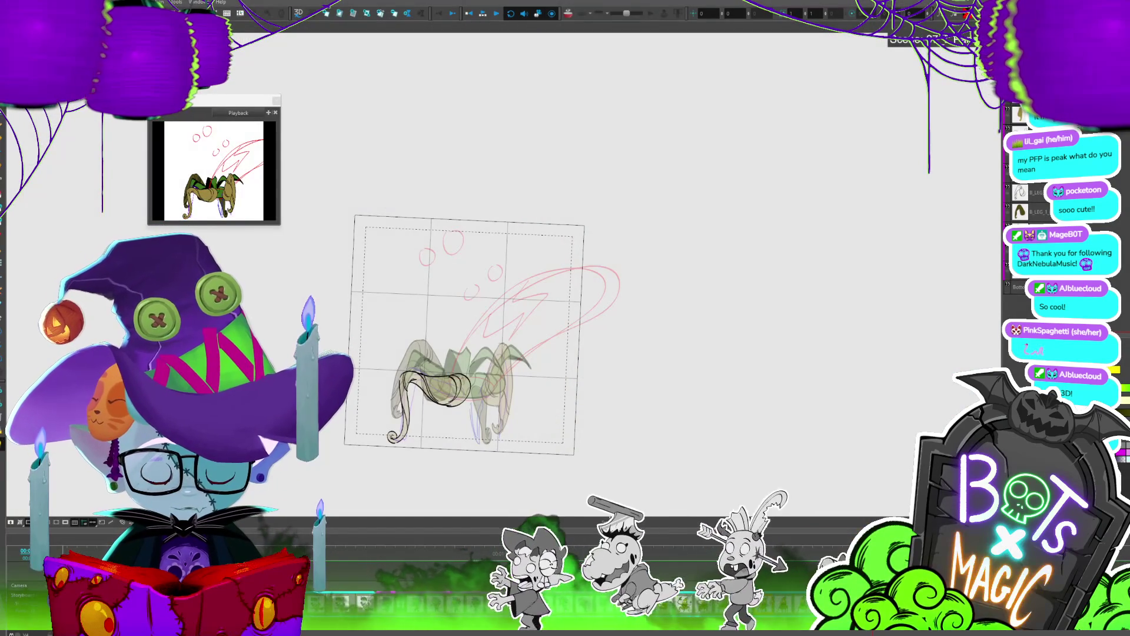
{"action": "key", "text": "period"}
{"action": "key", "text": "period"}
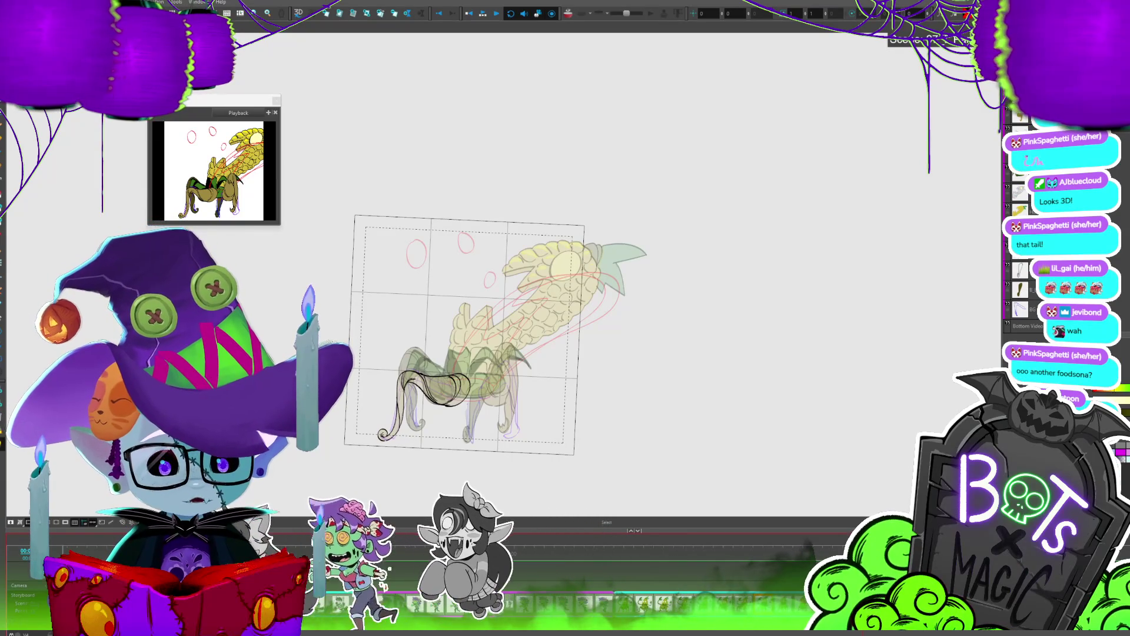
Step: Scrub neighbouring frames and dismiss the accidental B_LEG_1 layer rename prompt
{"action": "key", "text": "period"}
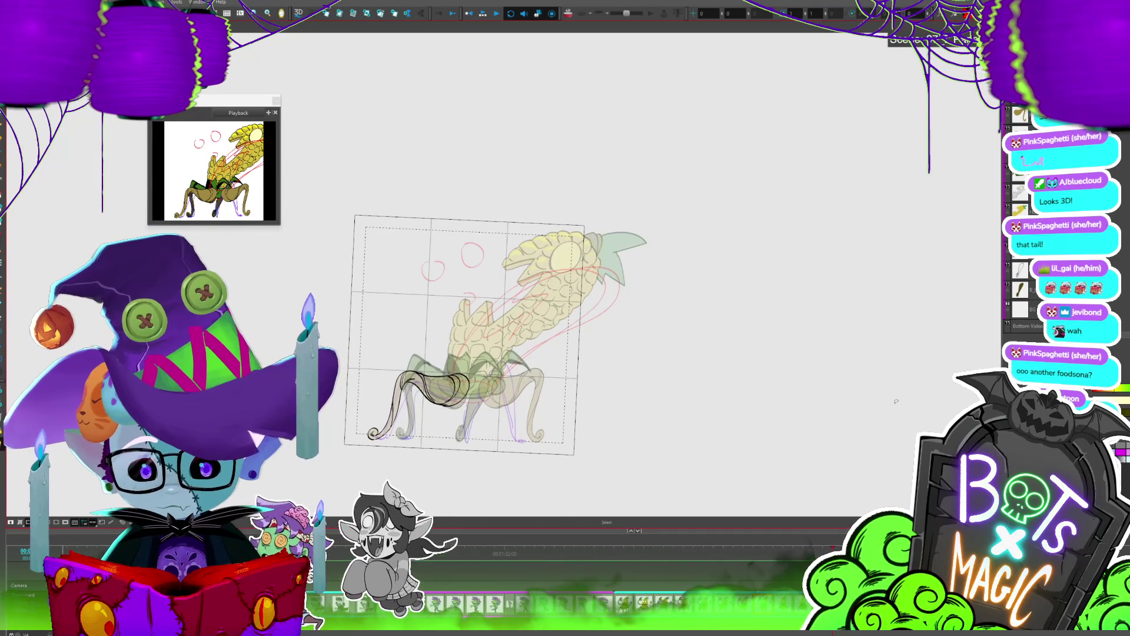
{"action": "key", "text": "comma"}
{"action": "key", "text": "comma"}
{"action": "key", "text": "period"}
{"action": "key", "text": "period"}
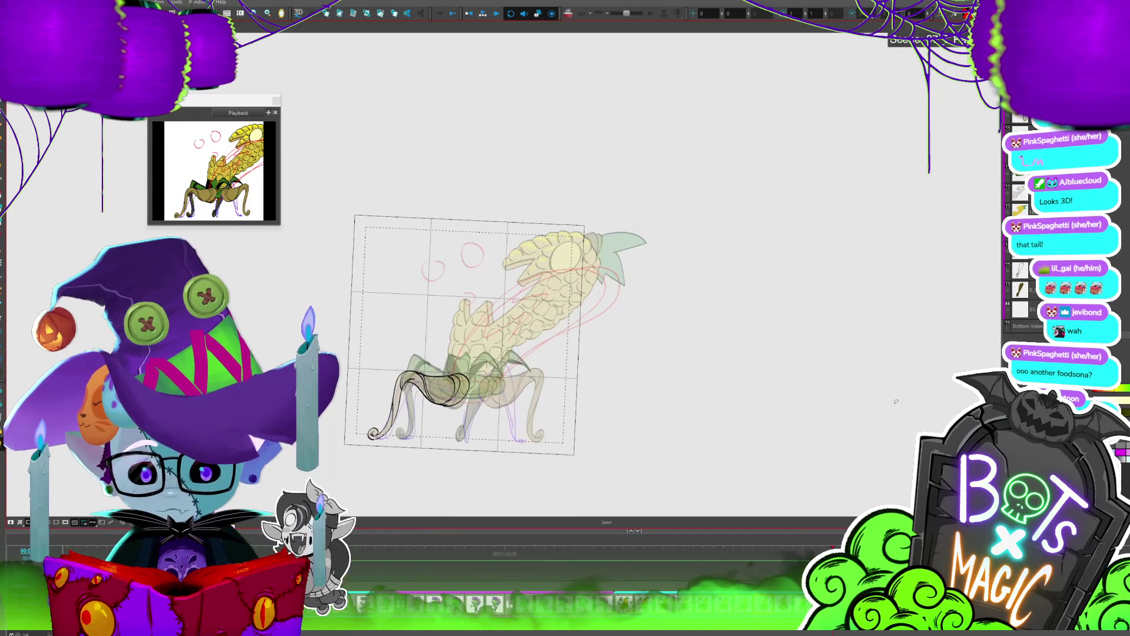
{"action": "key", "text": "slash"}
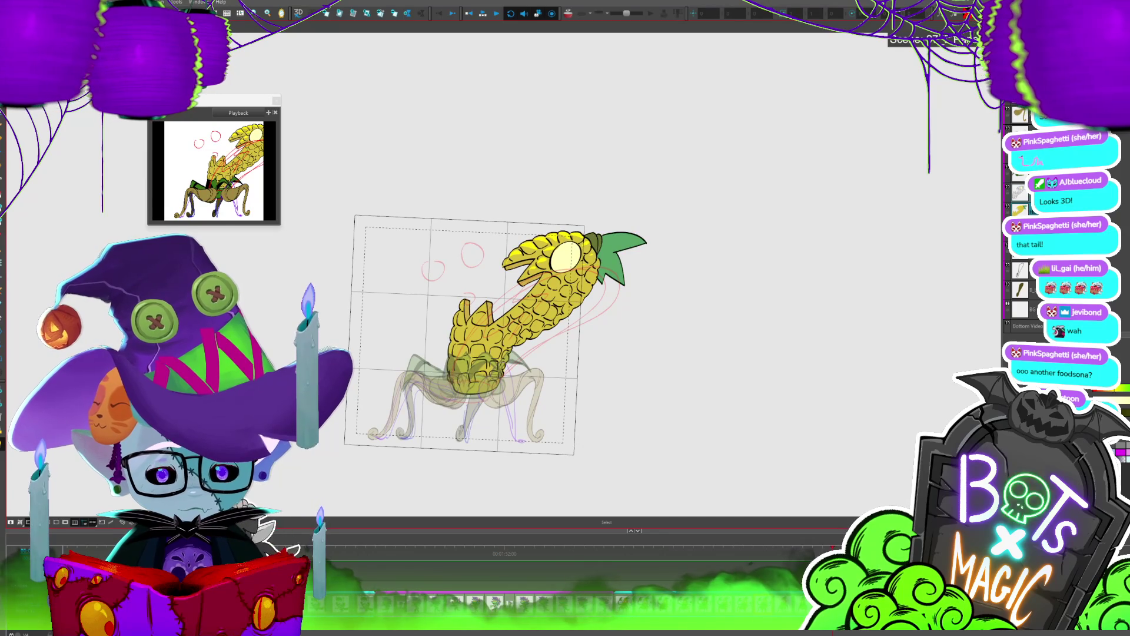
{"action": "key", "text": "period"}
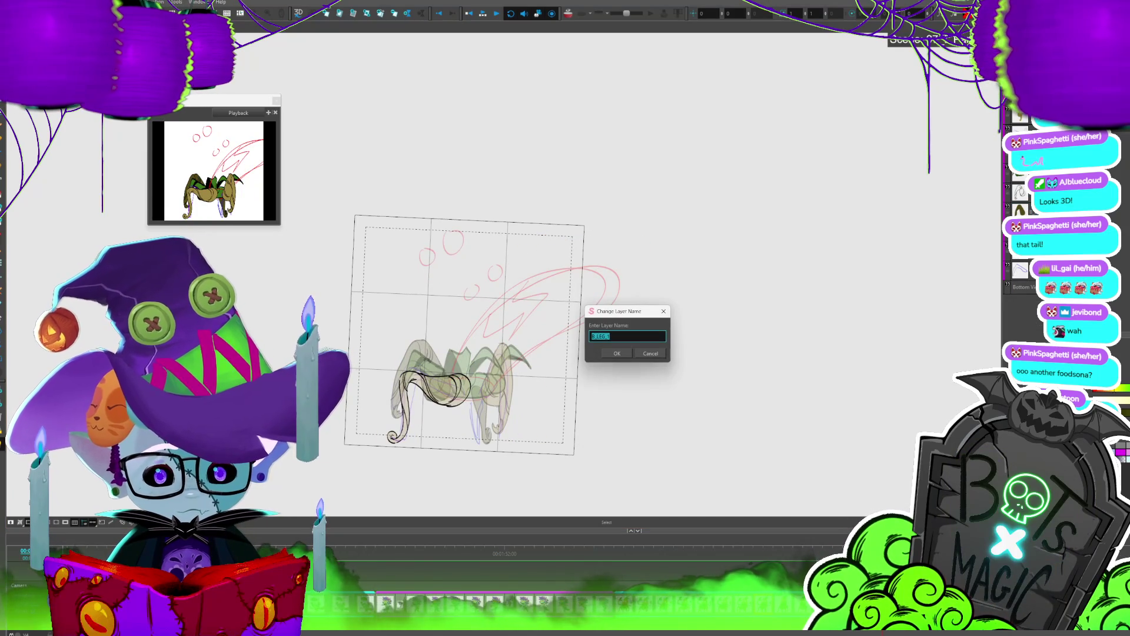
{"action": "key", "text": "Escape"}
Step: Bring up the outlined, shaded corn body drawing over the legs and step to the next frame
{"action": "key", "text": "slash"}
{"action": "key", "text": "comma"}
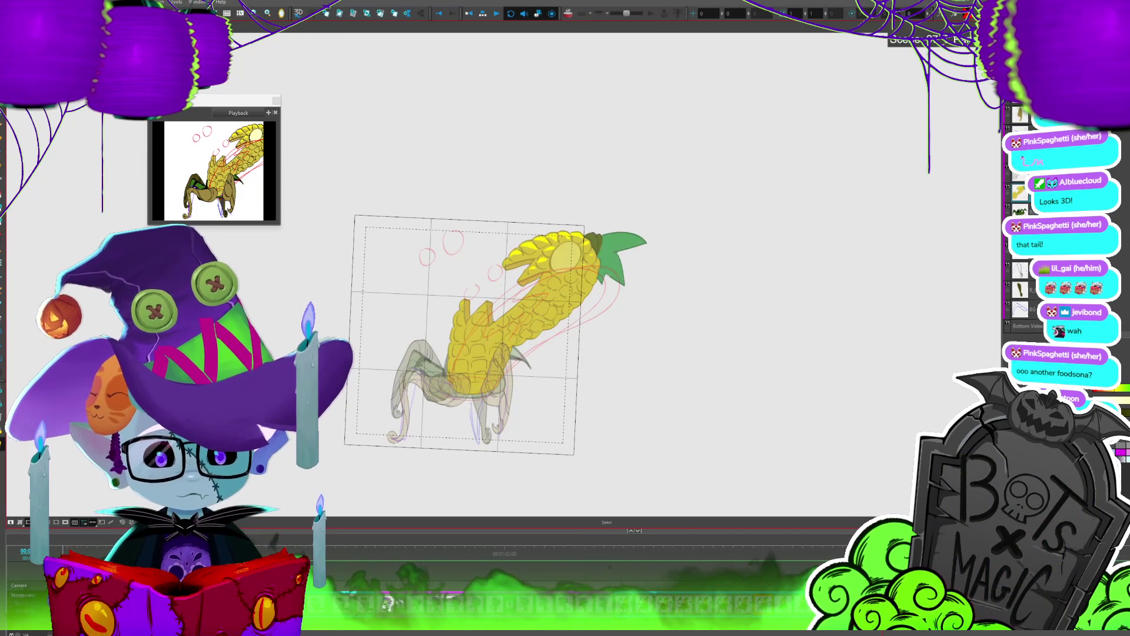
{"action": "key", "text": "slash"}
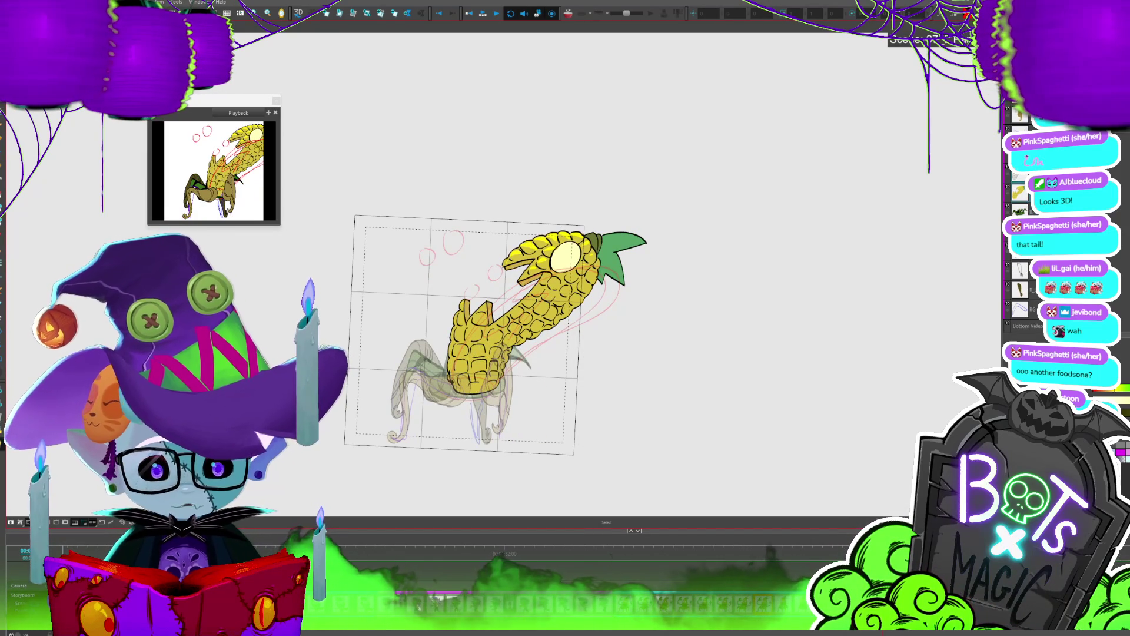
{"action": "key", "text": "slash"}
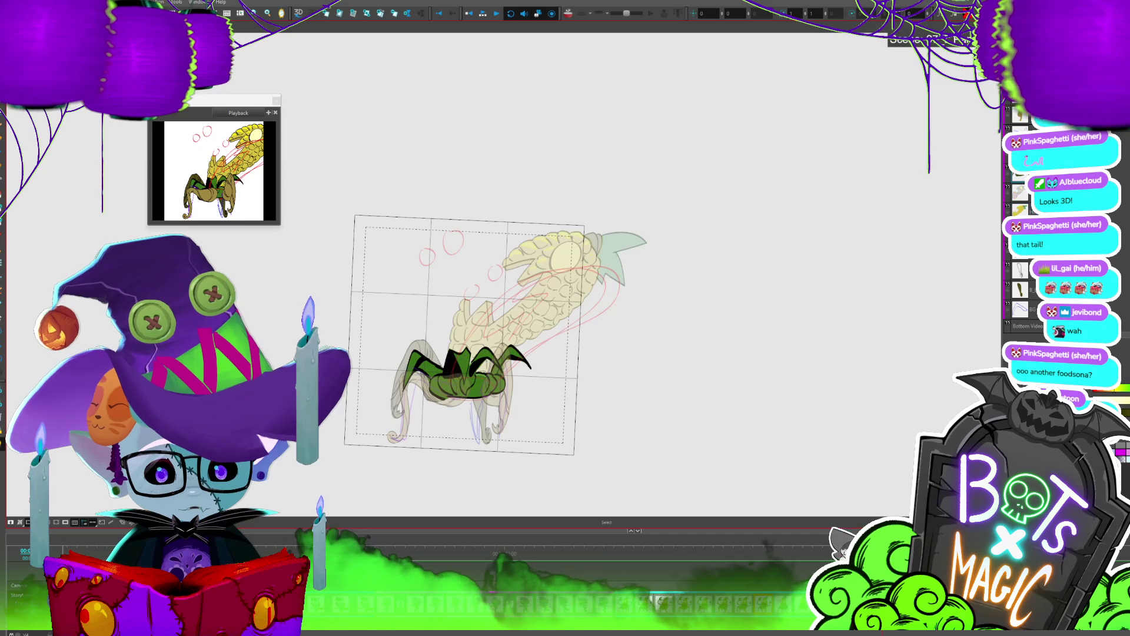
{"action": "key", "text": "period"}
{"action": "key", "text": "period"}
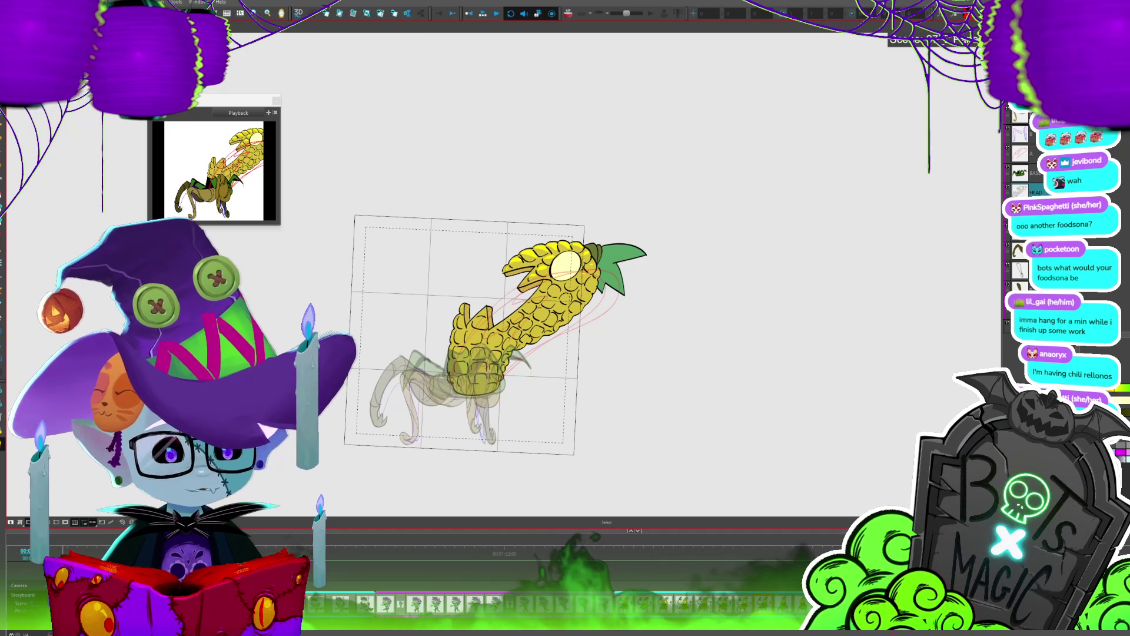
{"action": "key", "text": "period"}
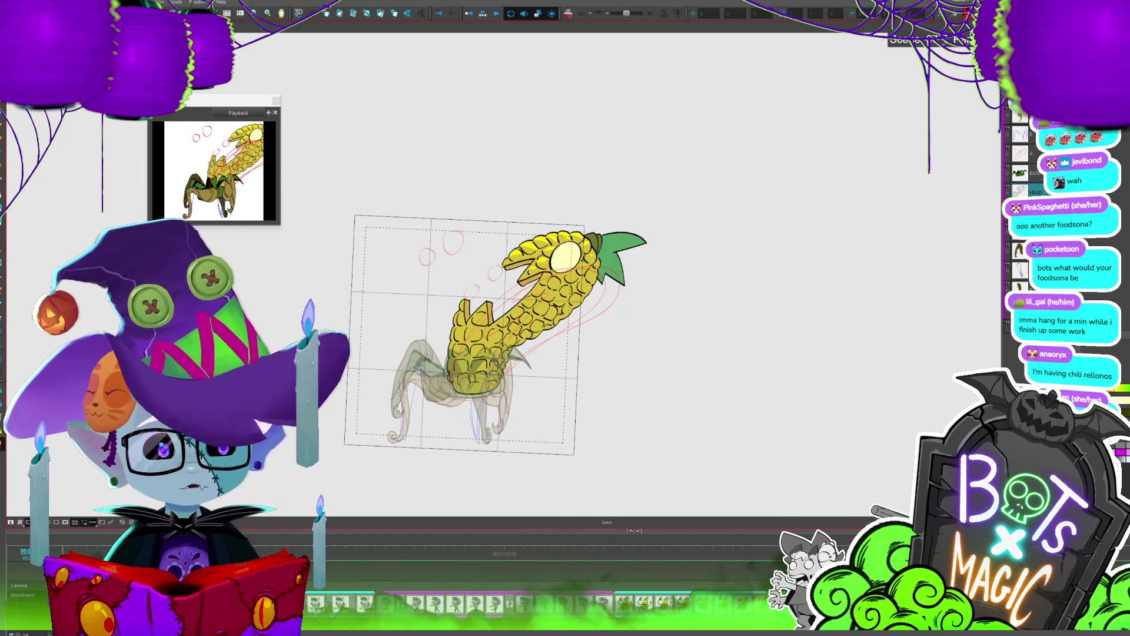
{"action": "key", "text": "period"}
{"action": "key", "text": "comma"}
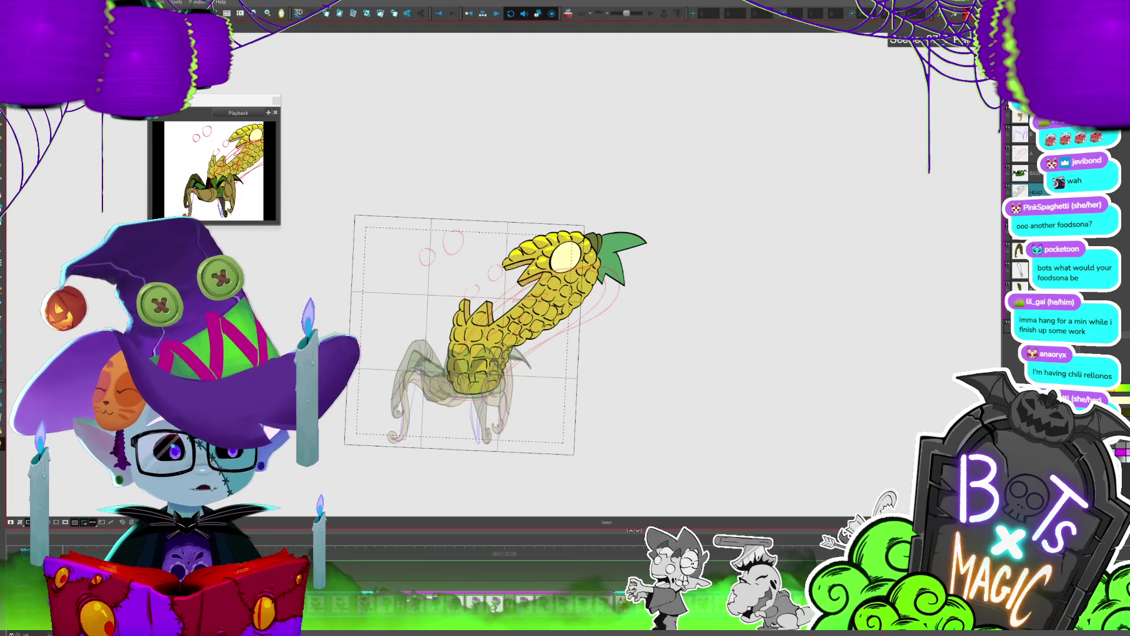
{"action": "key", "text": "period"}
{"action": "key", "text": "period"}
{"action": "key", "text": "period"}
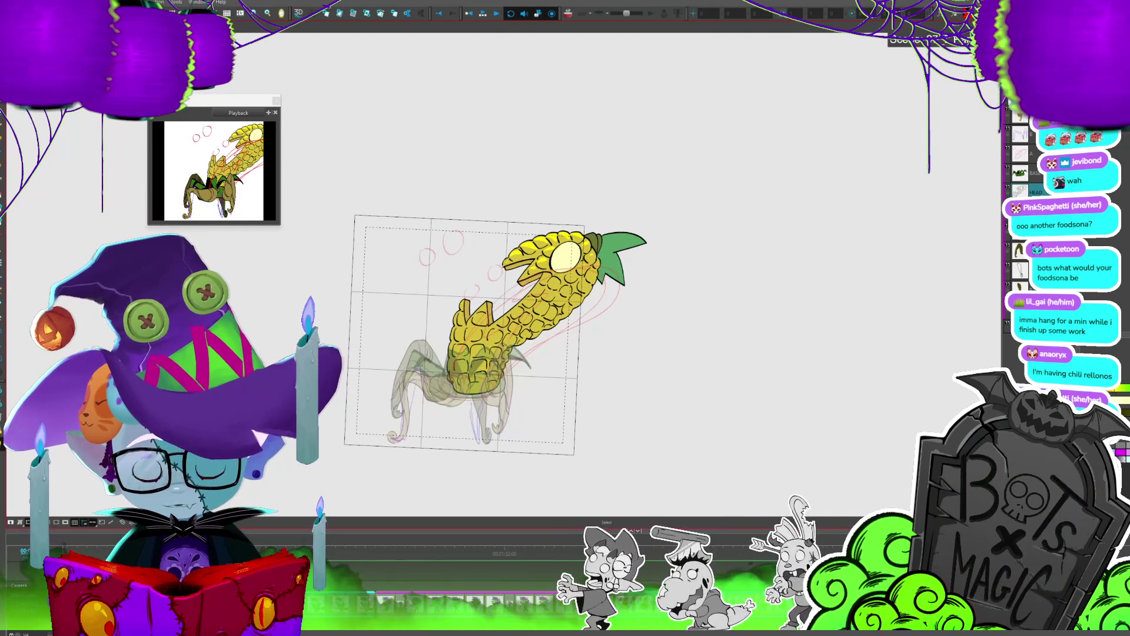
{"action": "key", "text": "period"}
{"action": "key", "text": "period"}
{"action": "key", "text": "period"}
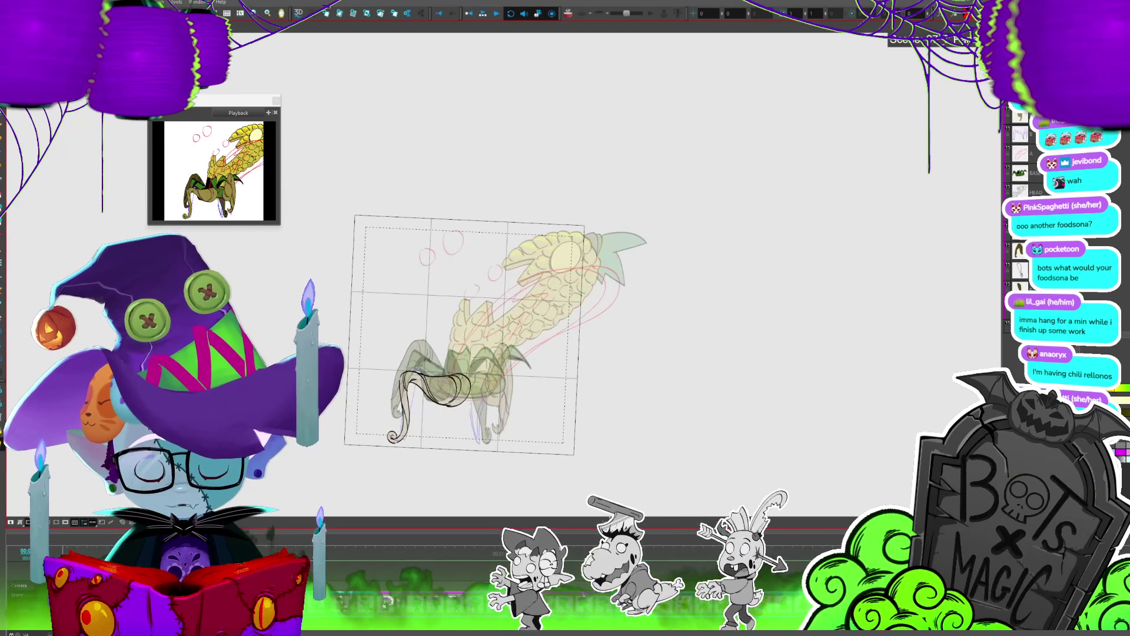
{"action": "key", "text": "period"}
{"action": "key", "text": "period"}
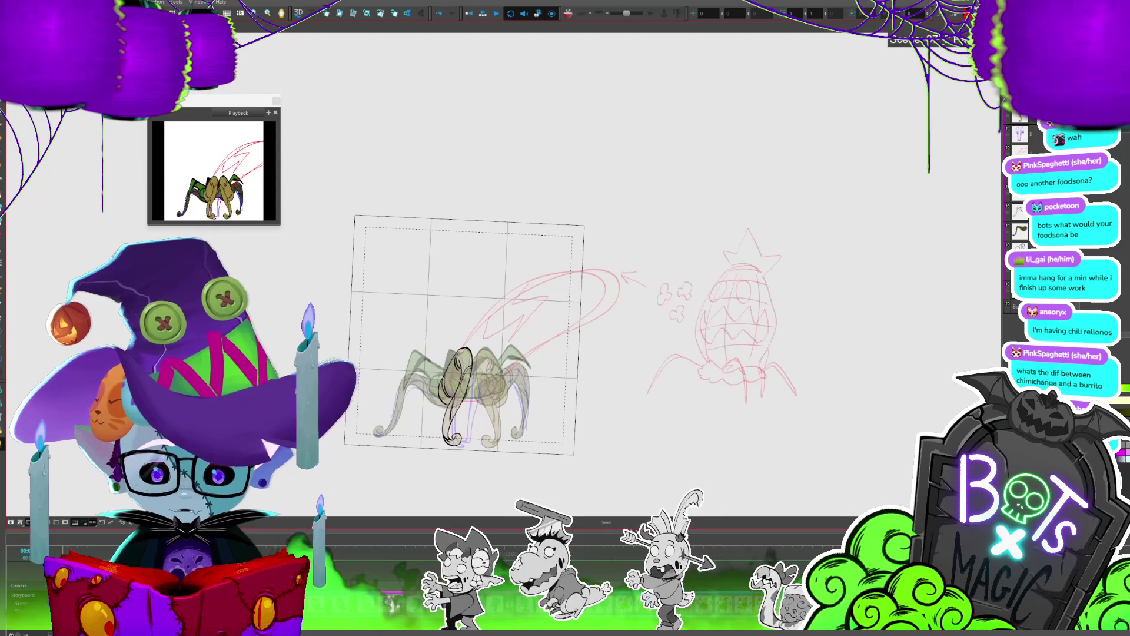
{"action": "key", "text": "period"}
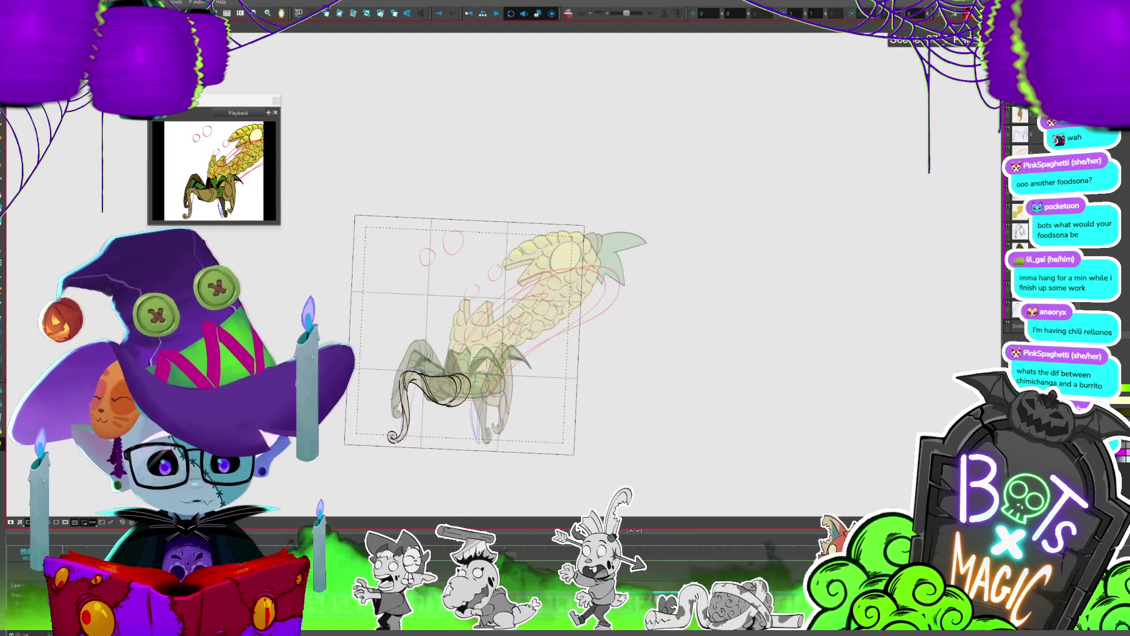
{"action": "key", "text": "period"}
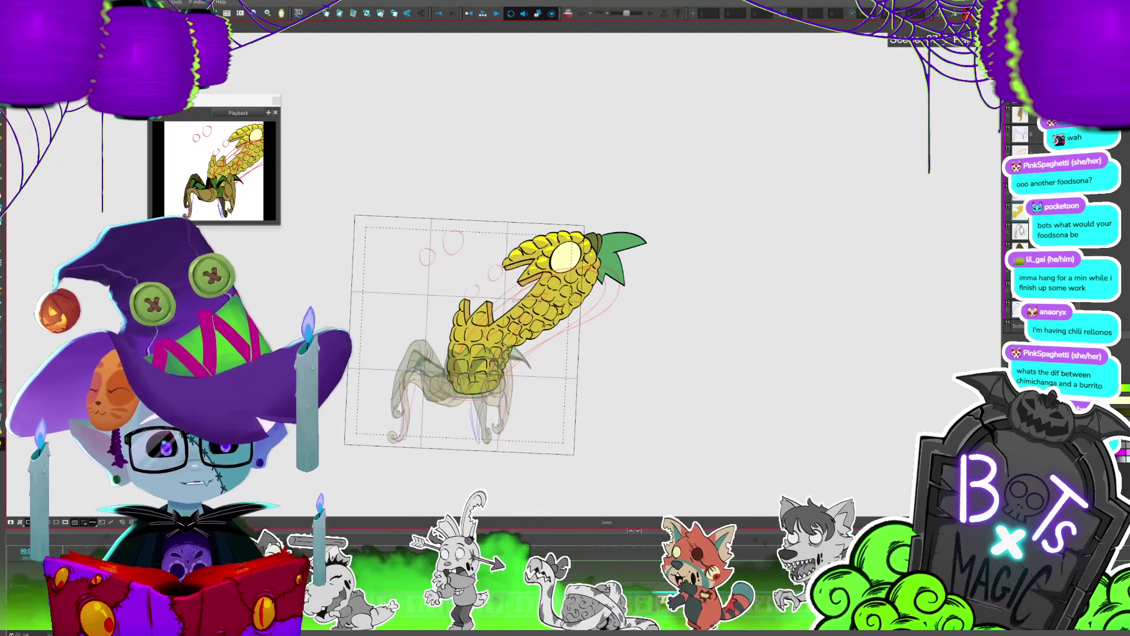
{"action": "key", "text": "period"}
{"action": "key", "text": "period"}
{"action": "key", "text": "period"}
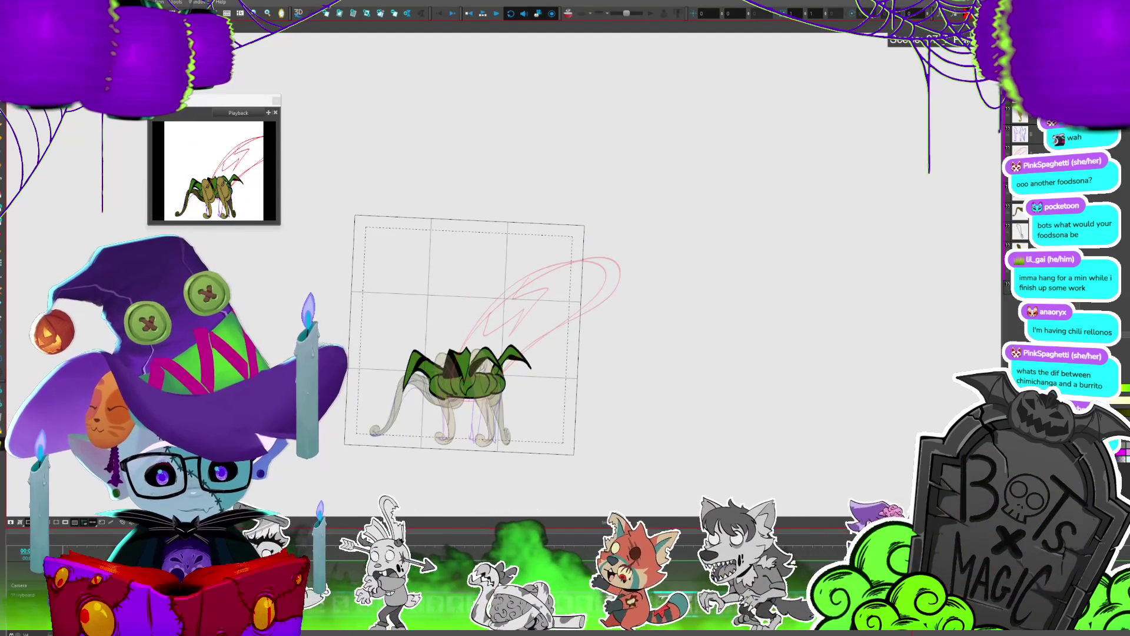
{"action": "key", "text": "comma"}
{"action": "key", "text": "comma"}
{"action": "key", "text": "period"}
{"action": "key", "text": "period"}
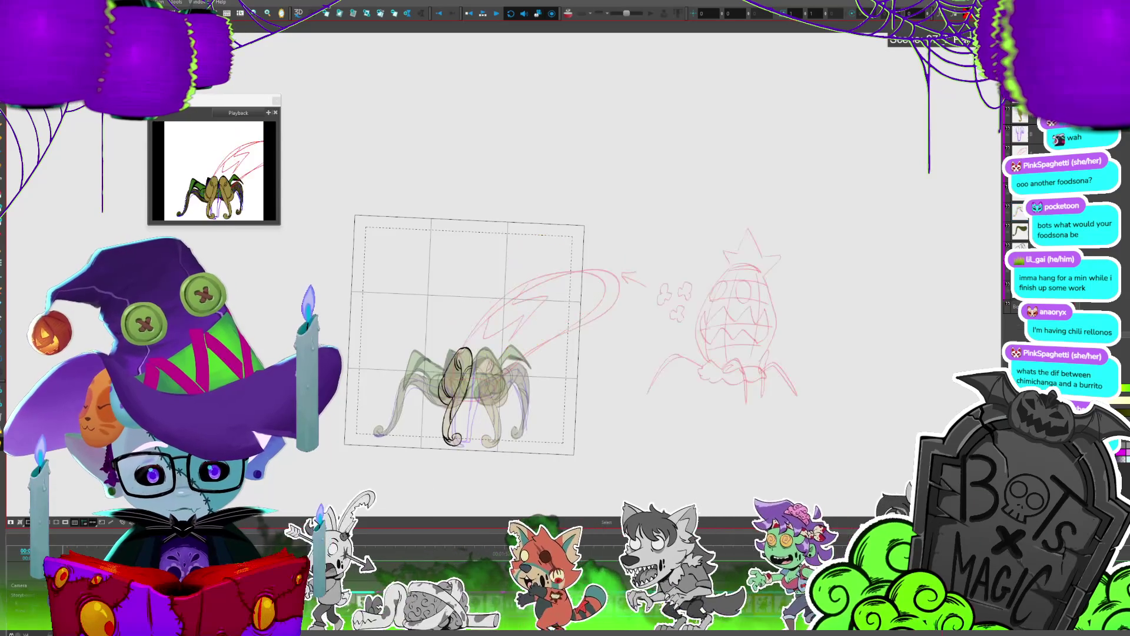
{"action": "key", "text": "comma"}
{"action": "key", "text": "comma"}
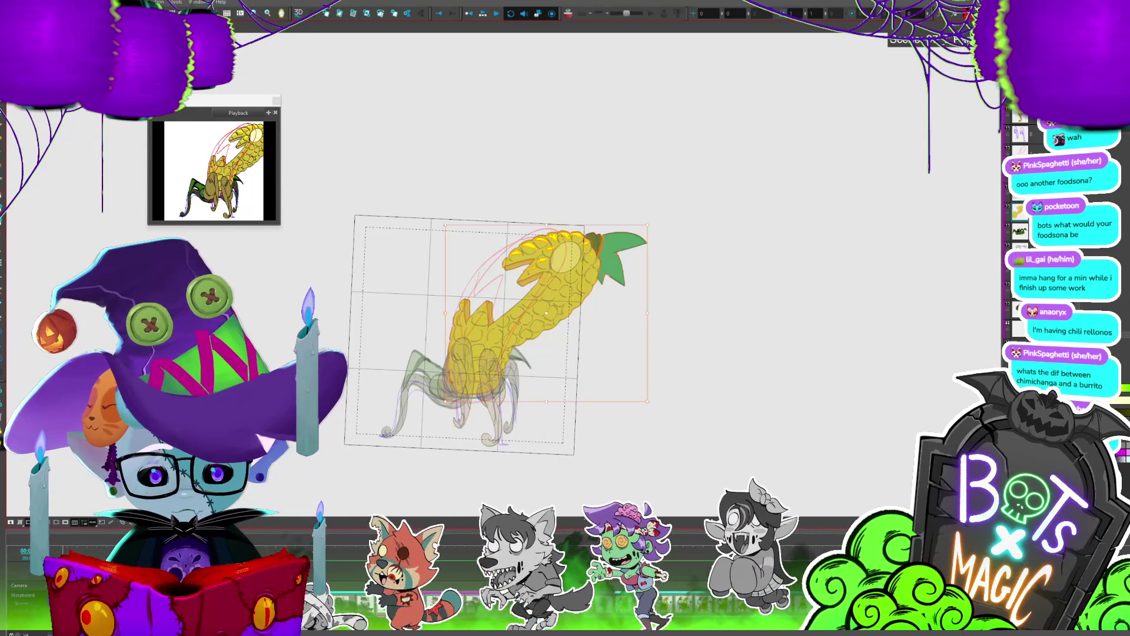
{"action": "left_click", "coordinate": [624, 253]}
Step: Try rotating the corn body counter-clockwise, undo it, and reselect the corn drawing
{"action": "left_click_drag", "start_coordinate": [654, 225], "coordinate": [602, 178]}
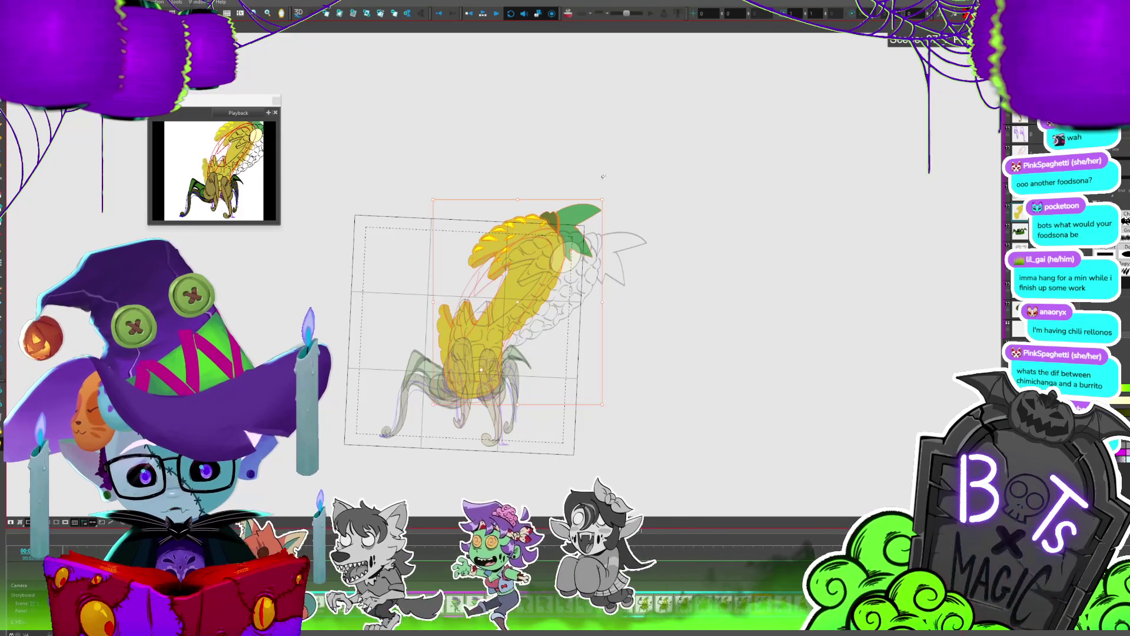
{"action": "key", "text": "ctrl+z"}
{"action": "key", "text": "Escape"}
{"action": "left_click", "coordinate": [642, 241]}
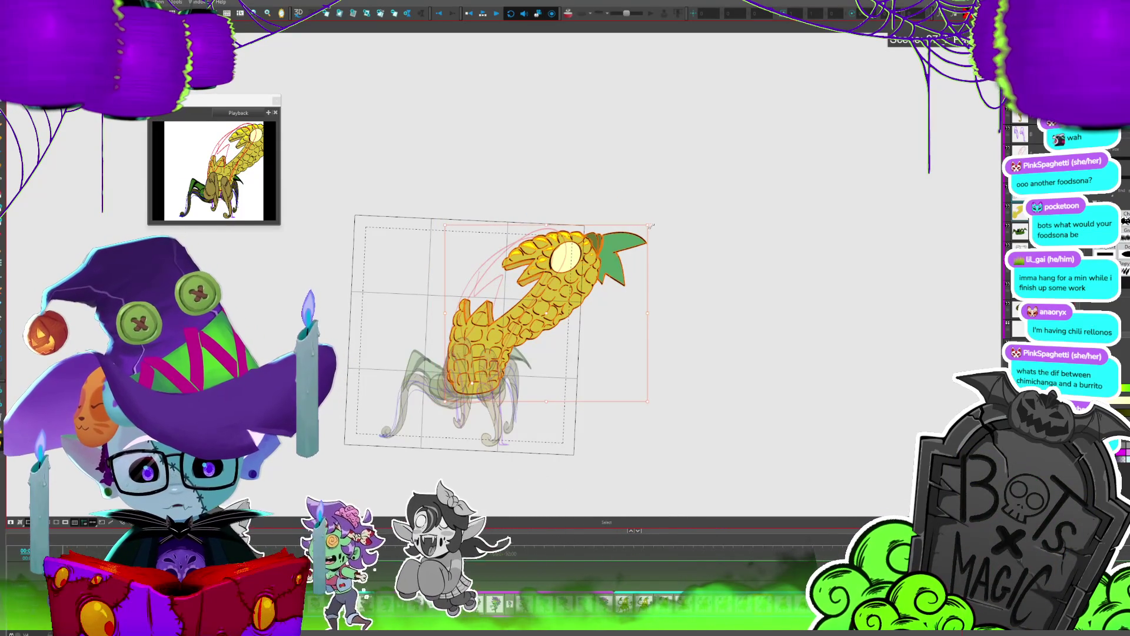
{"action": "key", "text": "ctrl+z"}
{"action": "key", "text": "ctrl+z"}
{"action": "key", "text": "ctrl+z"}
{"action": "key", "text": "ctrl+shift+z"}
Step: Scrub through neighbouring frames back to the coloured corn pose
{"action": "key", "text": "period"}
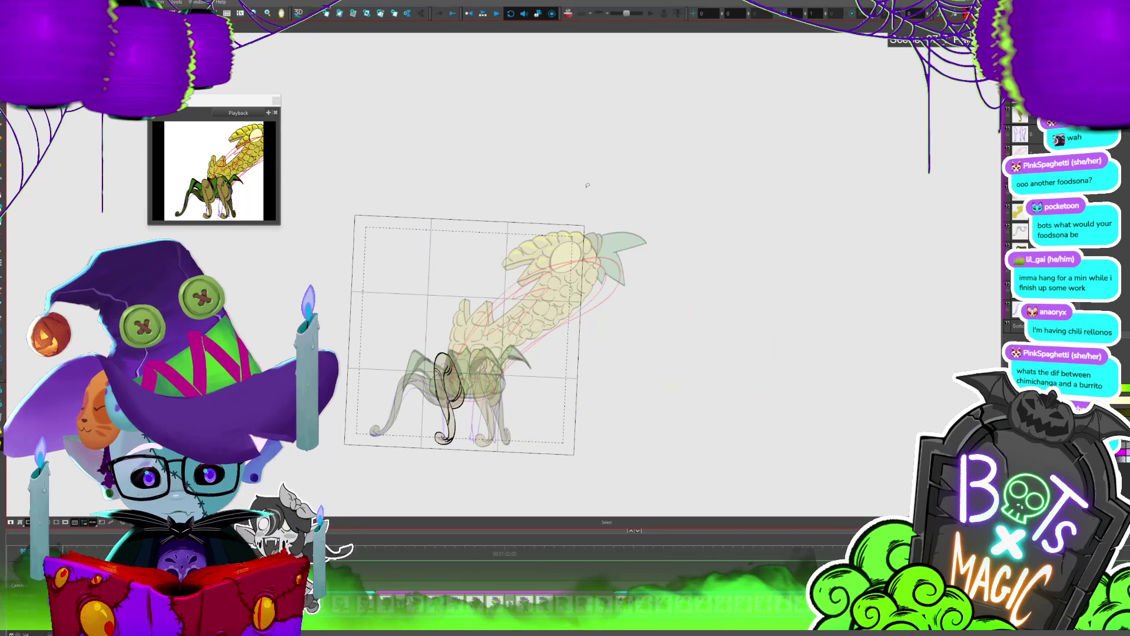
{"action": "key", "text": "period"}
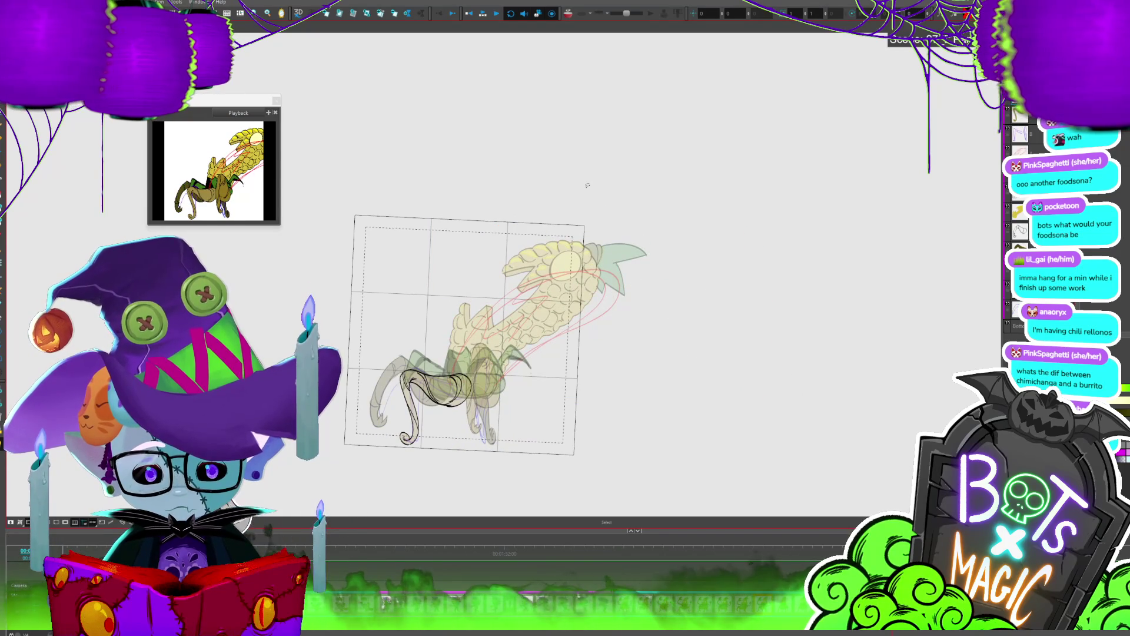
{"action": "key", "text": "period"}
{"action": "key", "text": "comma"}
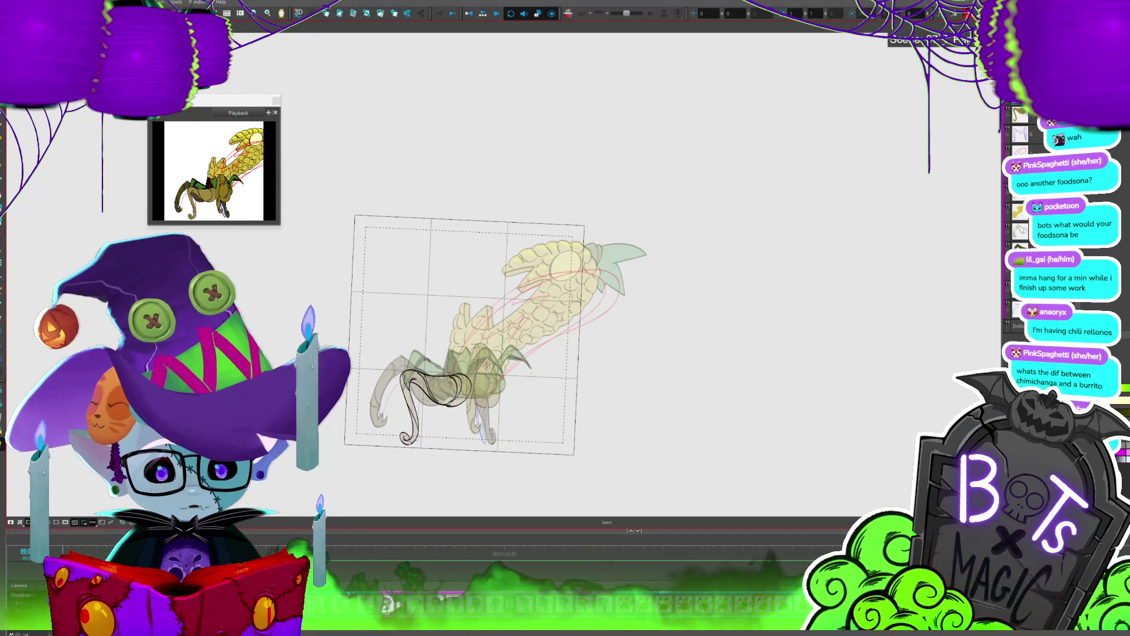
{"action": "key", "text": "period"}
{"action": "key", "text": "period"}
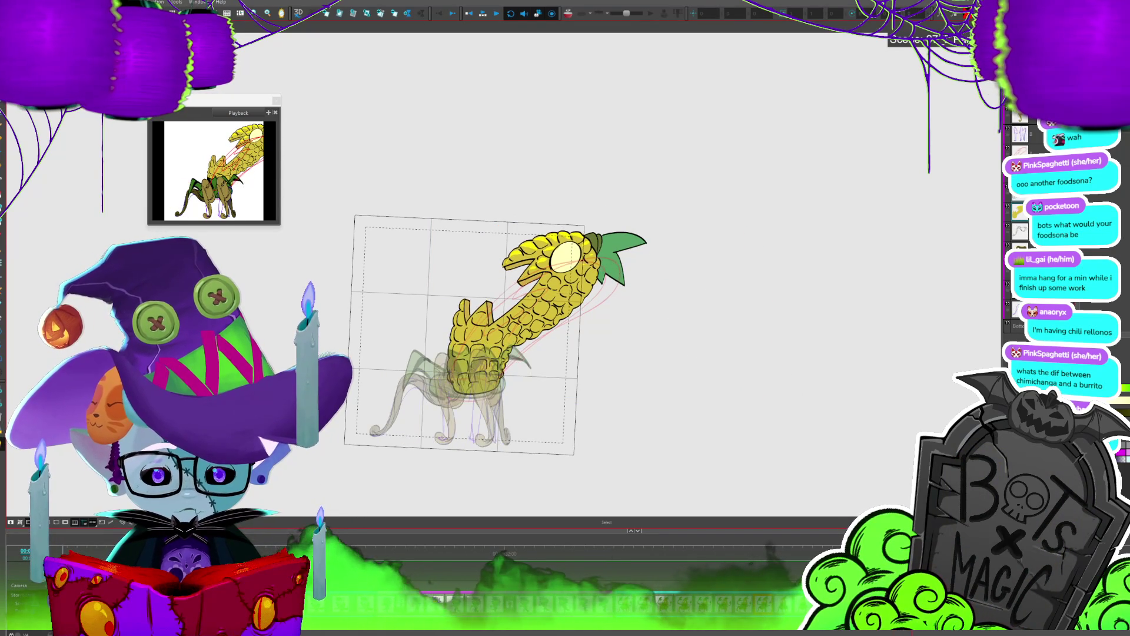
{"action": "key", "text": "period"}
{"action": "key", "text": "period"}
{"action": "key", "text": "period"}
{"action": "key", "text": "period"}
{"action": "key", "text": "period"}
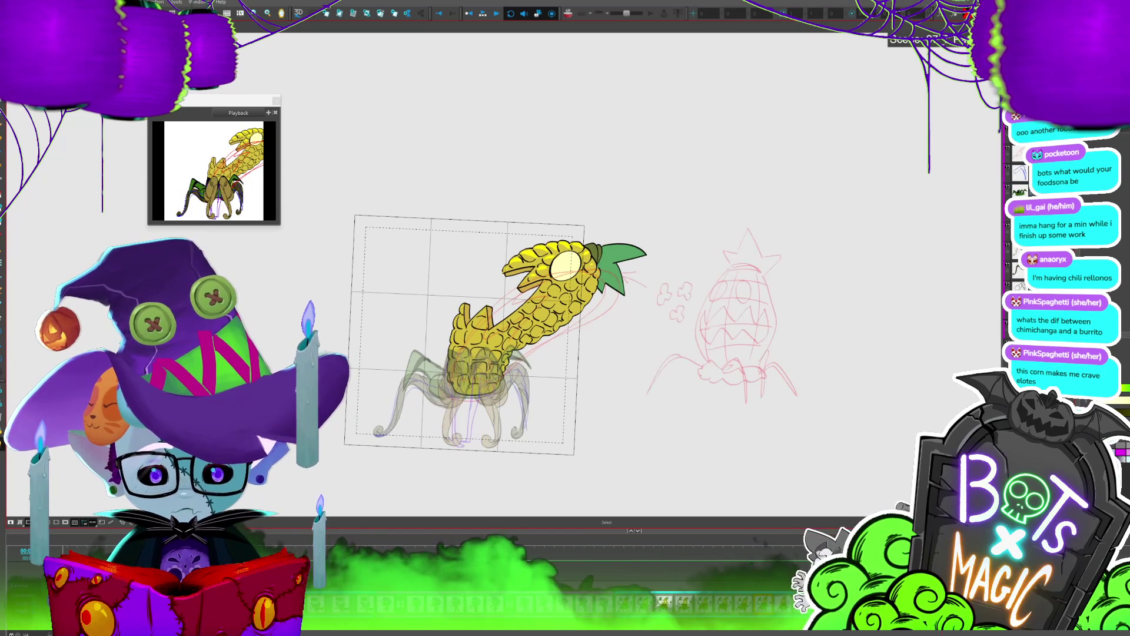
Step: Select the corn drawing, step to the upward-curling cob pose, and re-centre the canvas on it
{"action": "left_click", "coordinate": [604, 270]}
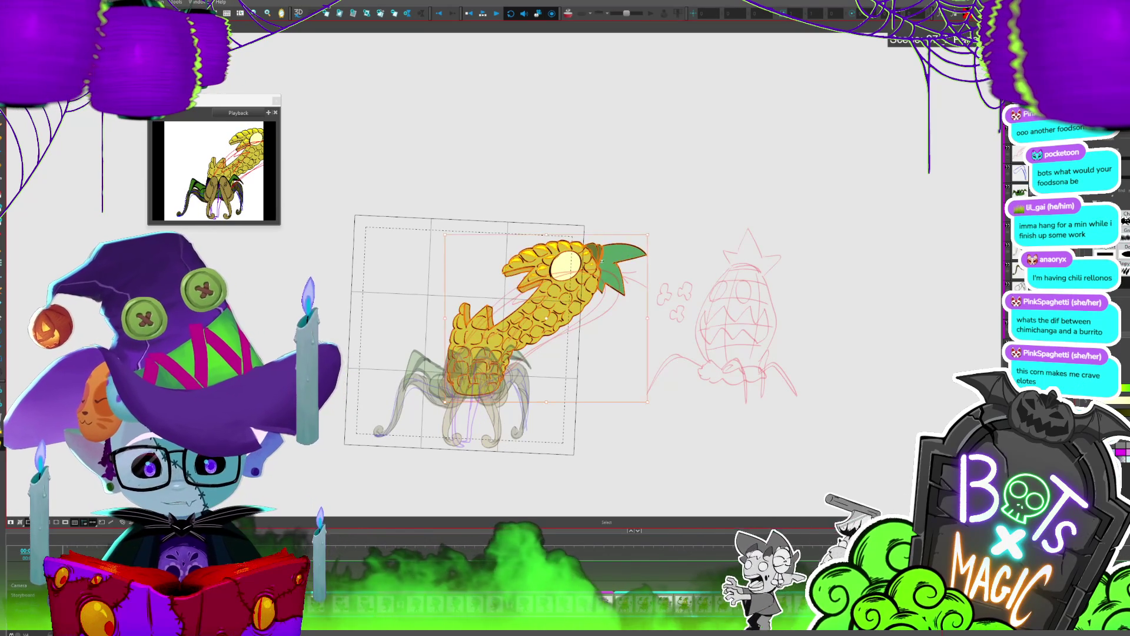
{"action": "key", "text": "period"}
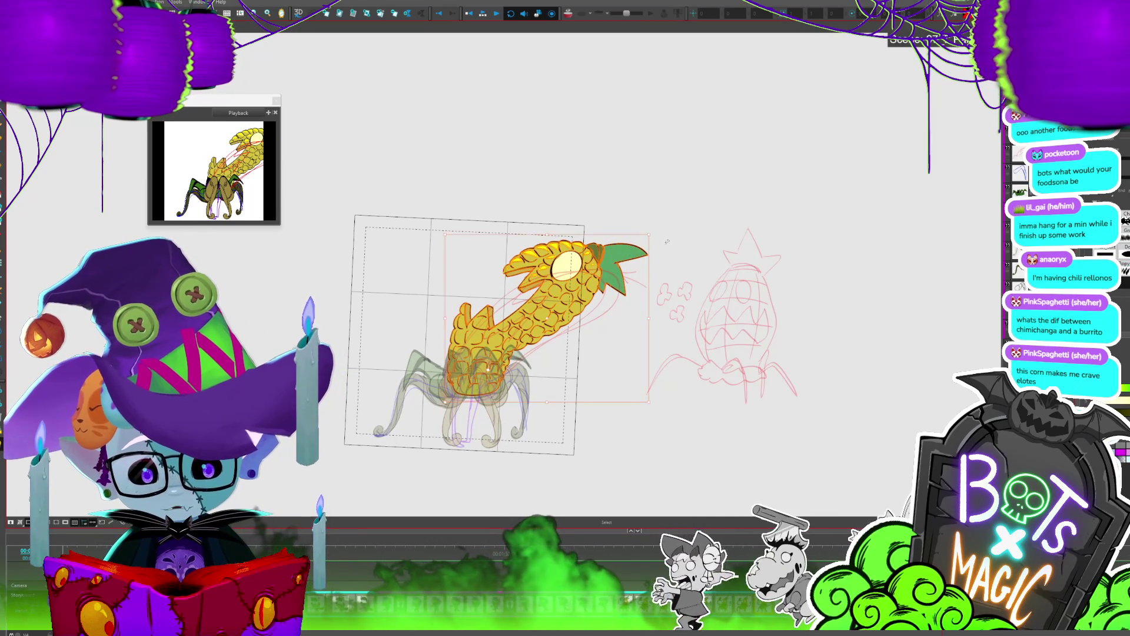
{"action": "key", "text": "period"}
{"action": "key", "text": "period"}
{"action": "key", "text": "period"}
{"action": "key", "text": "period"}
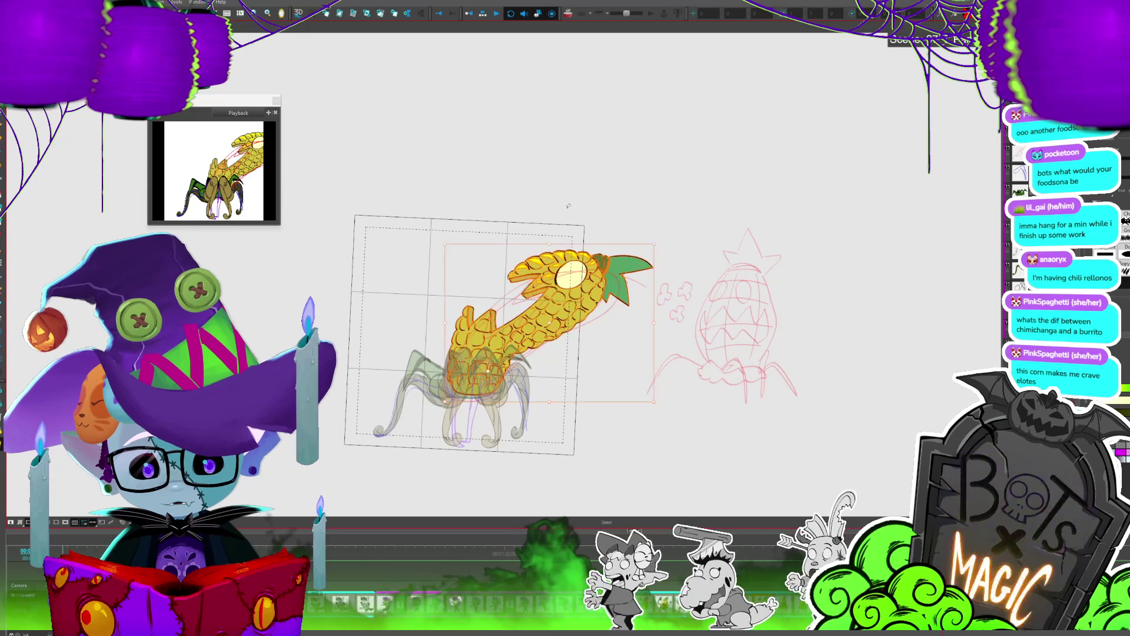
{"action": "key", "text": "period"}
{"action": "key", "text": "period"}
{"action": "key", "text": "period"}
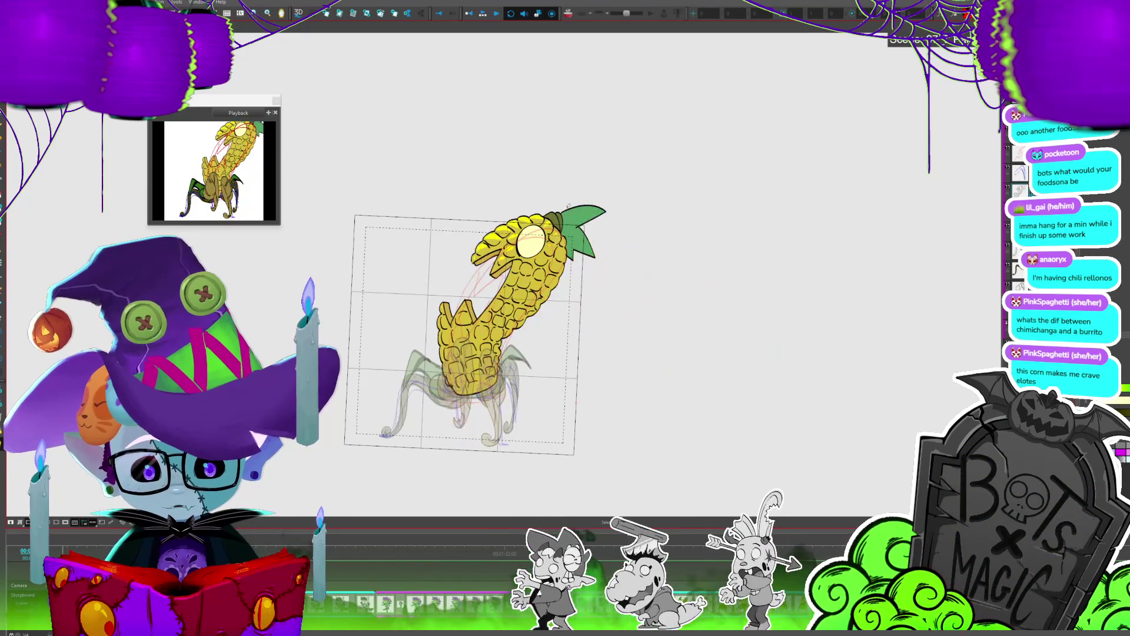
{"action": "key", "text": "period"}
{"action": "key", "text": "comma"}
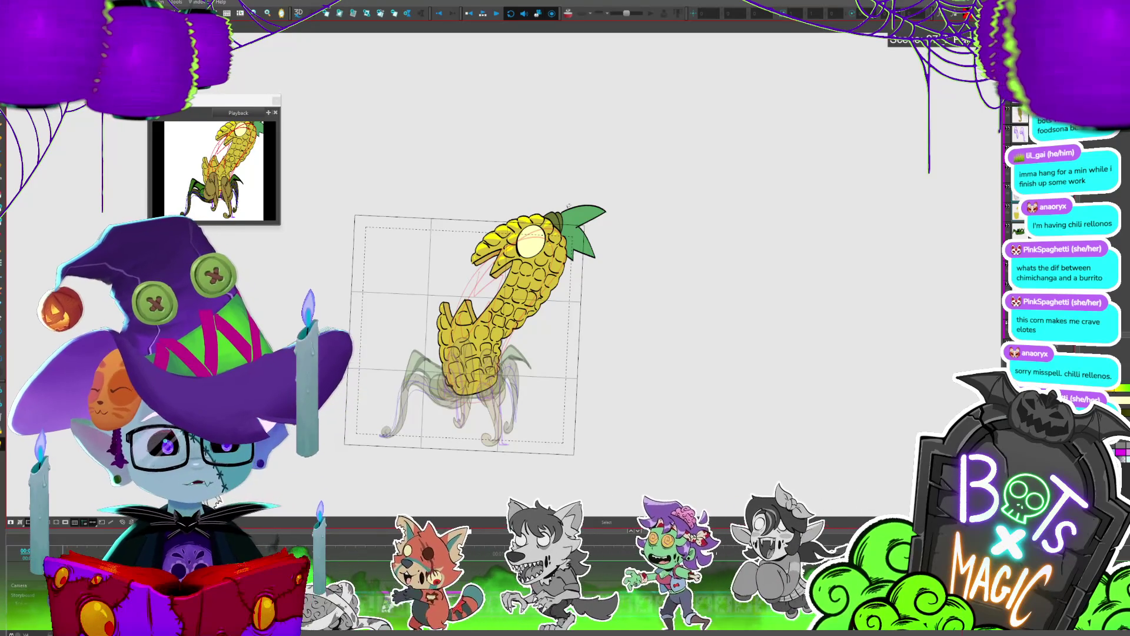
{"action": "left_click_drag", "start_coordinate": [568, 206], "coordinate": [684, 195]}
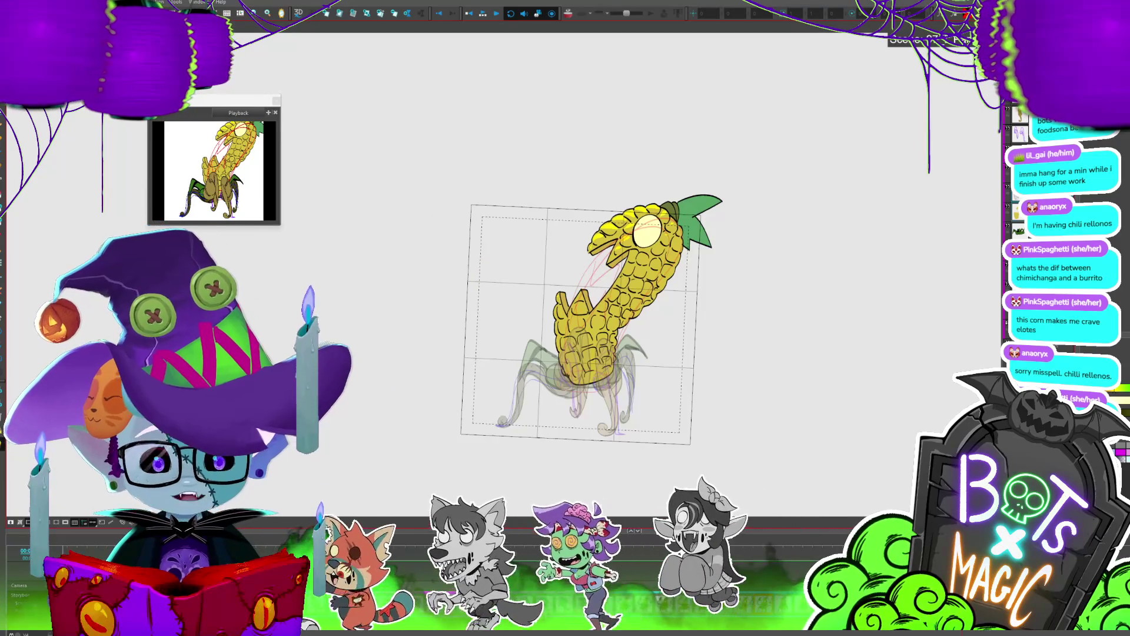
Step: Scroll the Camera view to reframe the corn creature over its spider legs
{"action": "scroll", "coordinate": [577, 329], "scroll_direction": "down", "scroll_amount": 2}
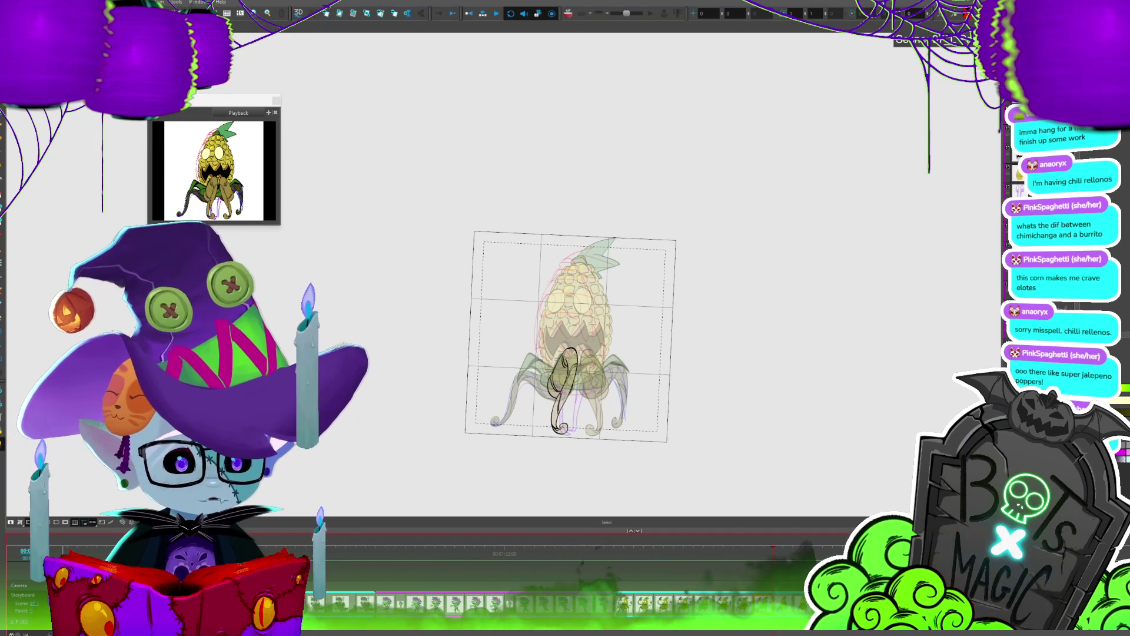
Step: Step back through the horizontal, diagonal and upright corn creature frames to compare poses
{"action": "key", "text": "comma"}
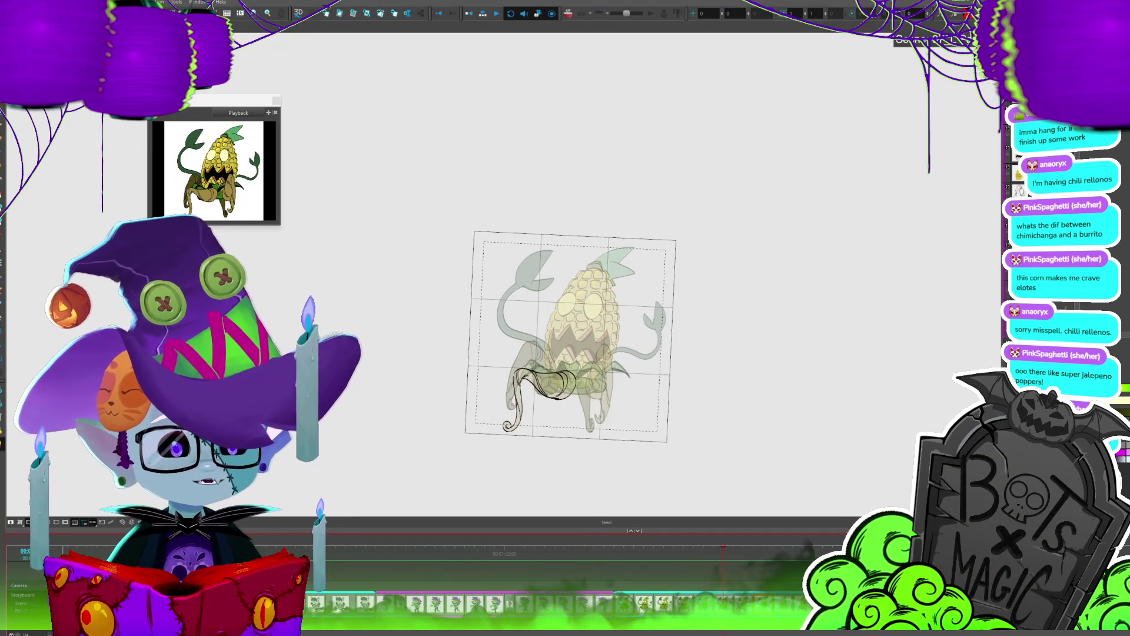
{"action": "key", "text": "comma"}
{"action": "key", "text": "comma"}
{"action": "key", "text": "comma"}
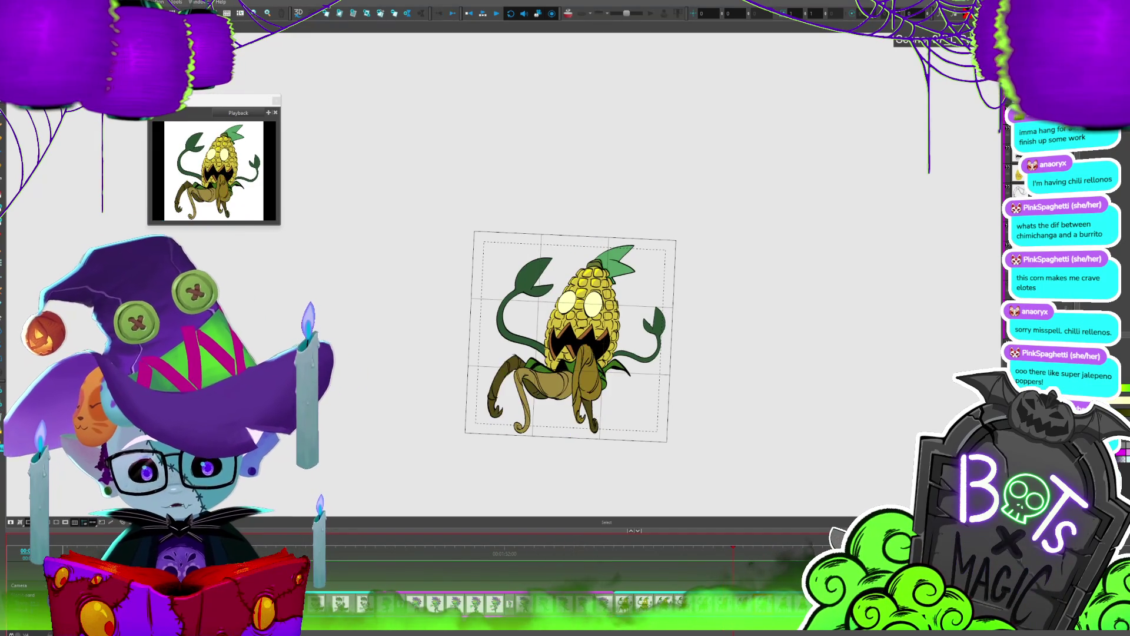
{"action": "key", "text": "comma"}
{"action": "key", "text": "comma"}
{"action": "key", "text": "comma"}
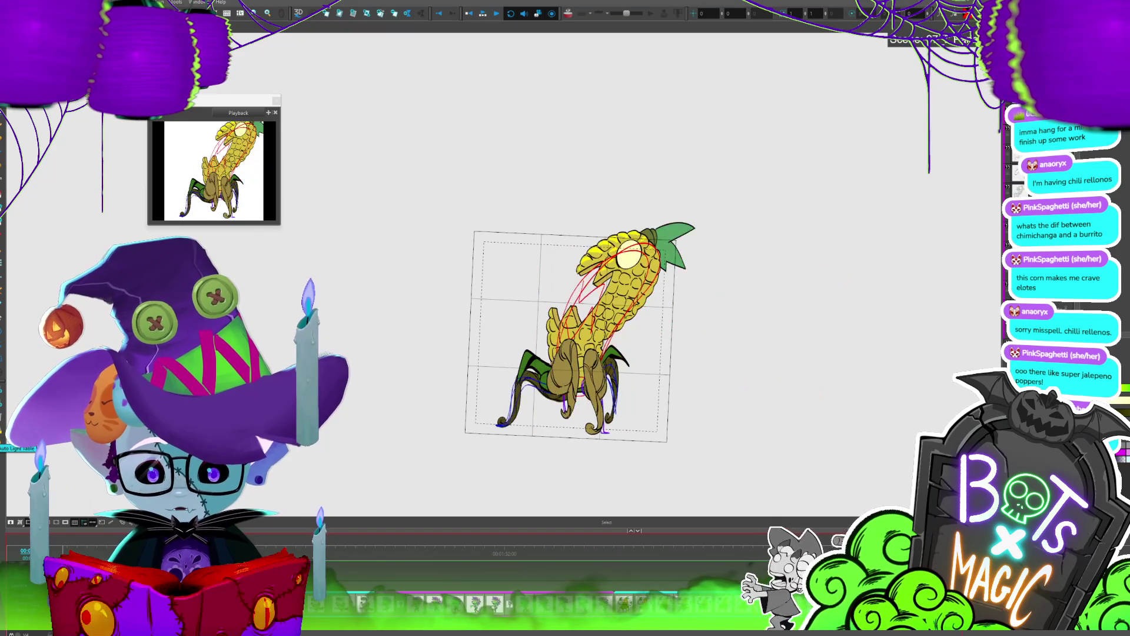
{"action": "key", "text": "comma"}
{"action": "key", "text": "comma"}
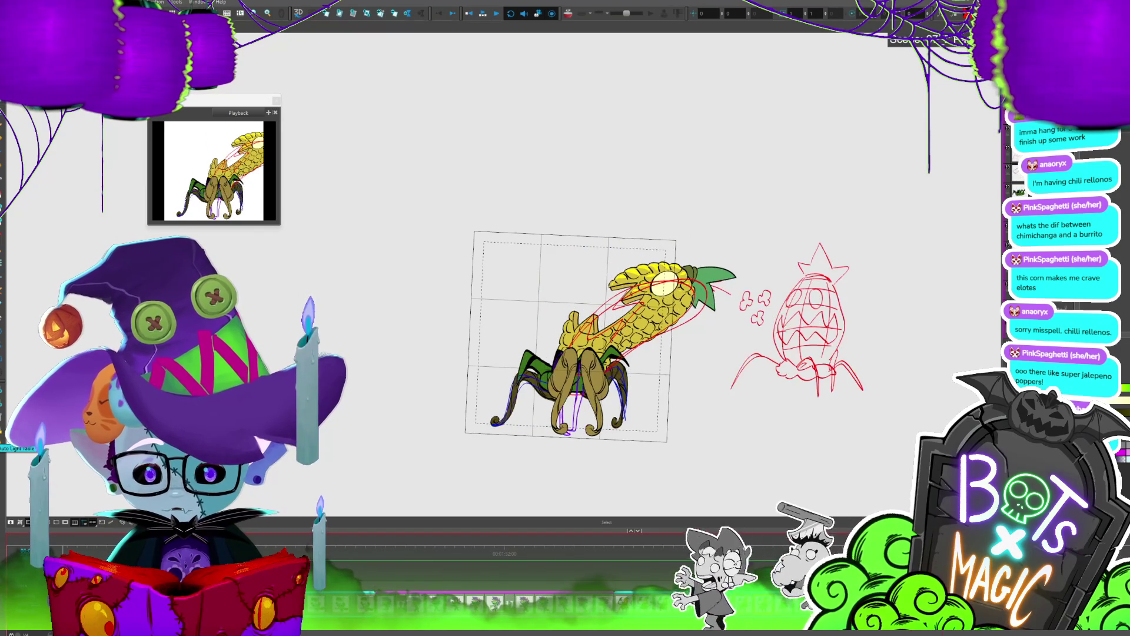
{"action": "key", "text": "period"}
{"action": "key", "text": "period"}
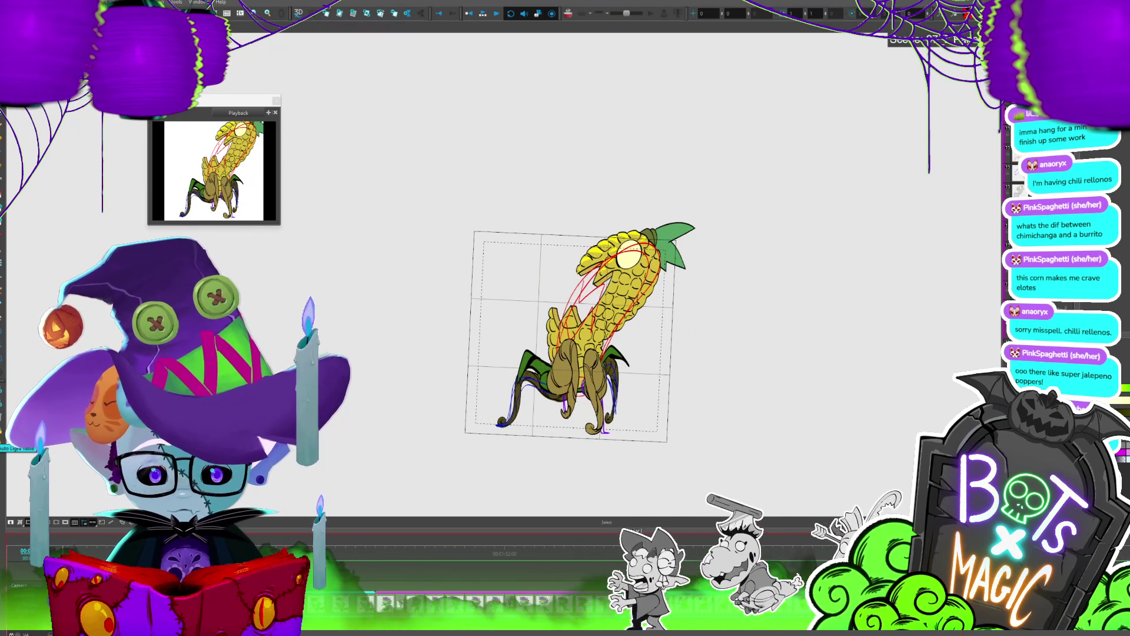
{"action": "key", "text": "comma"}
{"action": "key", "text": "period"}
{"action": "key", "text": "comma"}
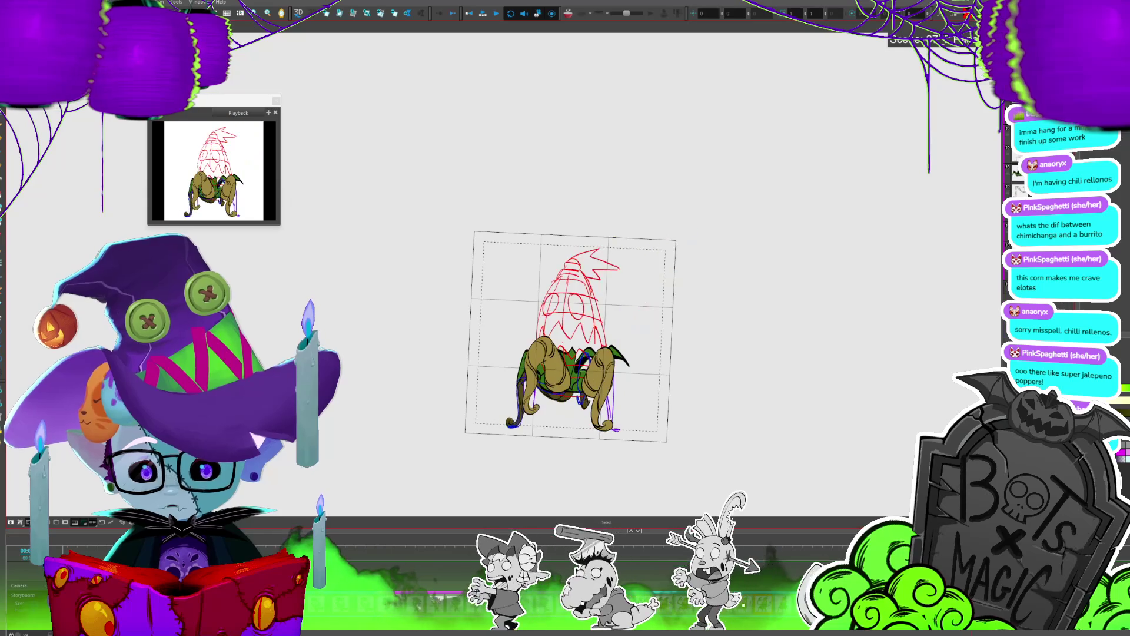
{"action": "key", "text": "period"}
{"action": "key", "text": "period"}
{"action": "key", "text": "period"}
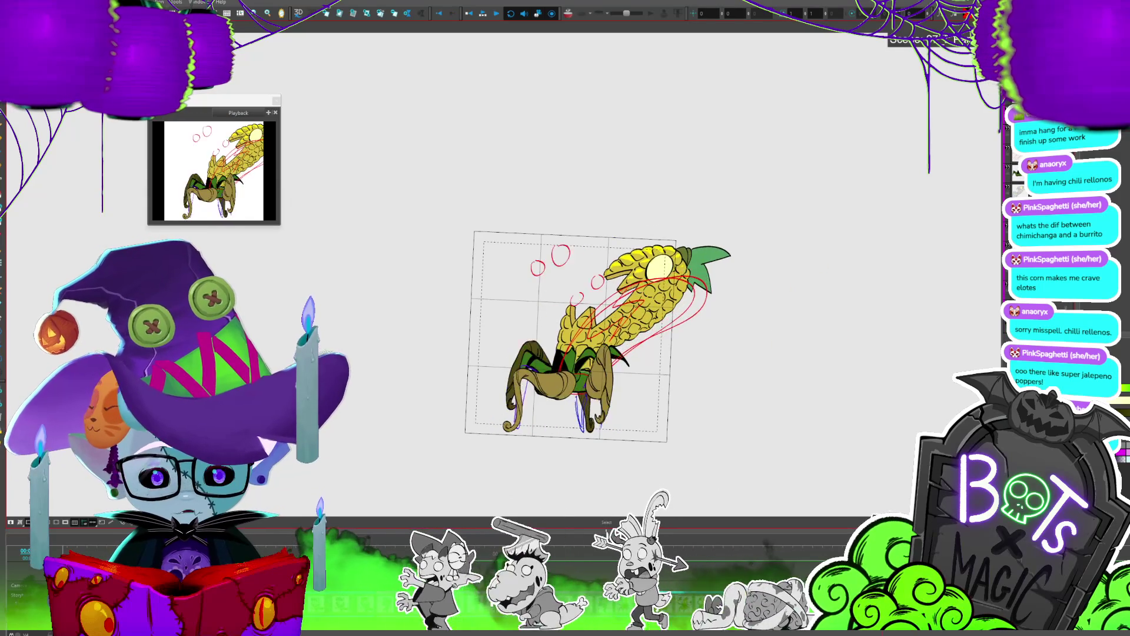
{"action": "key", "text": "comma"}
{"action": "key", "text": "comma"}
Step: Flip between the red-sketch and upright frames, ending on the coloured corn over the sketch
{"action": "key", "text": "comma"}
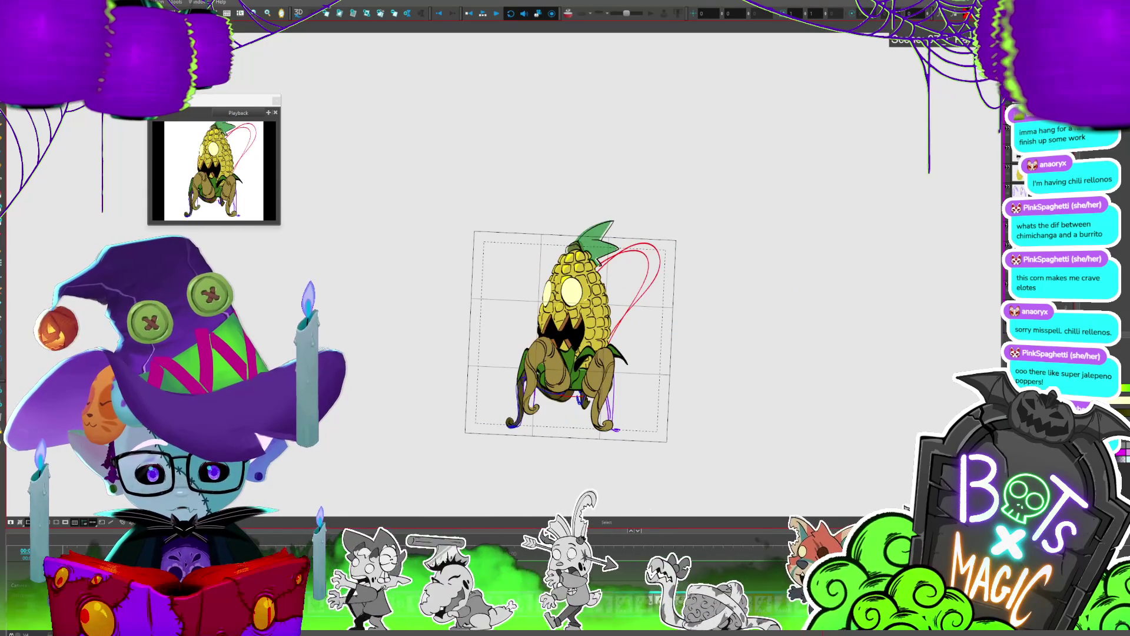
{"action": "key", "text": "period"}
{"action": "key", "text": "comma"}
{"action": "key", "text": "period"}
{"action": "key", "text": "comma"}
{"action": "key", "text": "period"}
{"action": "key", "text": "comma"}
{"action": "key", "text": "period"}
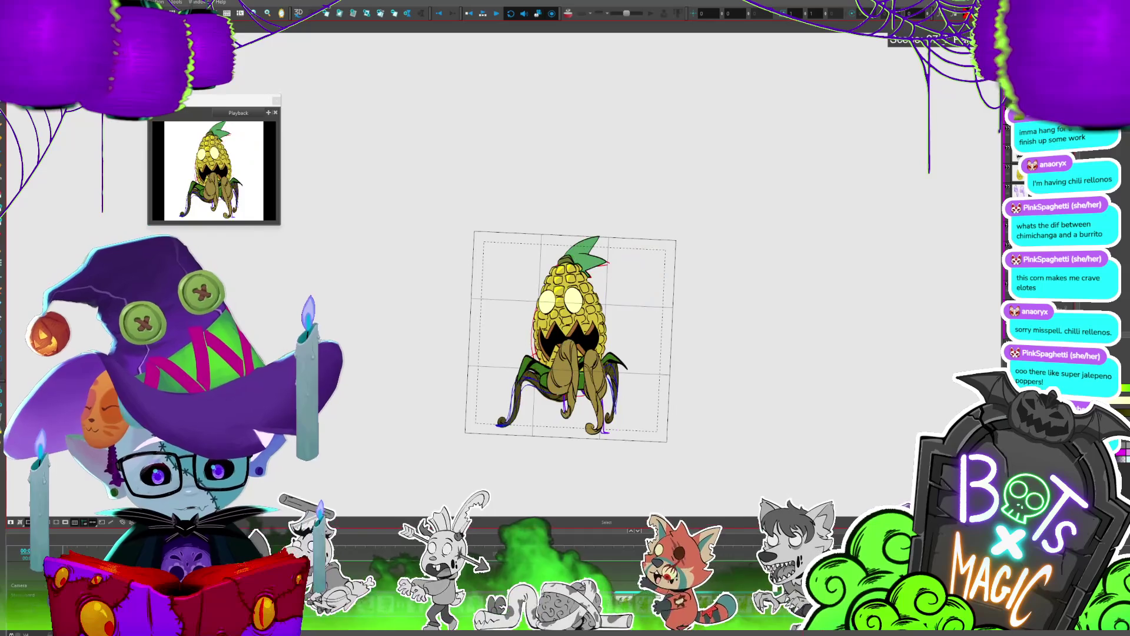
{"action": "key", "text": "comma"}
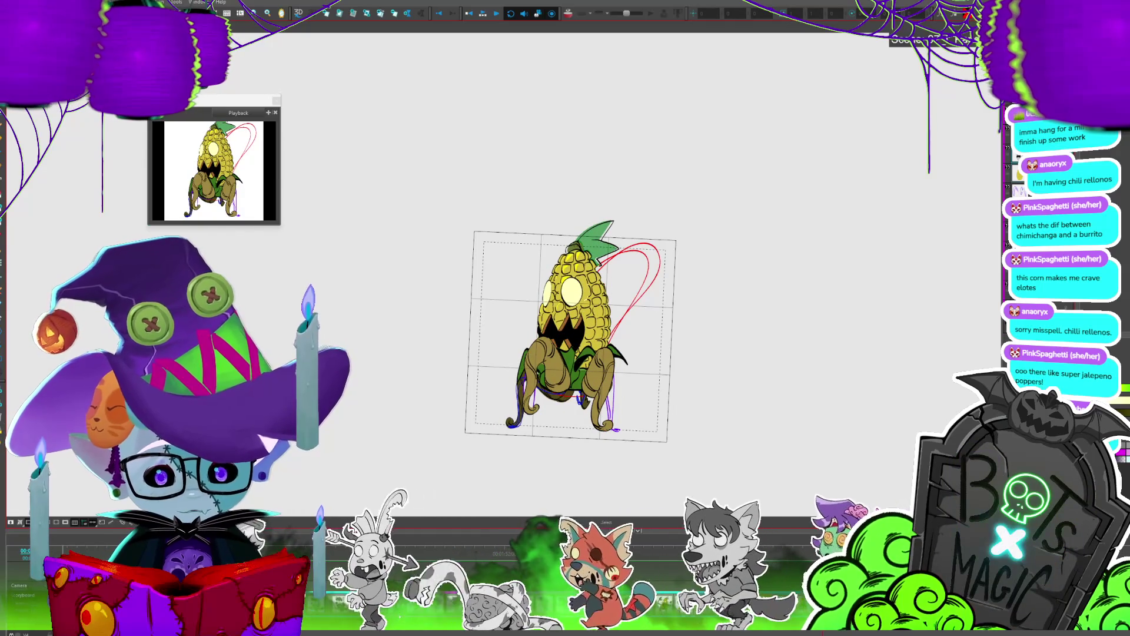
{"action": "key", "text": "period"}
{"action": "key", "text": "comma"}
{"action": "key", "text": "comma"}
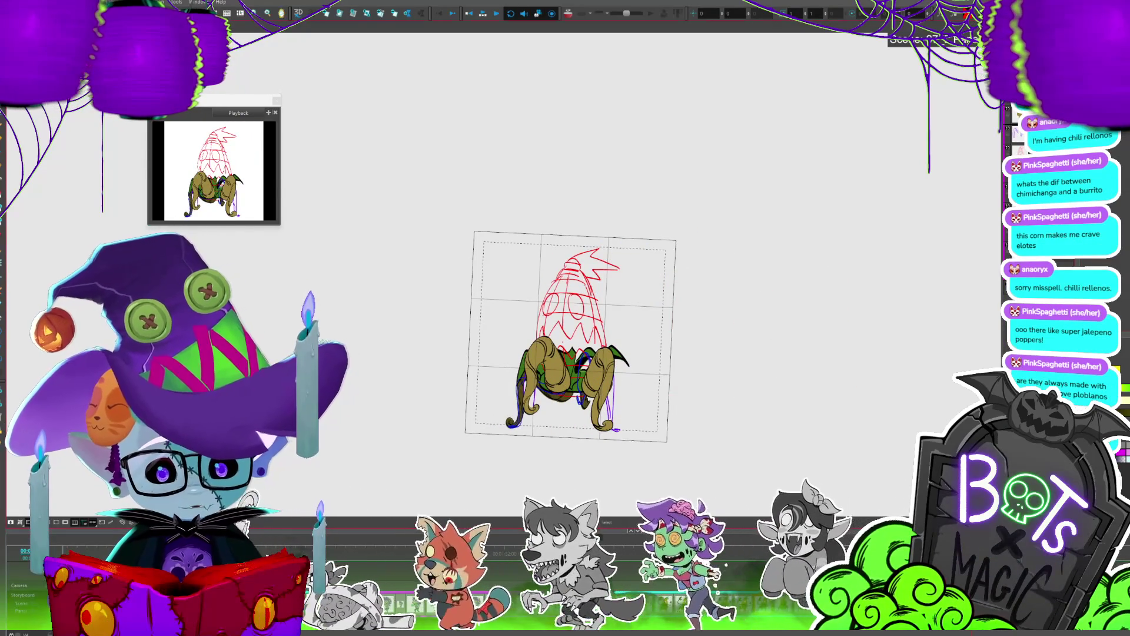
{"action": "key", "text": "period"}
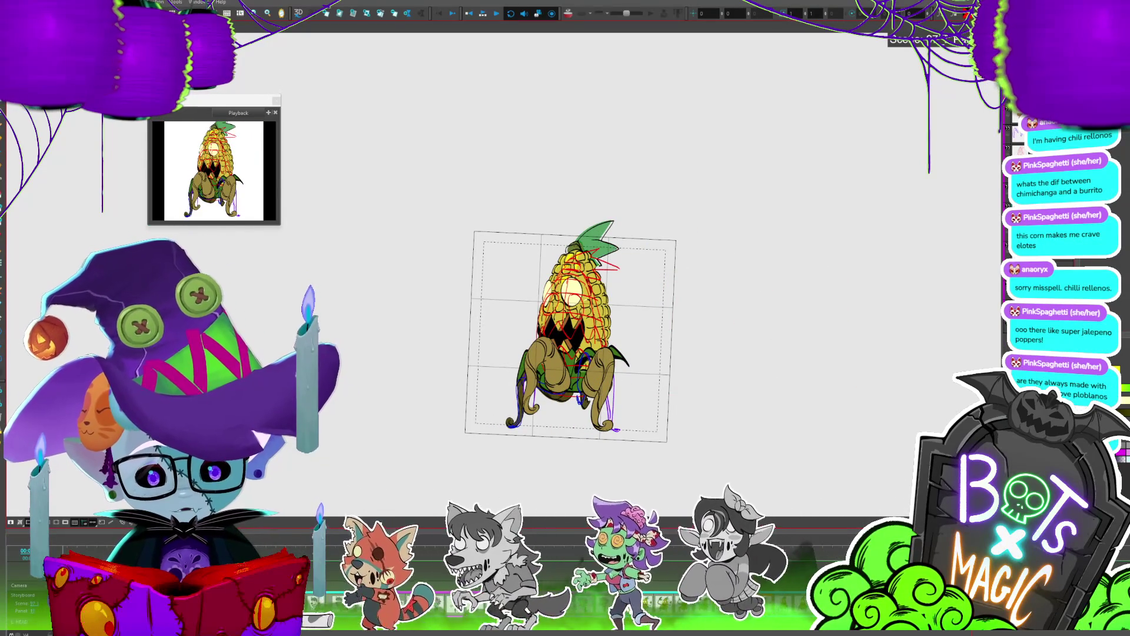
Step: Delete the stray coloured corn body drawing, sample the leaf colour, and zoom in on the head
{"action": "key", "text": "ctrl+a"}
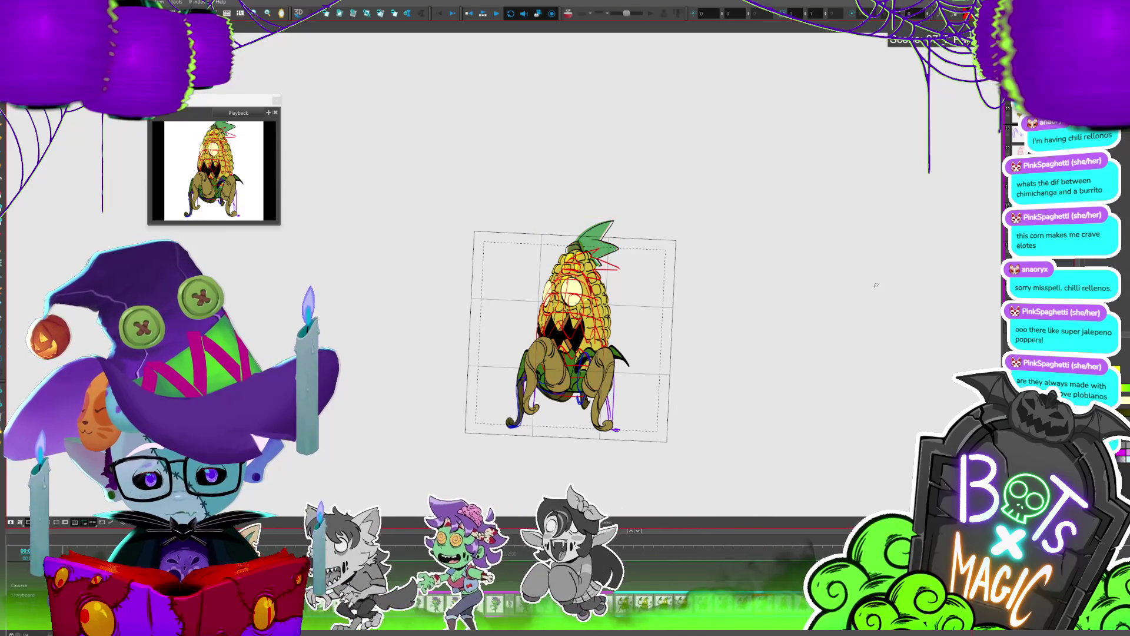
{"action": "key", "text": "Delete"}
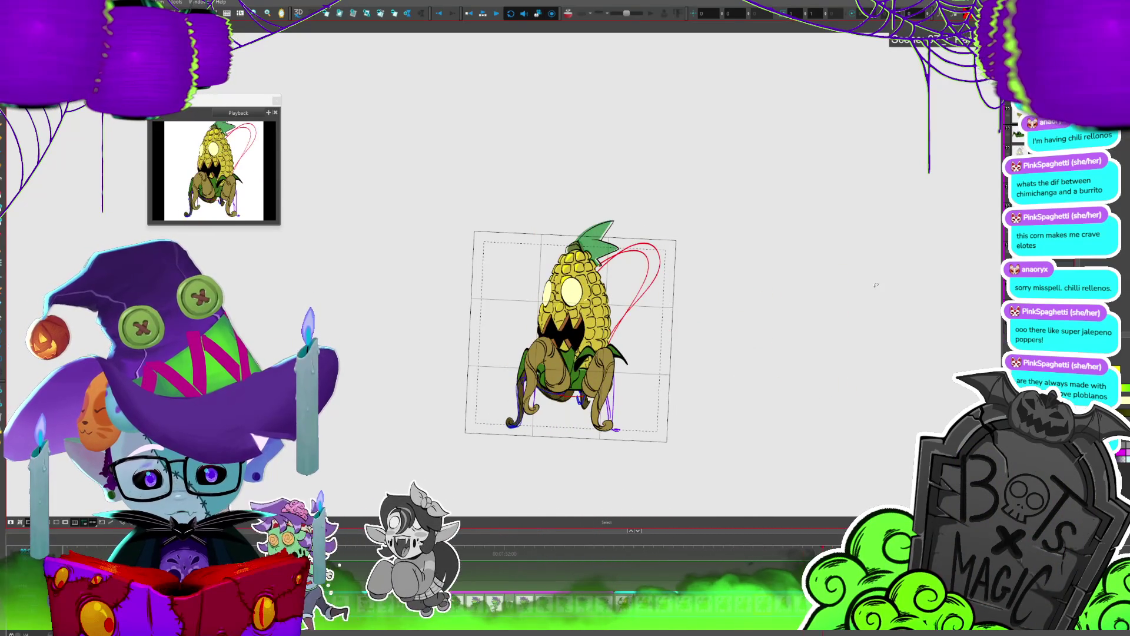
{"action": "key", "text": "alt+d"}
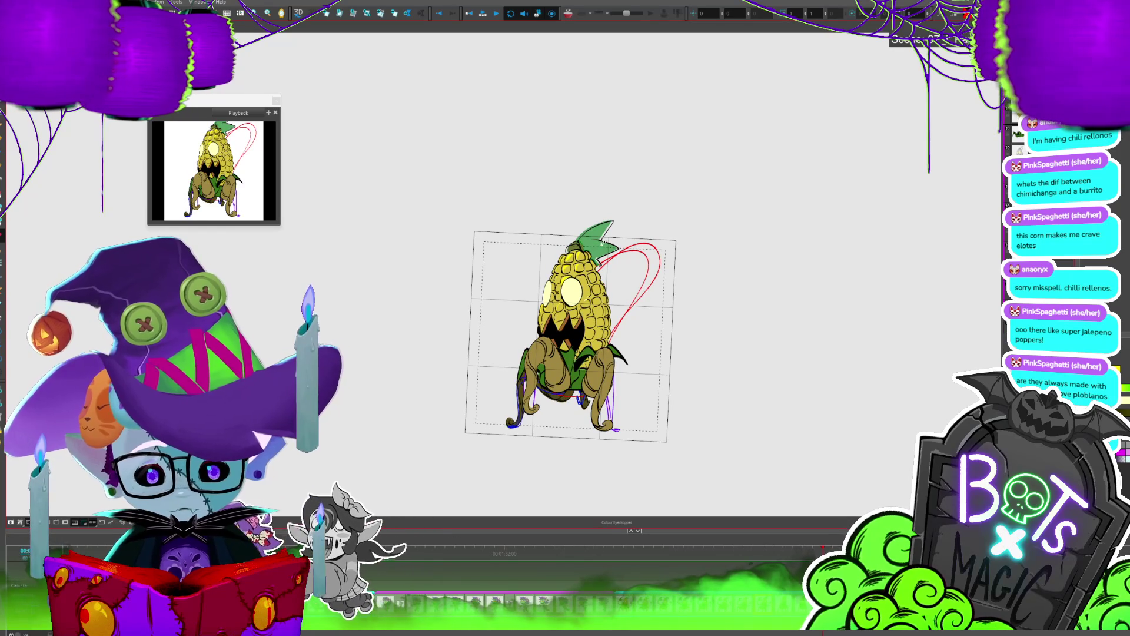
{"action": "key", "text": "2"}
{"action": "key", "text": "2"}
{"action": "key", "text": "2"}
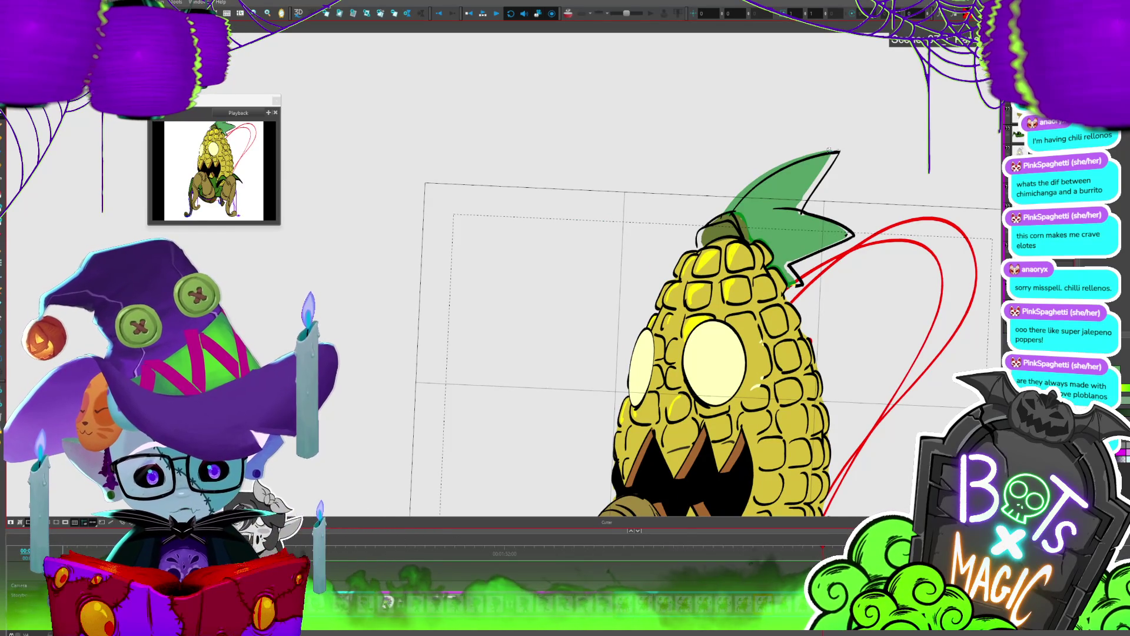
Step: Brush thick black outlines along the leaf top's left and upper-right edges, then save the scene
{"action": "left_click_drag", "start_coordinate": [729, 210], "coordinate": [728, 209]}
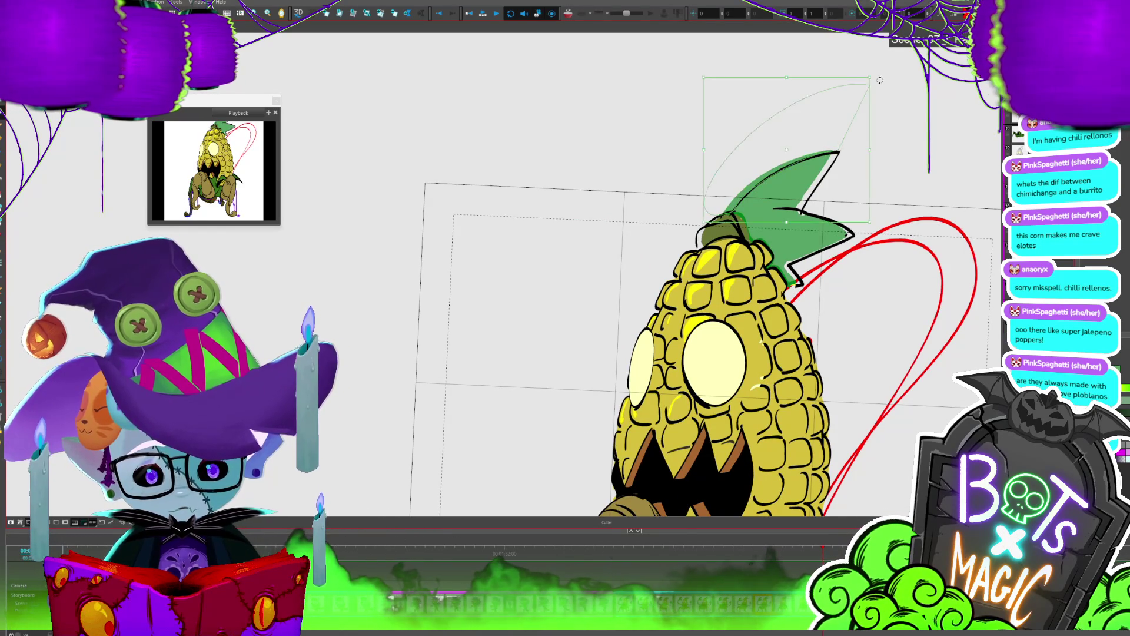
{"action": "key", "text": "alt+b"}
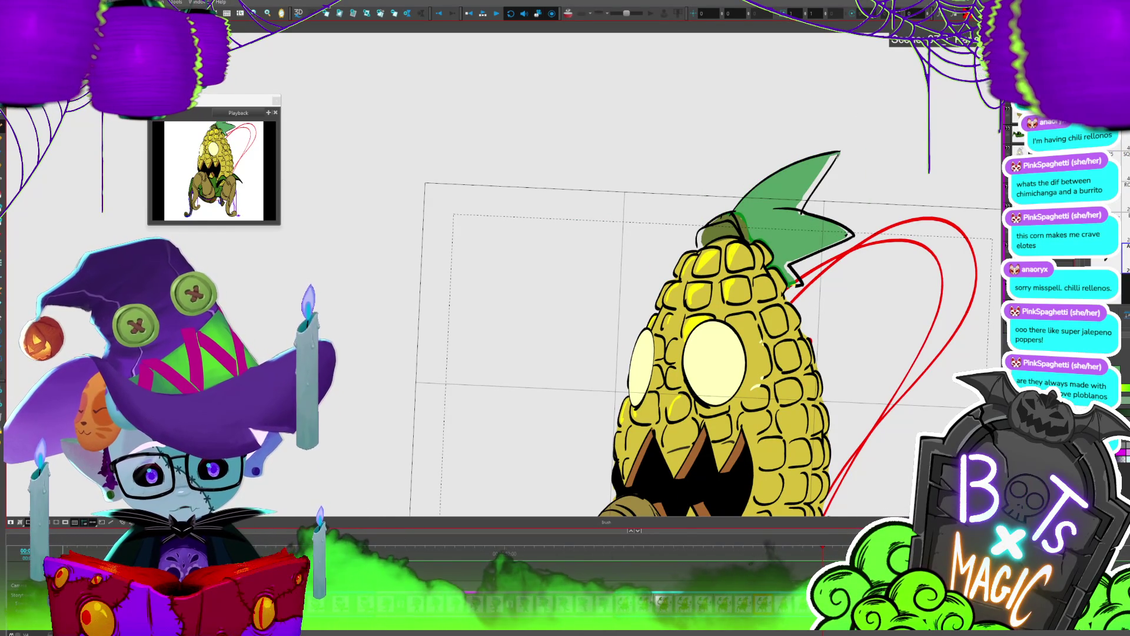
{"action": "left_click_drag", "start_coordinate": [840, 153], "coordinate": [803, 211]}
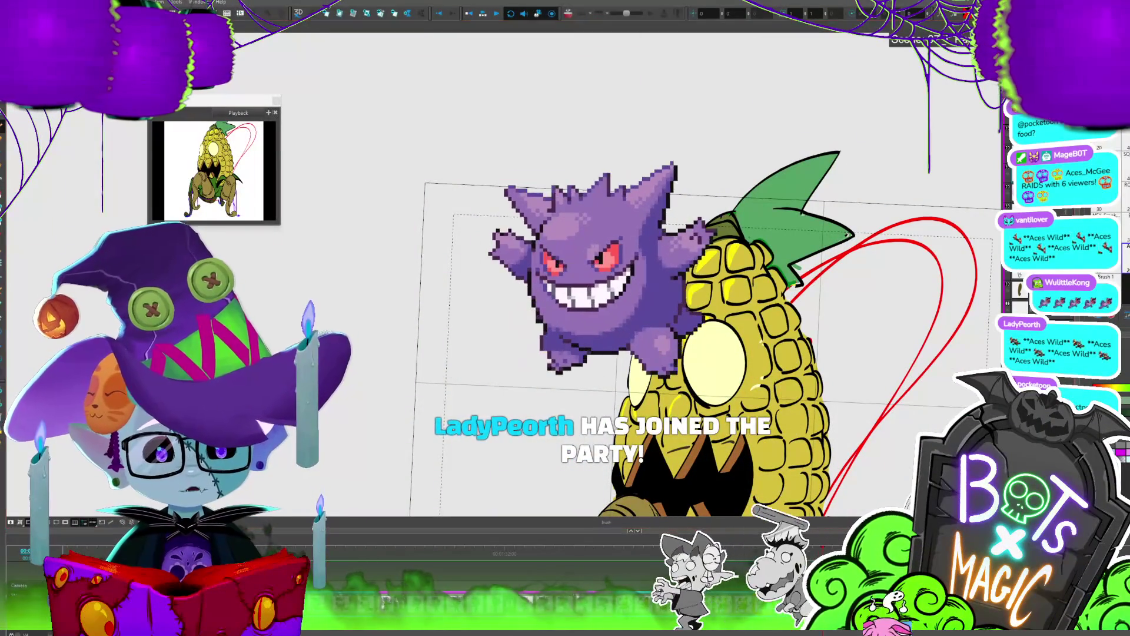
{"action": "key", "text": "ctrl+s"}
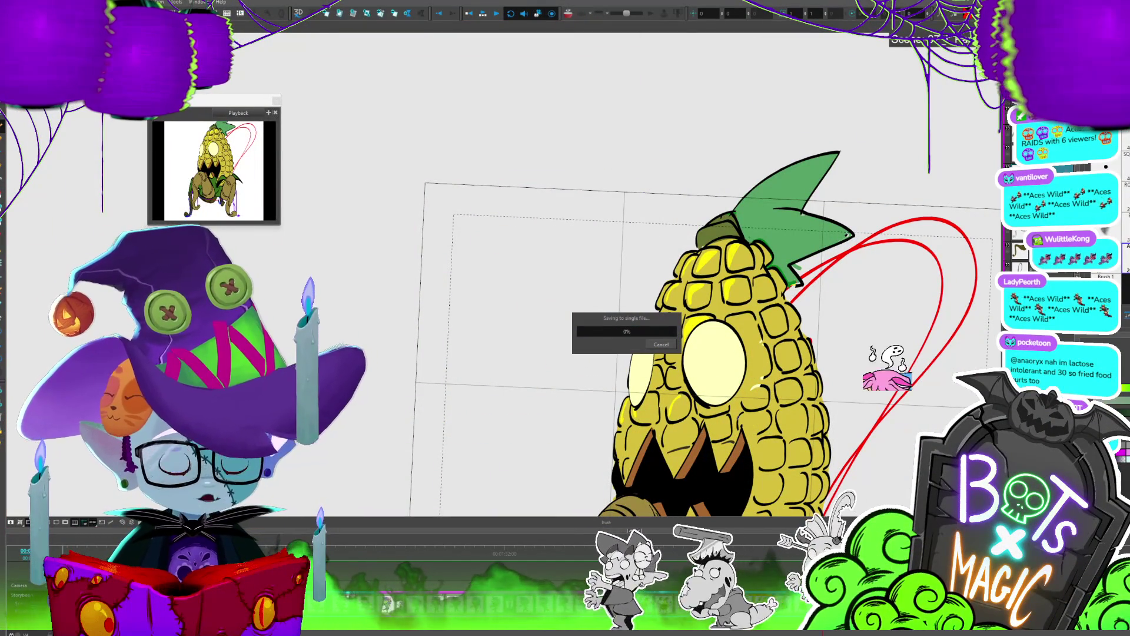